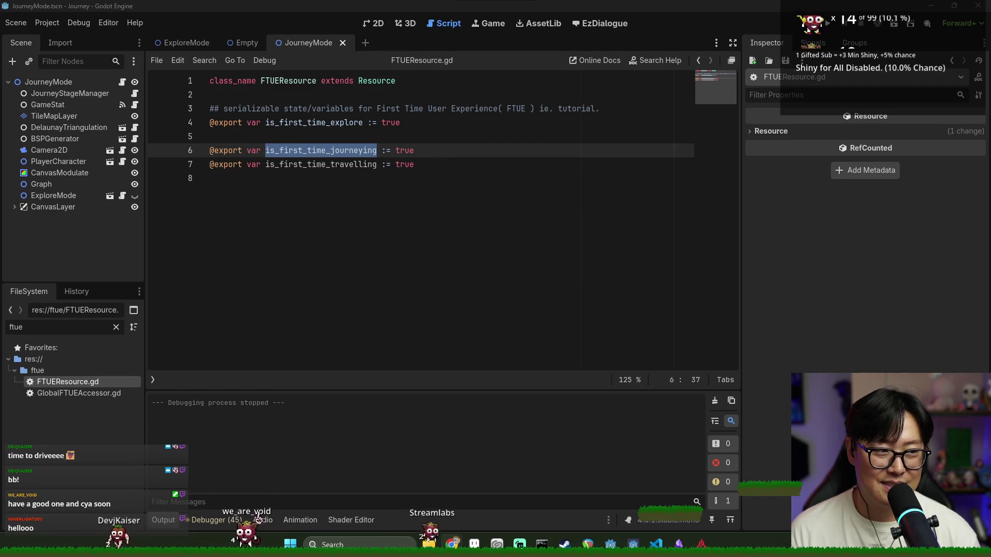
Open the JourneyMode script and search journey_mode.gd for 'start', landing on line 317.
double_click(317, 164)
double_click(322, 148)
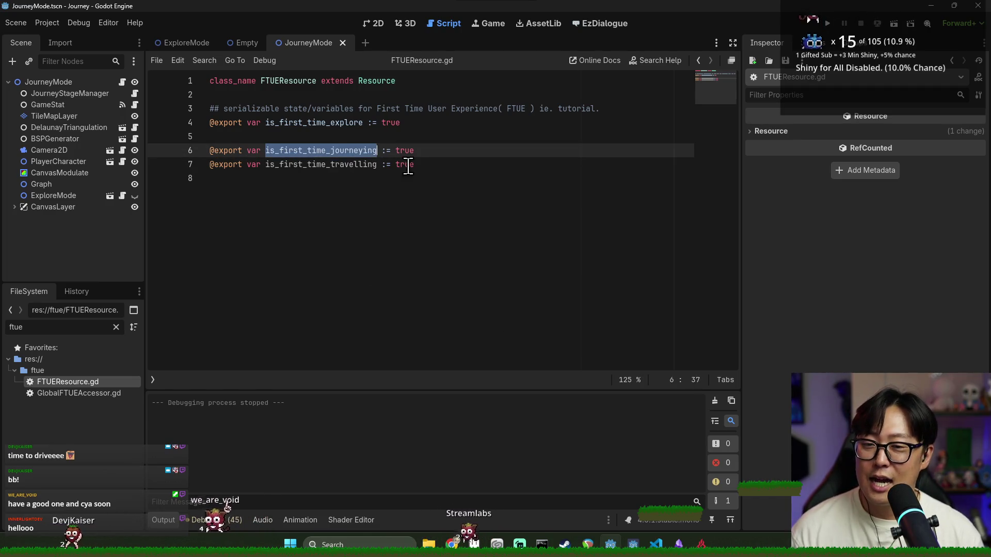
left_click(122, 81)
scroll(310, 201, "down", 20)
left_click(328, 234)
key("ctrl+f")
type("start(")
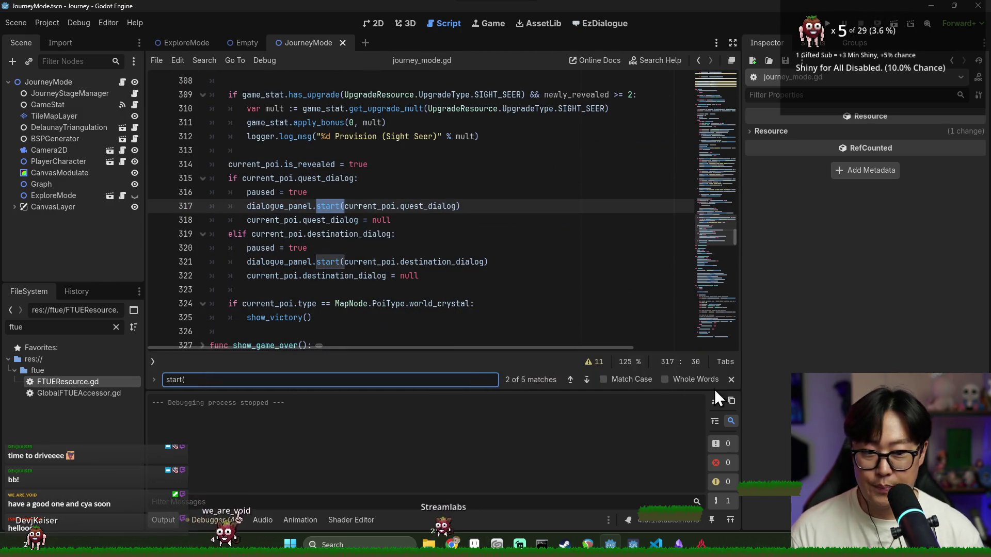
left_click(729, 382)
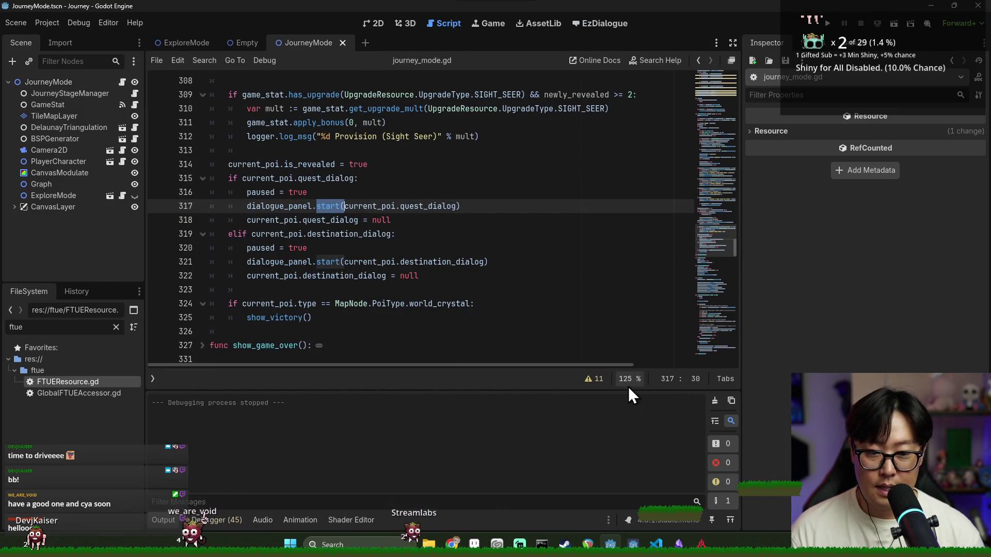
Hide the output log and scroll up through journey_mode.gd, saving as you go.
left_click(160, 519)
left_click(330, 331)
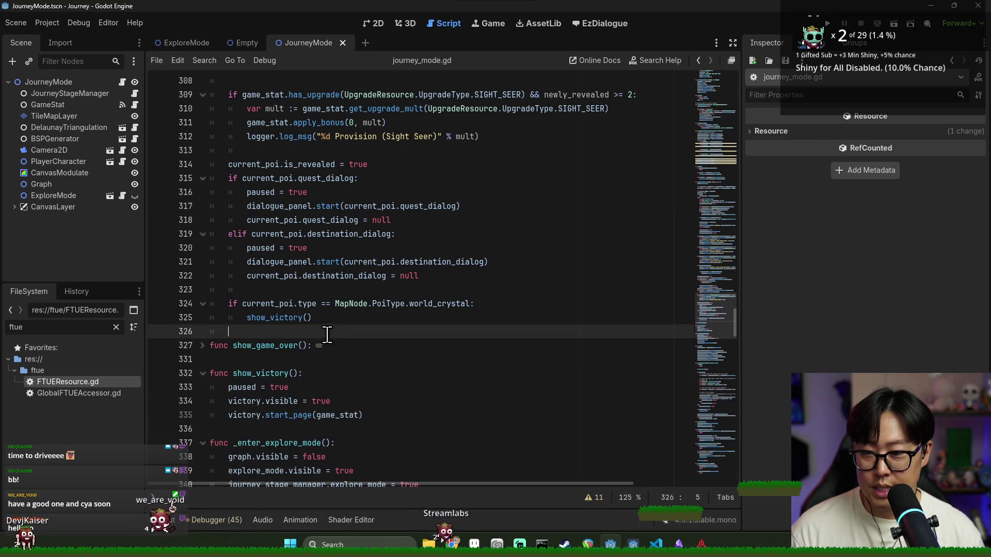
scroll(337, 254, "up", 3)
key("ctrl+s")
scroll(345, 202, "up", 4)
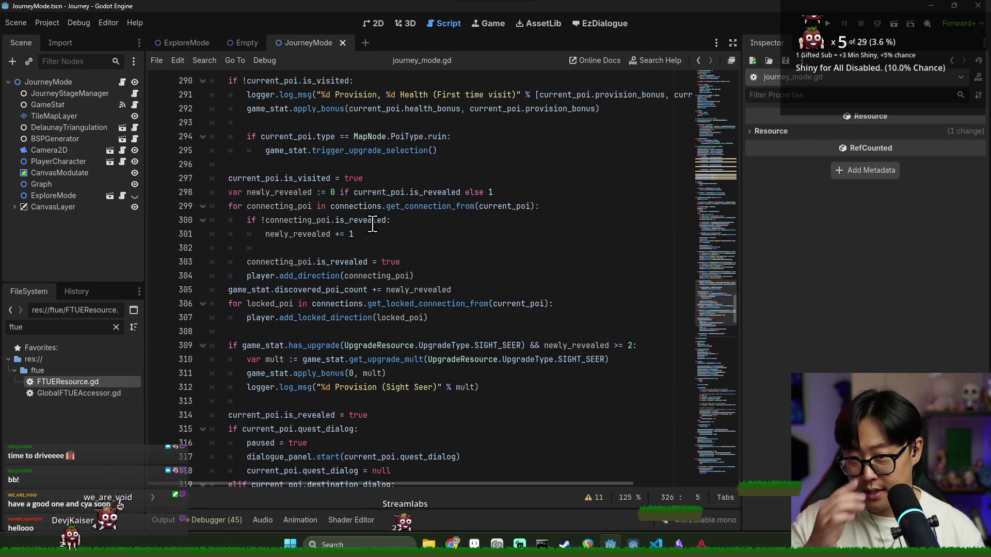
scroll(344, 203, "up", 13)
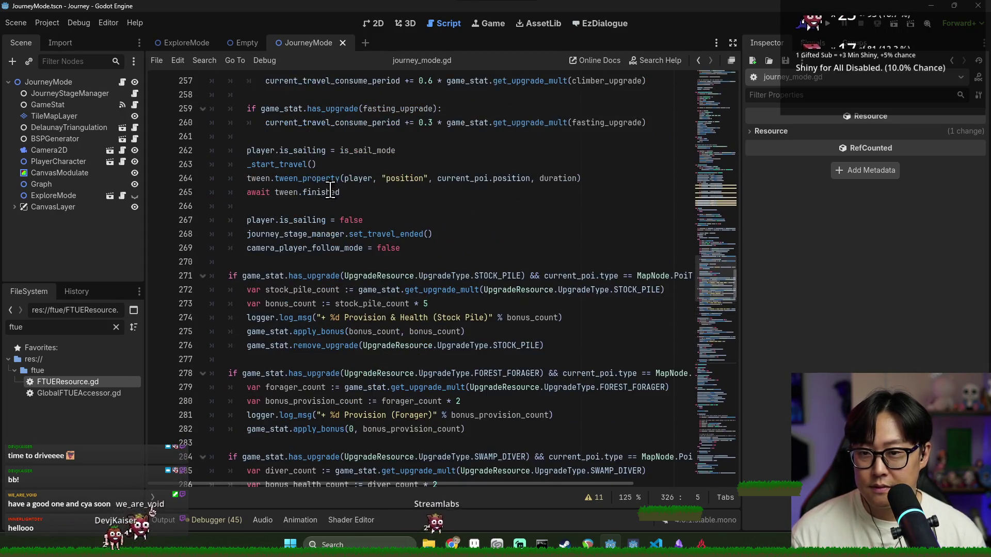
scroll(301, 169, "up", 7)
key("ctrl+s")
scroll(313, 230, "up", 5)
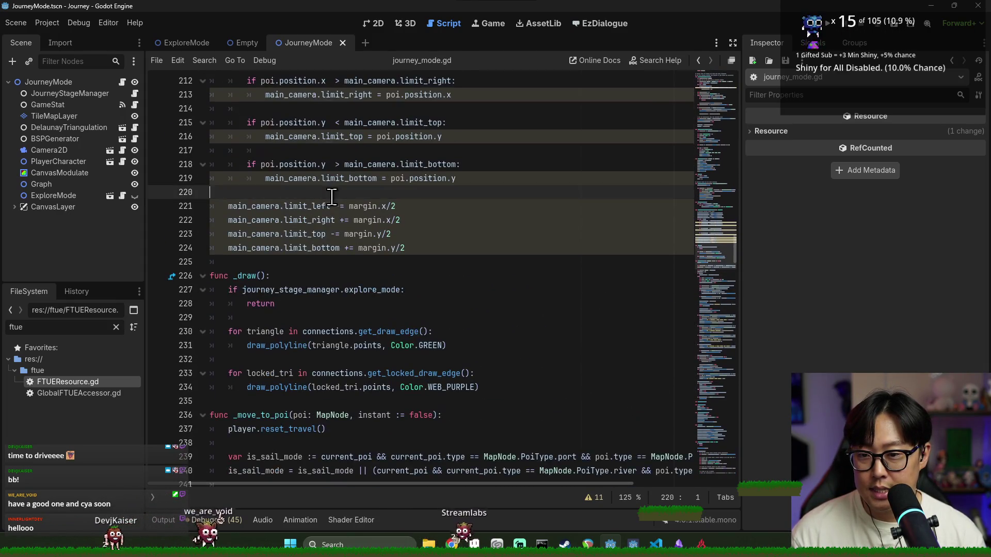
Search for 'start(' to jump to the start() call on line 341 and read around it.
key("ctrl+f")
type("start(")
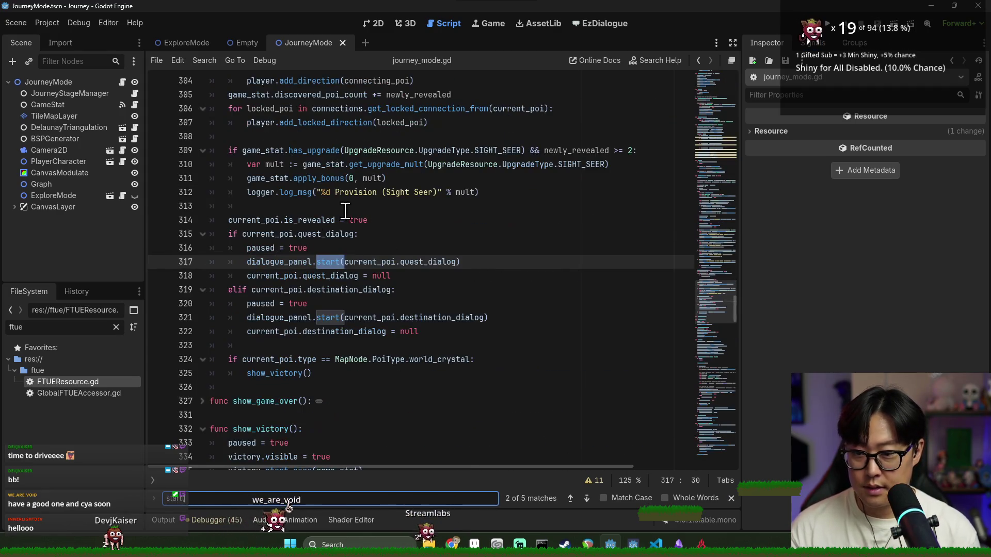
key("Return")
key("Return")
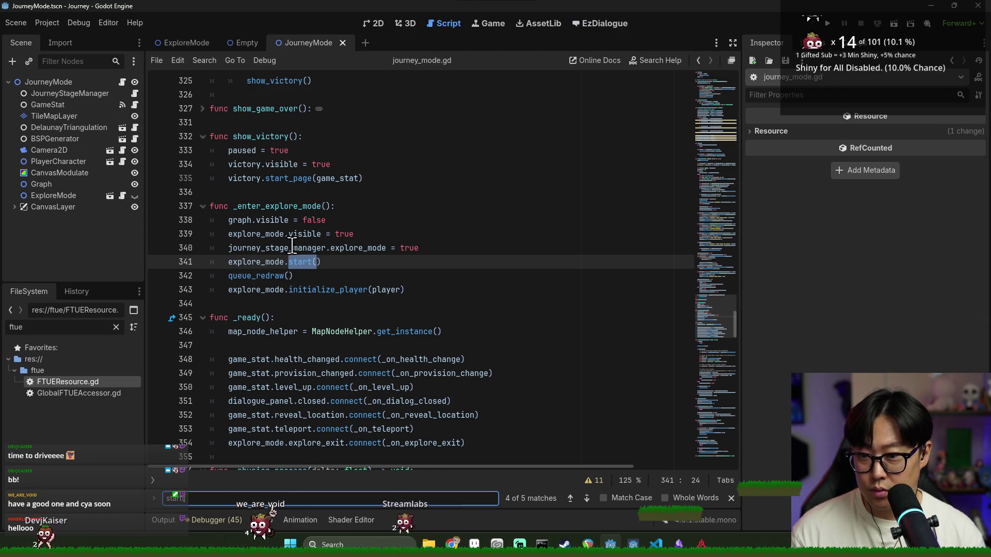
scroll(500, 338, "up", 5)
scroll(736, 289, "up", 20)
scroll(256, 310, "down", 4)
scroll(256, 309, "down", 8)
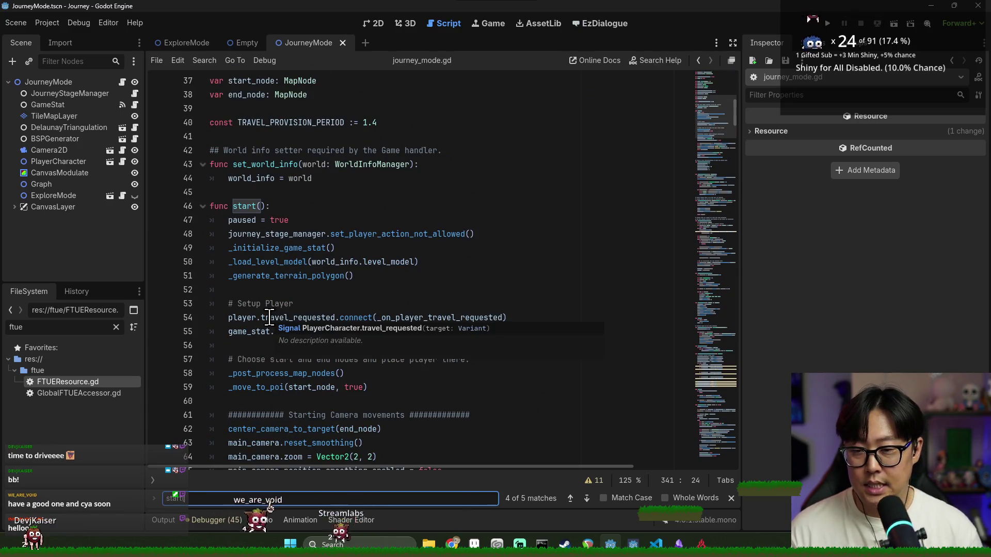
scroll(265, 318, "down", 5)
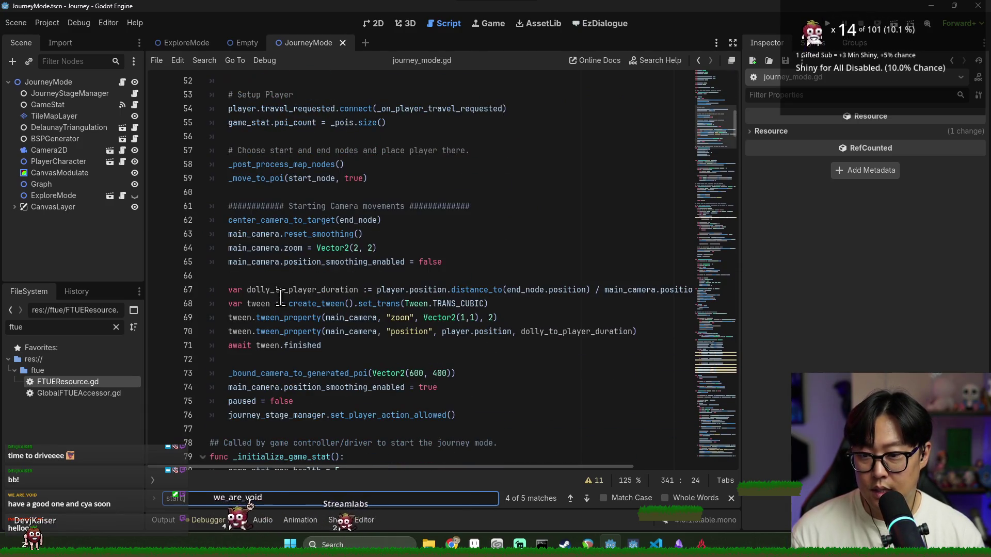
scroll(275, 367, "down", 3)
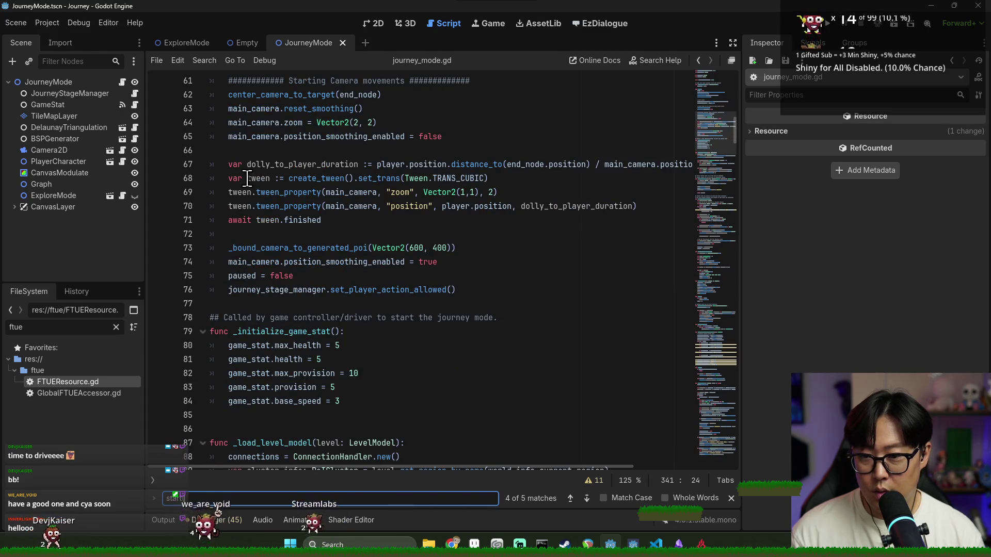
Review the camera intro code on lines 67–75, including dolly_to_player_duration.
left_click_drag(250, 165, 506, 273)
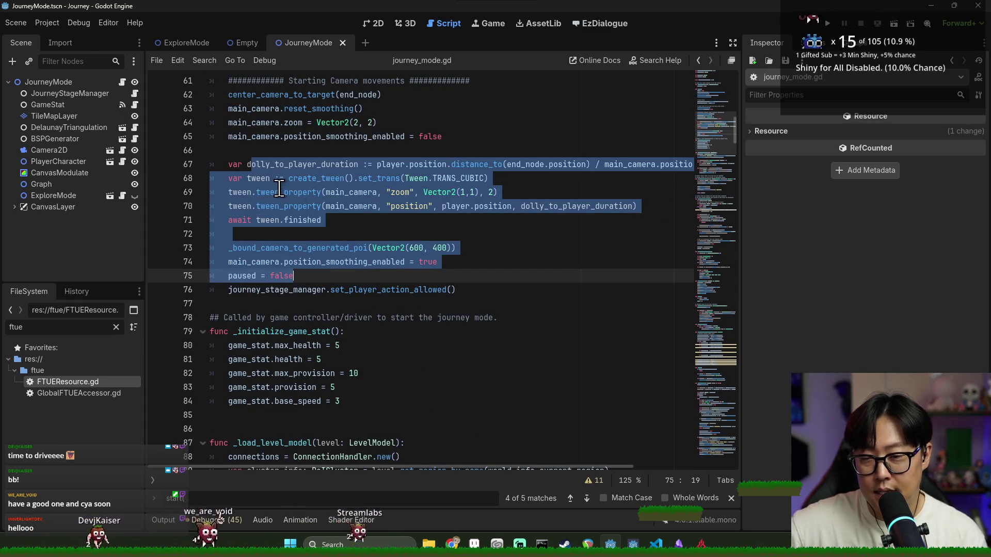
left_click(280, 164)
scroll(280, 164, "up", 1)
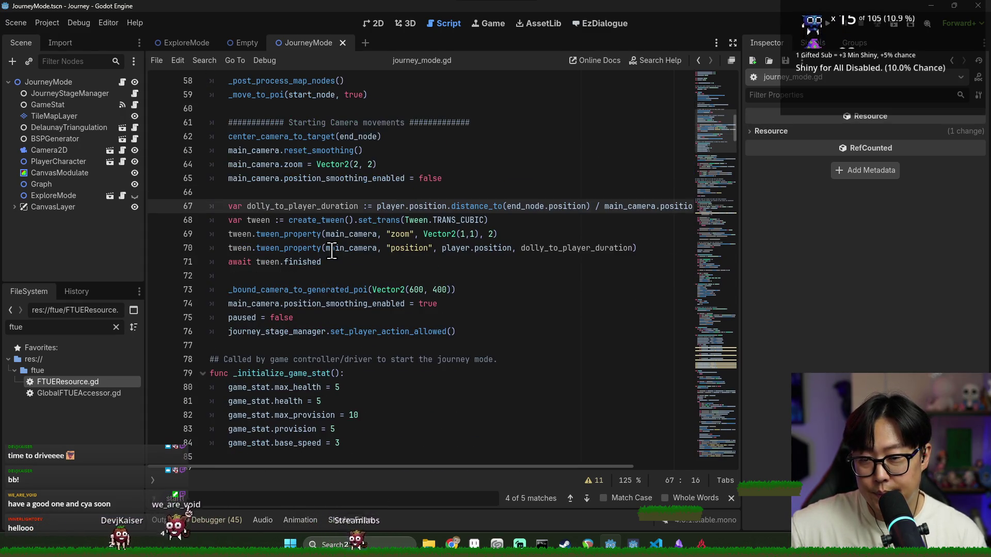
double_click(310, 206)
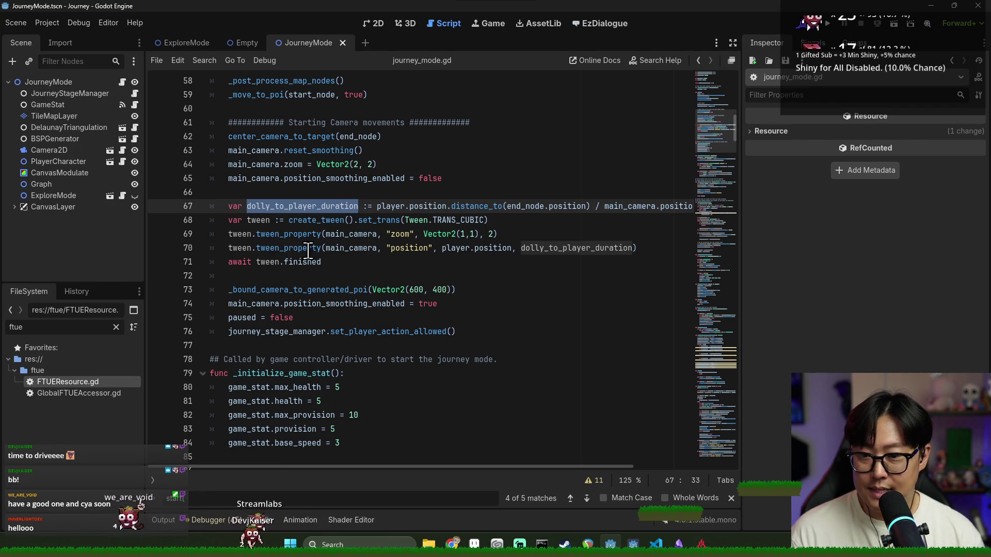
key("ctrl+a")
Filter the file browser by 'exit', open Exit.tscn, and view it in 2D.
type("exit")
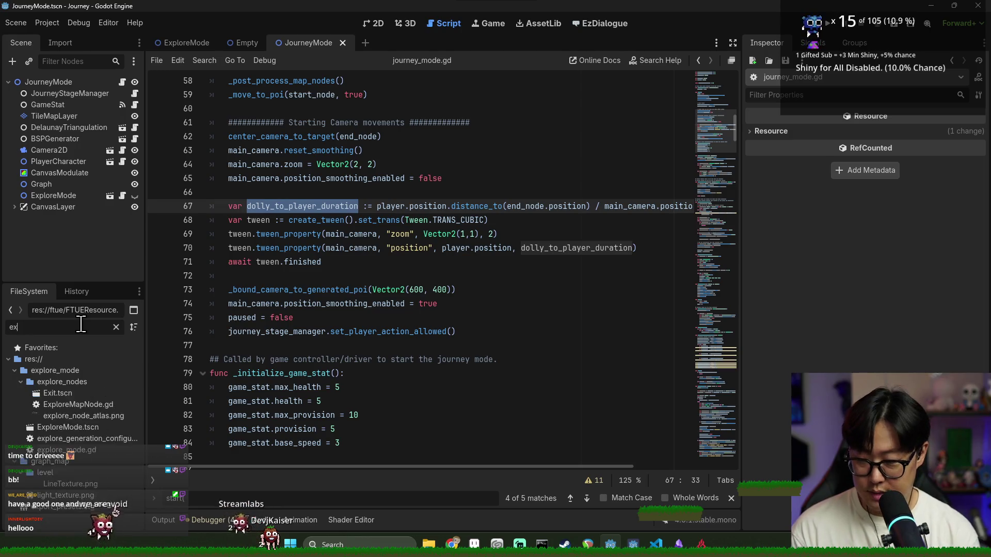
double_click(63, 397)
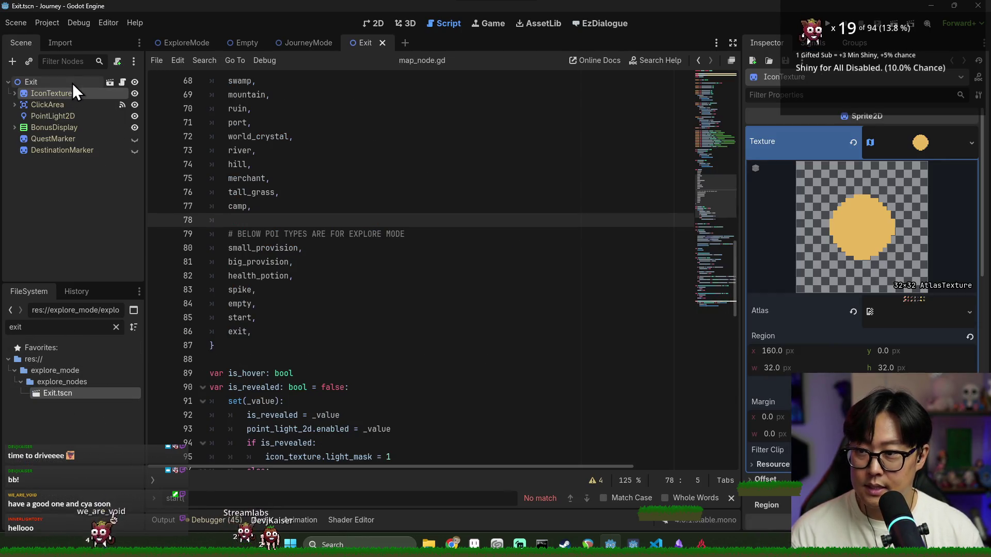
key("ctrl+s")
scroll(420, 273, "up", 2)
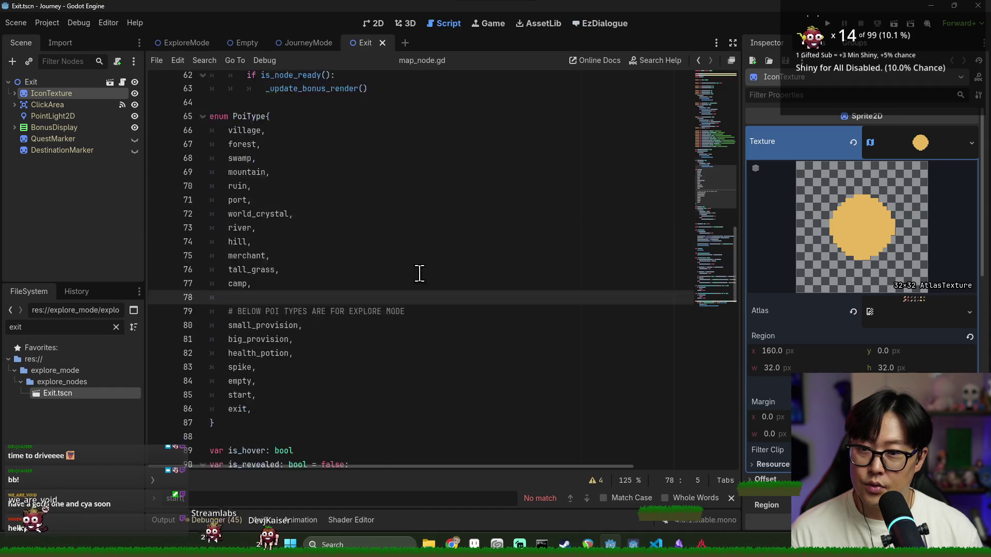
scroll(420, 274, "up", 10)
left_click(365, 24)
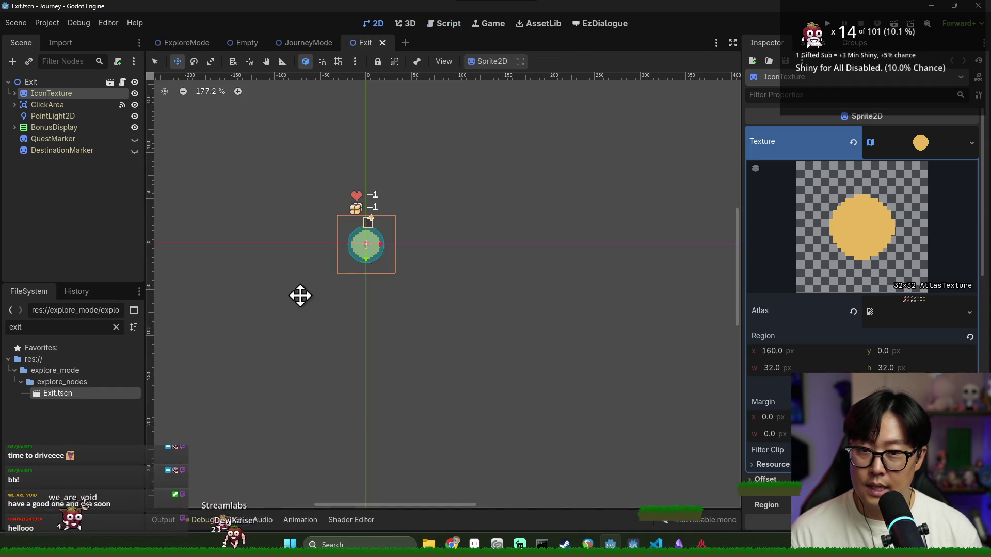
Add a Label child under the Exit root node and name it ExitLbl.
right_click(42, 84)
left_click(93, 108)
type("lab")
key("Return")
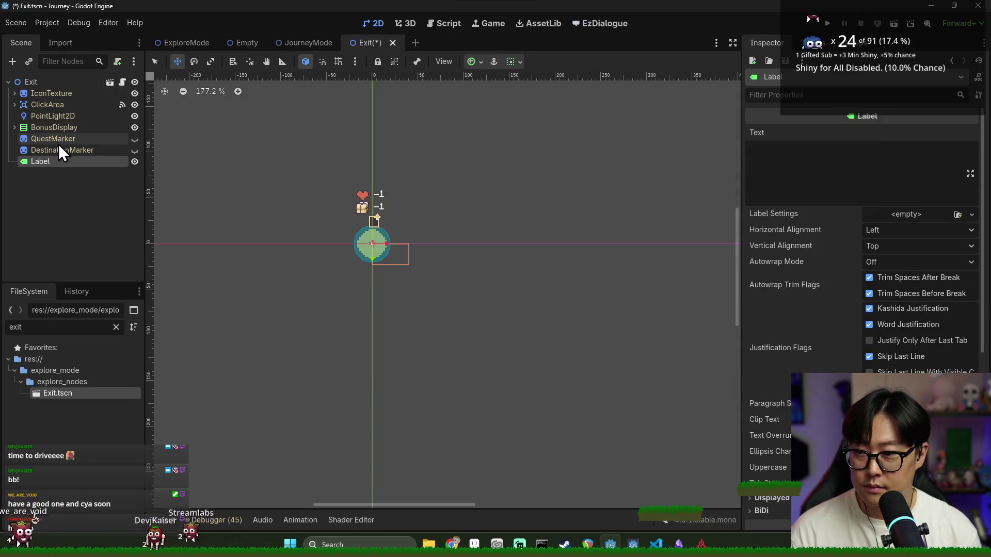
key("F2")
type("ExitLbl")
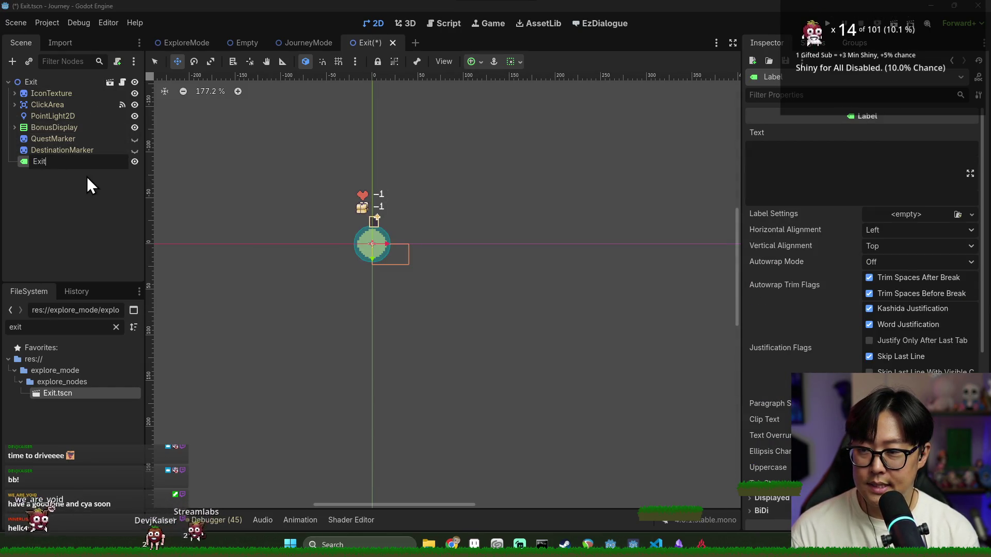
key("Return")
Give ExitLbl the text [EXIT] with description.tres styling above the icon, save, and playtest ExploreMode.
left_click(803, 166)
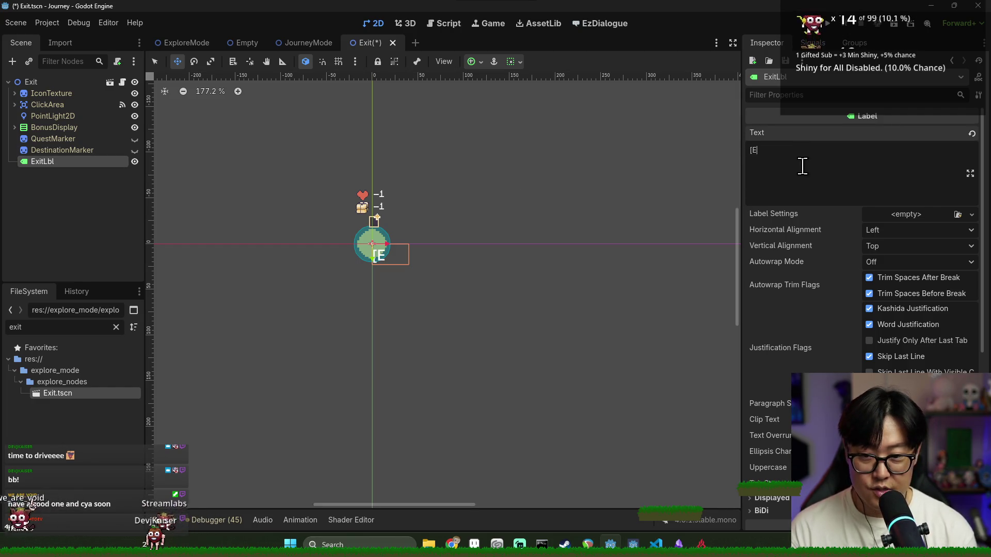
type("IT")
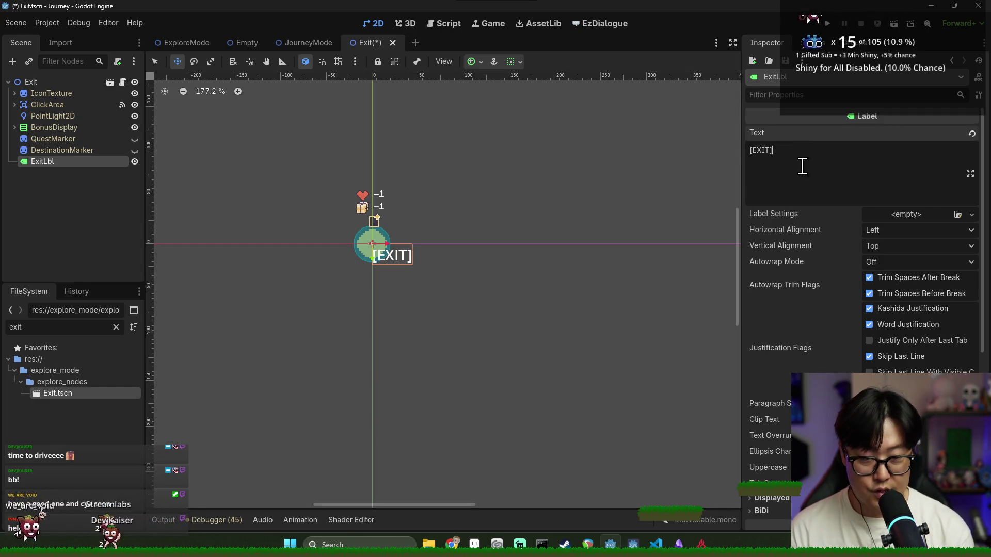
left_click(959, 216)
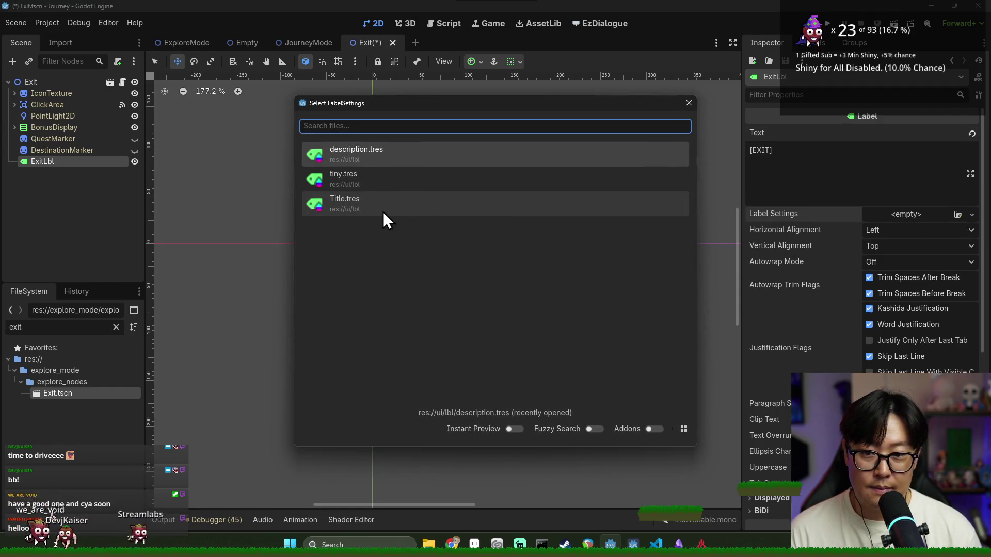
double_click(385, 155)
mouse_move(398, 279)
left_mouse_down()
mouse_move(408, 191)
mouse_move(355, 199)
left_mouse_up()
key("ctrl+s")
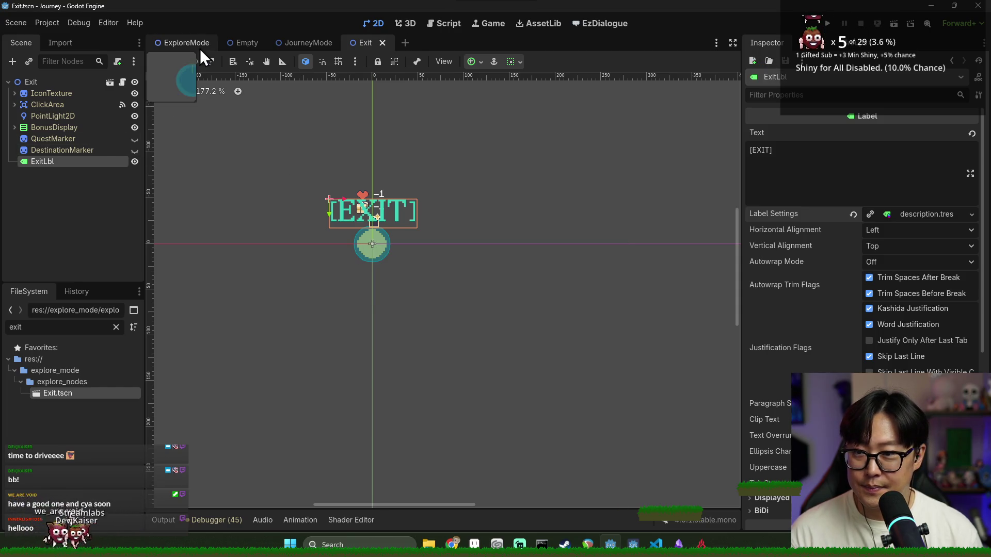
left_click(196, 44)
key("F6")
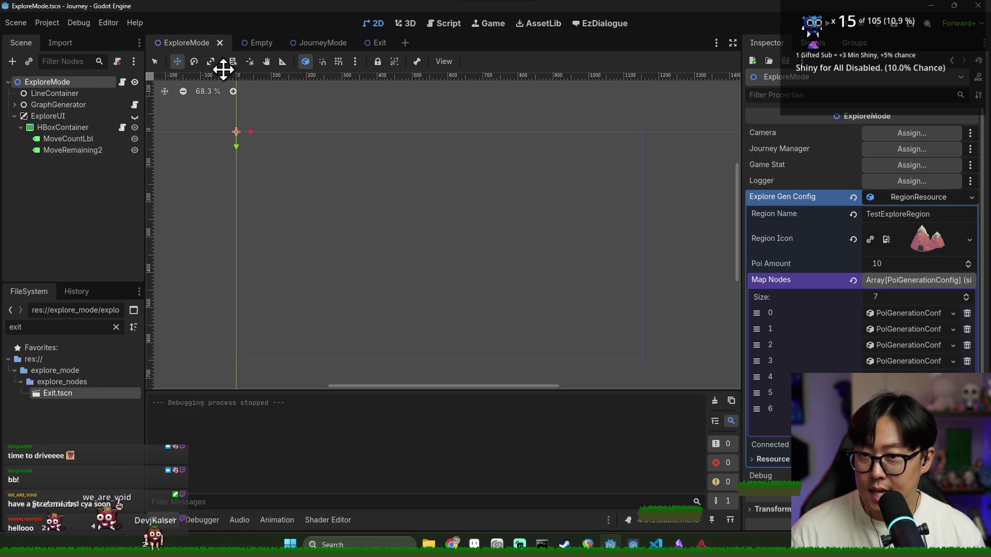
Switch to the JourneyMode scene and open journey_mode.gd near the _post_process_map_nodes call.
left_click(308, 43)
left_click(121, 83)
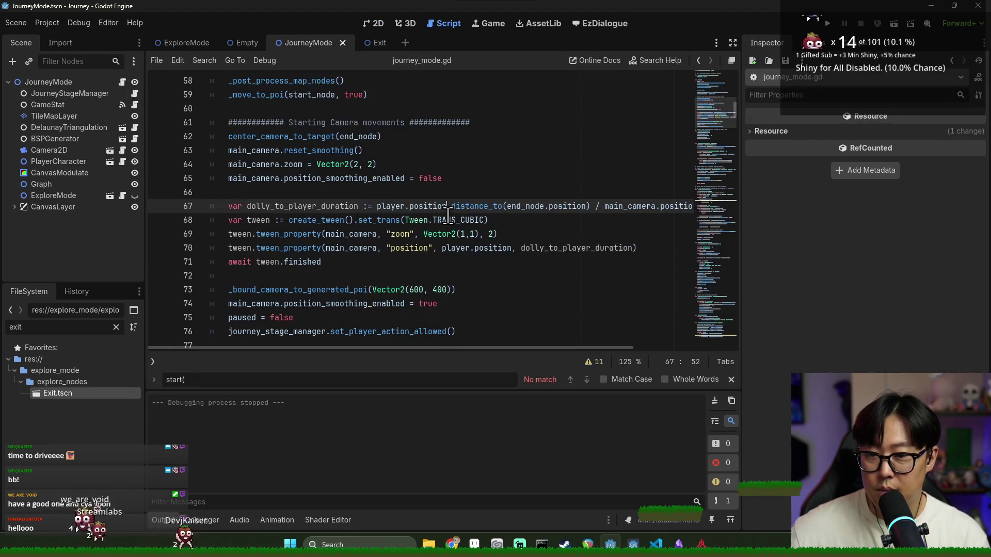
scroll(361, 201, "down", 1)
scroll(320, 170, "up", 7)
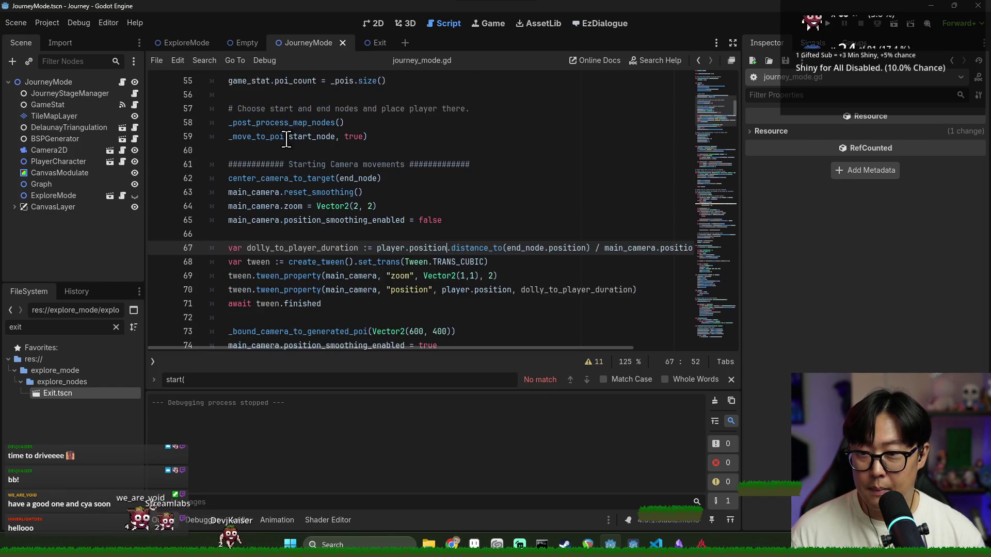
scroll(369, 268, "up", 7)
scroll(333, 258, "down", 4)
scroll(332, 258, "down", 7)
scroll(299, 248, "down", 4)
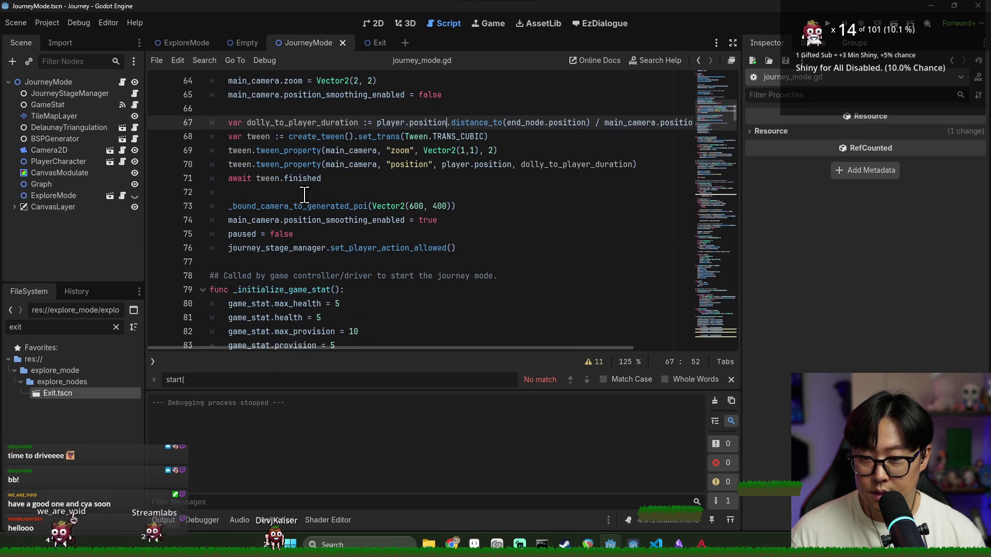
scroll(268, 201, "up", 3)
scroll(269, 165, "up", 1)
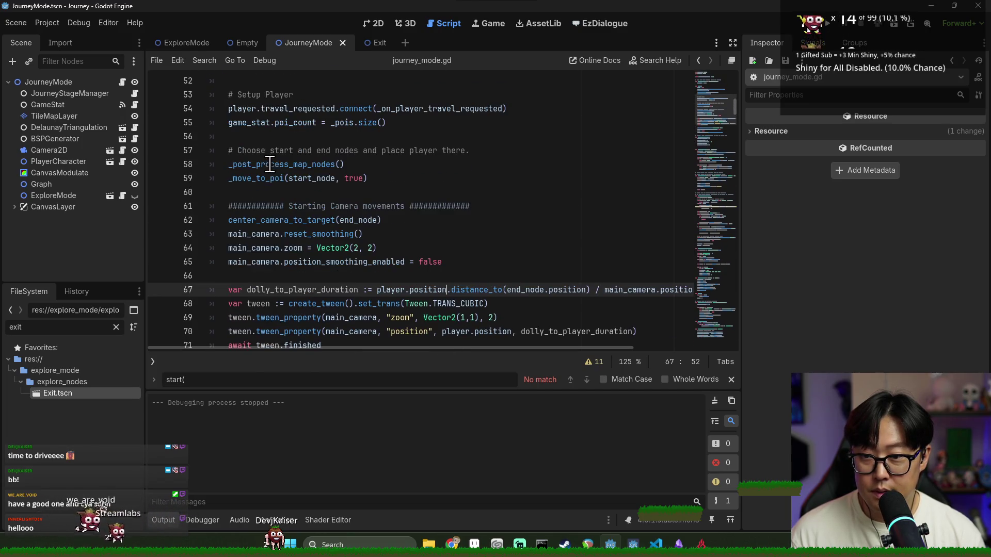
Jump from line 58's call to the _post_process_map_nodes definition and scroll through its POI loop.
double_click(256, 164)
scroll(322, 206, "up", 1)
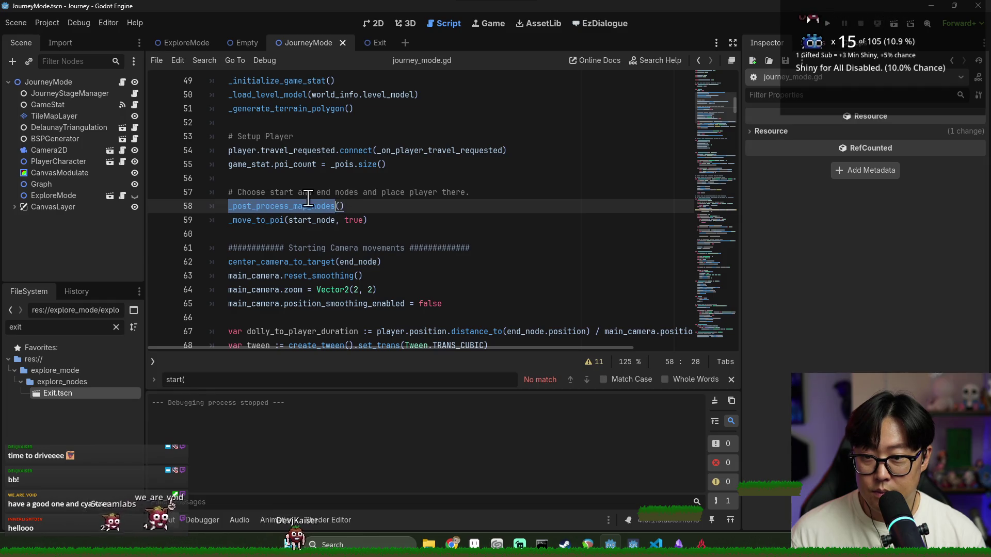
scroll(295, 209, "down", 3)
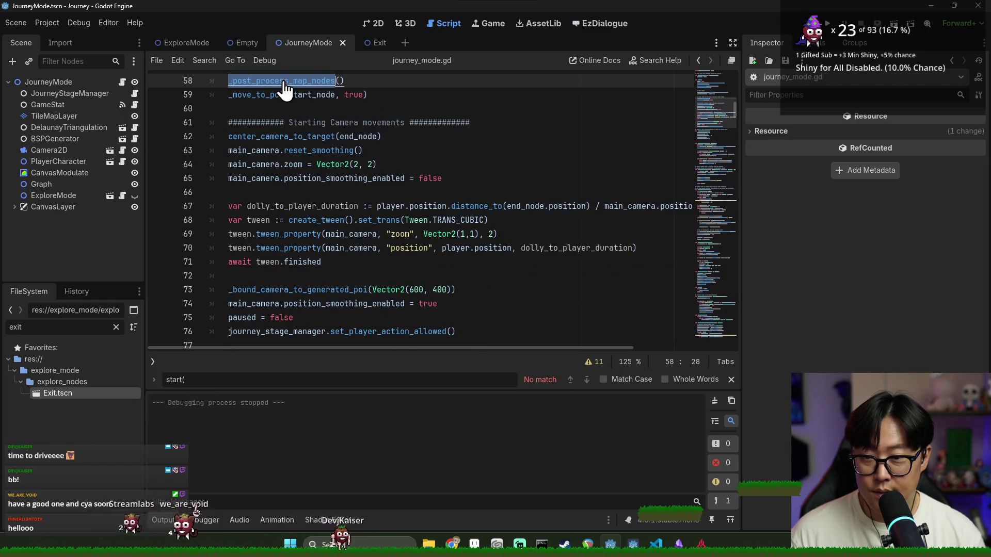
left_click(283, 83, "ctrl")
left_click(249, 146)
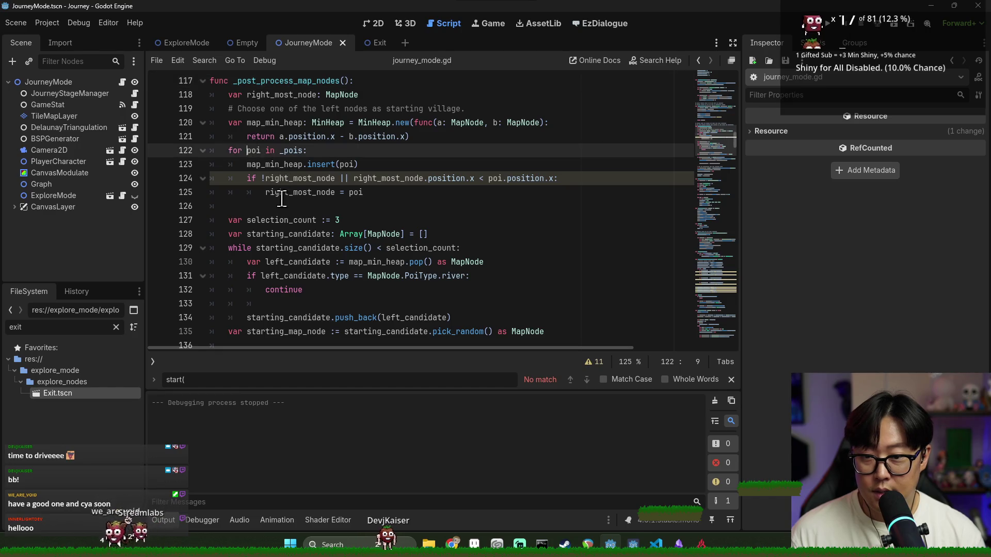
scroll(440, 234, "down", 2)
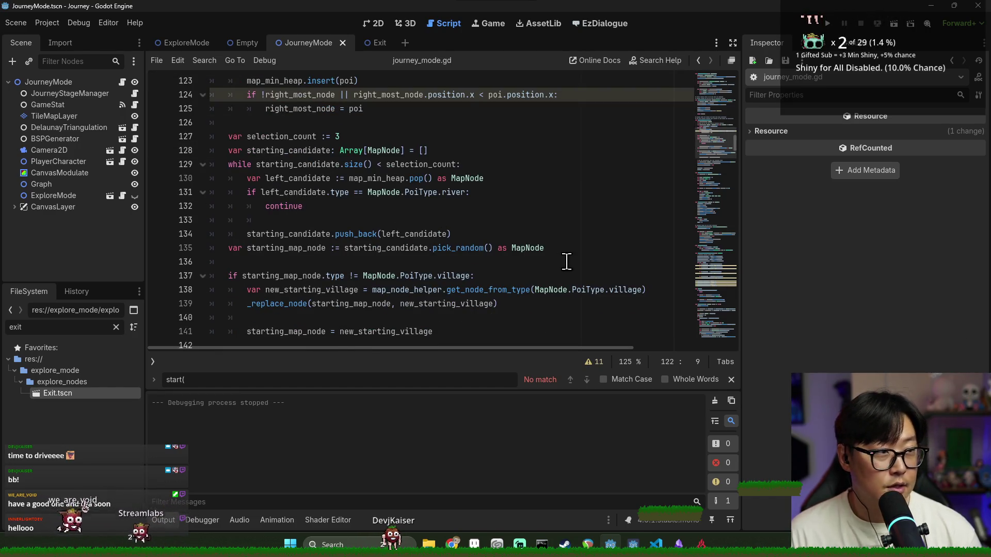
scroll(462, 179, "down", 1)
scroll(330, 196, "down", 2)
scroll(320, 193, "up", 2)
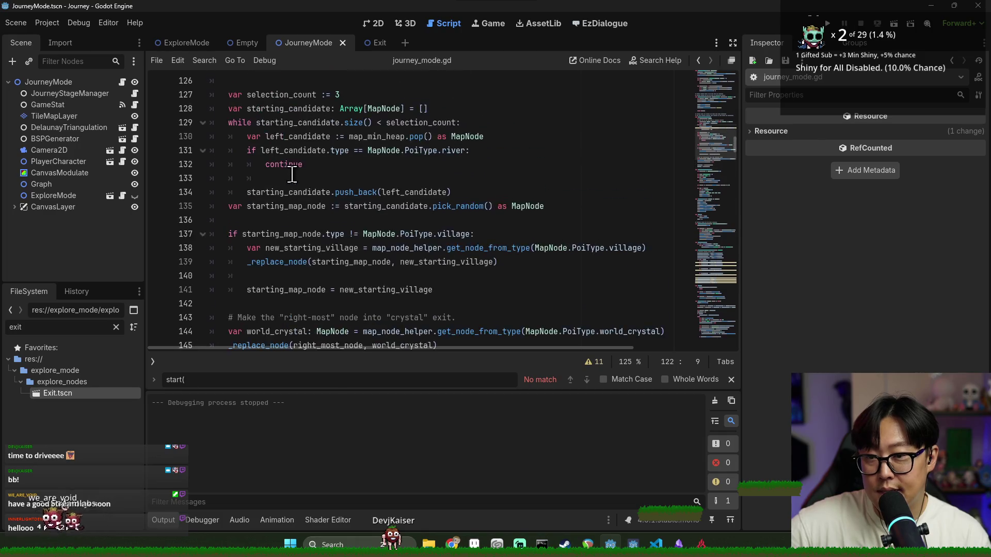
scroll(318, 209, "down", 3)
Highlight world_crystal on line 144, where the right-most node becomes the crystal exit.
double_click(277, 206)
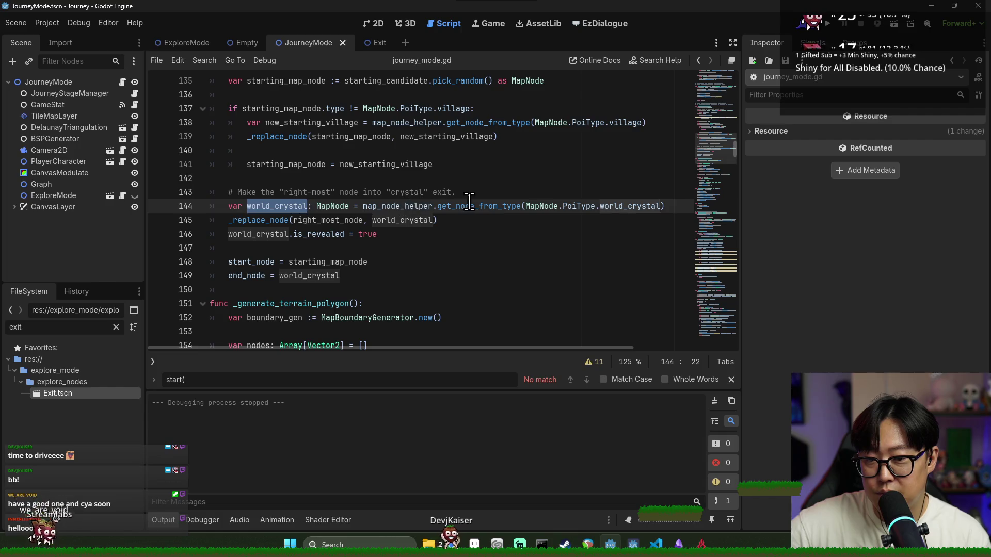
double_click(268, 191)
left_click(279, 206)
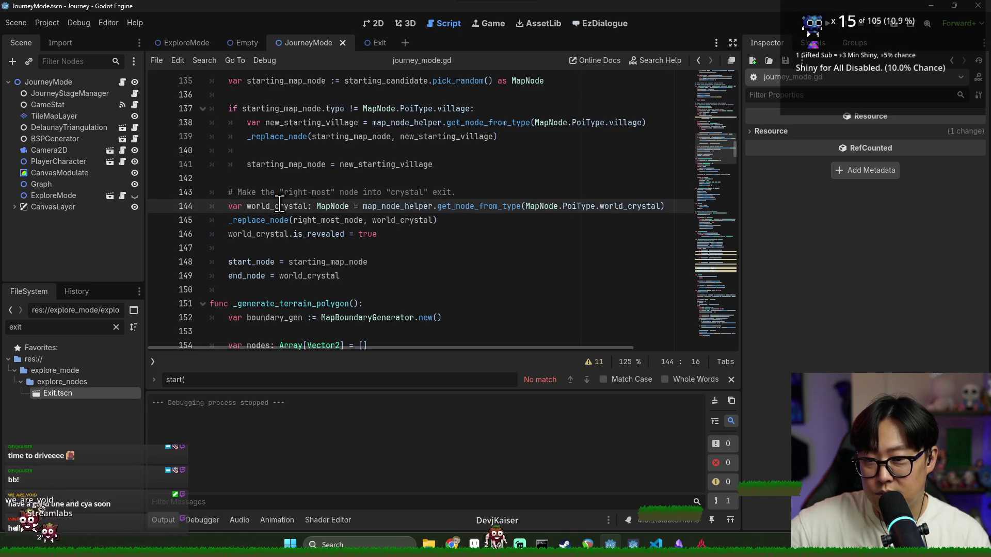
double_click(279, 205)
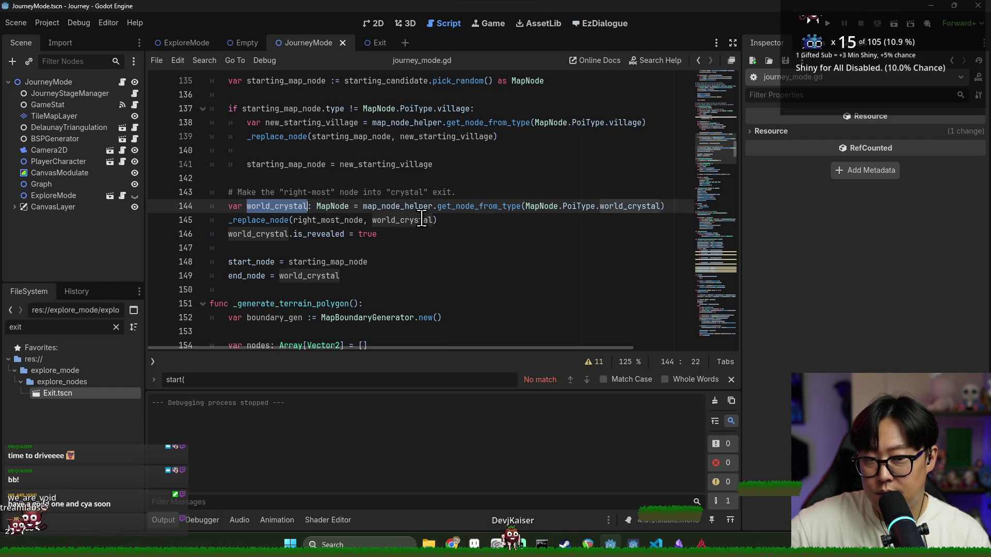
left_click(278, 207)
double_click(252, 222)
double_click(279, 206)
double_click(629, 206)
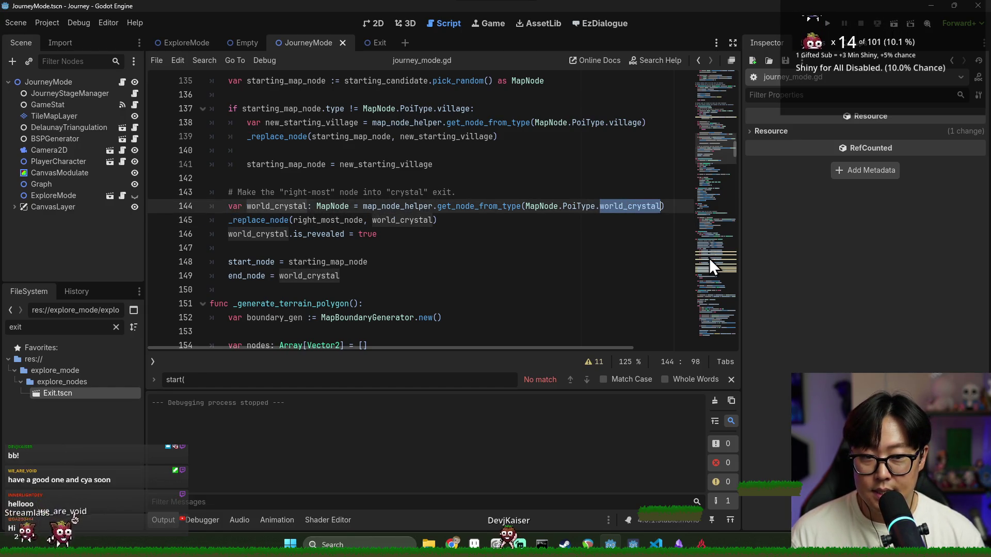
Change the POI type on line 144 from world_crystal to exit and save.
key("BackSpace")
type("exi")
key("Return")
key("ctrl+s")
Rename the world_crystal variable to exit_node on lines 144–146.
left_click(264, 194)
double_click(270, 206)
type("exit_node")
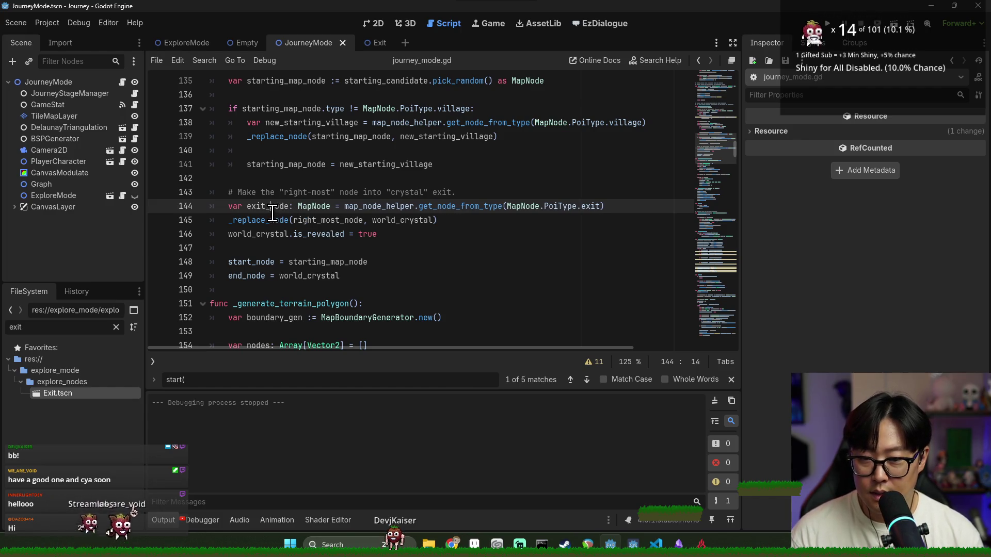
double_click(272, 206)
key("ctrl+c")
double_click(378, 220)
key("ctrl+v")
left_click(322, 234)
key("ctrl+s")
double_click(392, 220)
key("ctrl+c")
double_click(260, 233)
key("ctrl+v")
Replace the remaining world_crystal reference on line 149 with exit_node and save the script.
key("End")
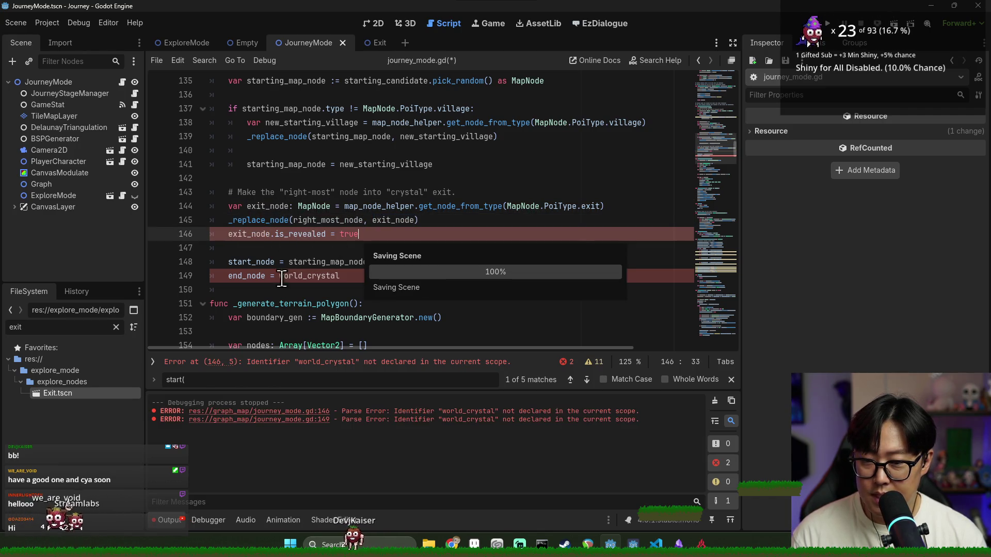
double_click(327, 262)
key("ctrl+s")
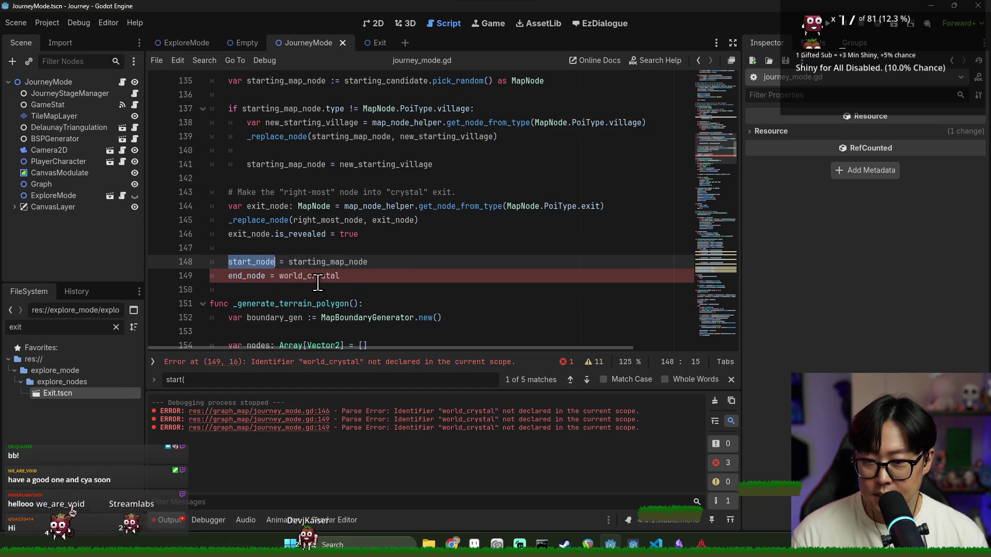
double_click(308, 275)
key("ctrl+v")
key("ctrl+s")
left_click(462, 162)
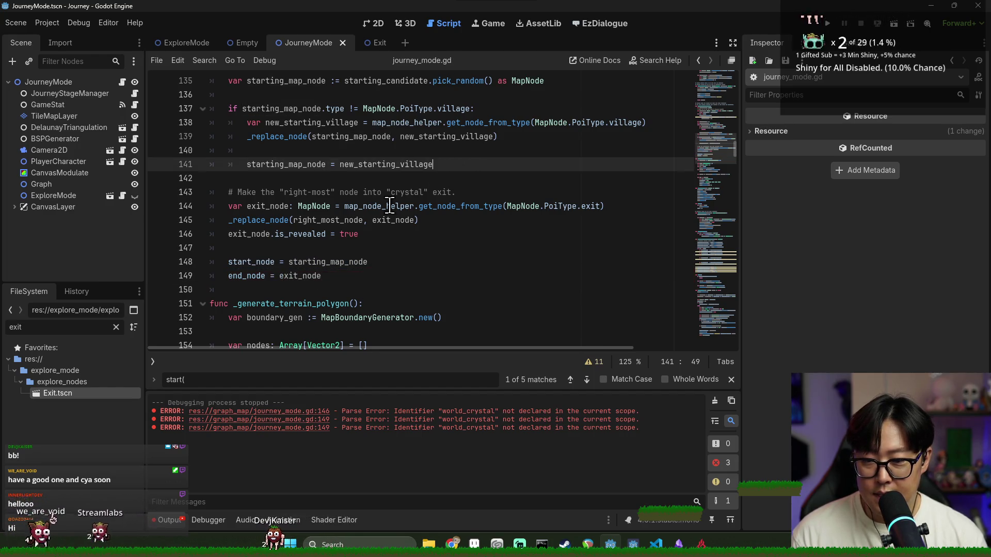
left_click(490, 206)
key("ctrl+s")
left_click(731, 379)
left_click(334, 220)
key("ctrl+s")
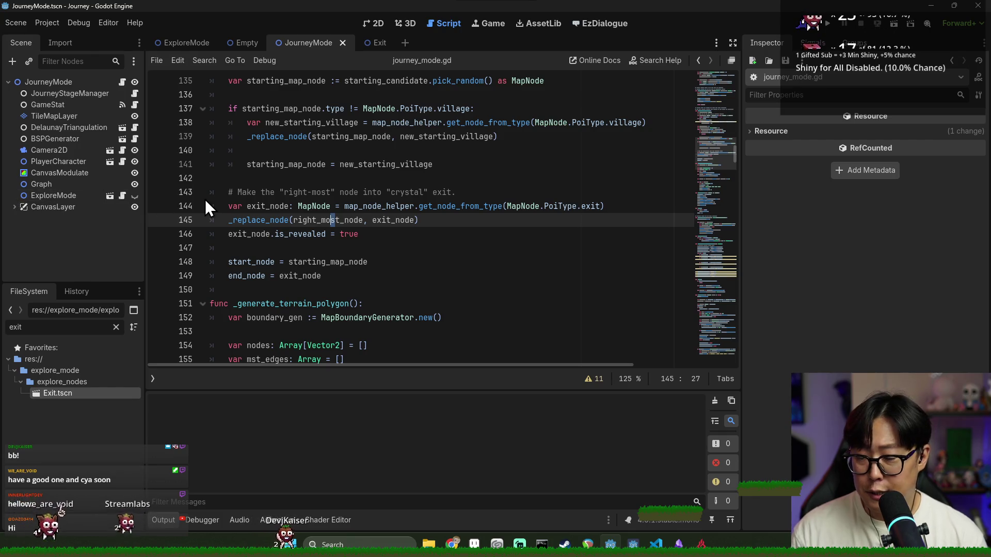
key("ctrl+s")
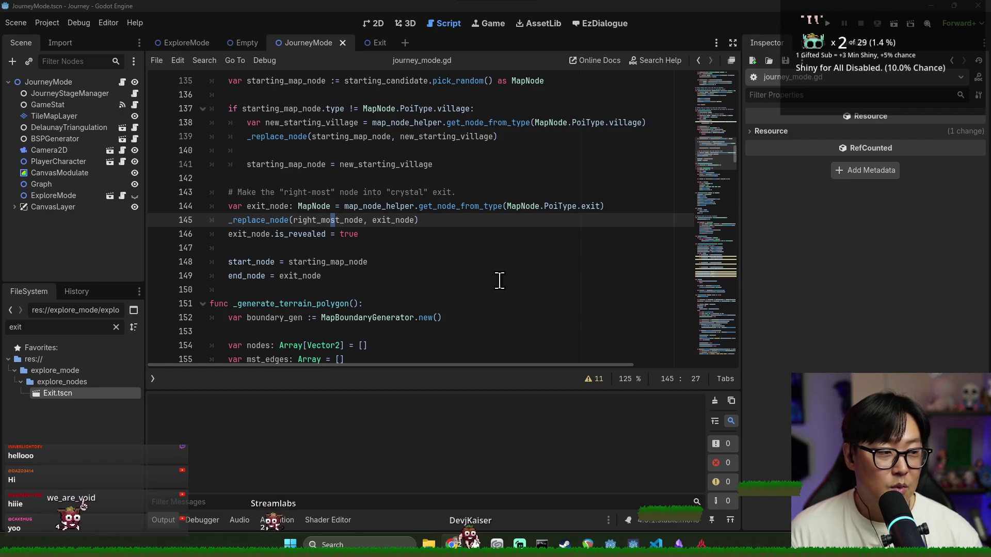
double_click(459, 206)
left_click(465, 136)
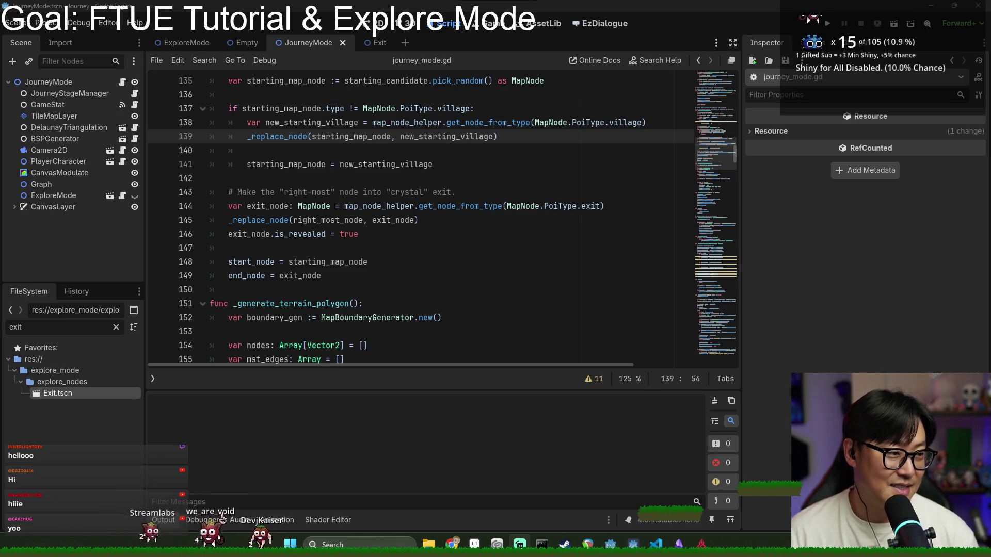
Save journey_mode.gd, then launch the project with Run Project from the top-right toolbar.
left_click(379, 301)
key("ctrl+s")
left_click(318, 160)
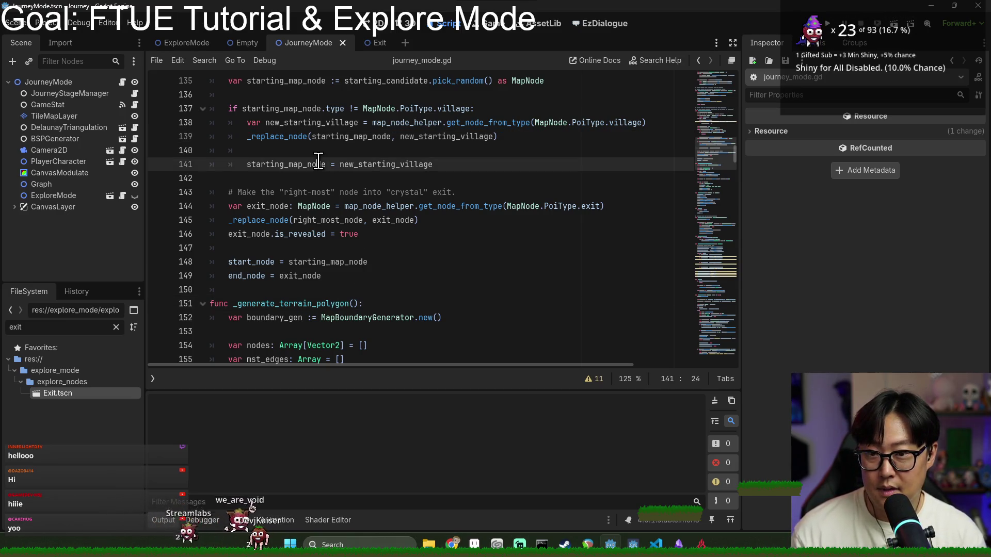
key("ctrl+s")
left_click(268, 152)
key("ctrl+s")
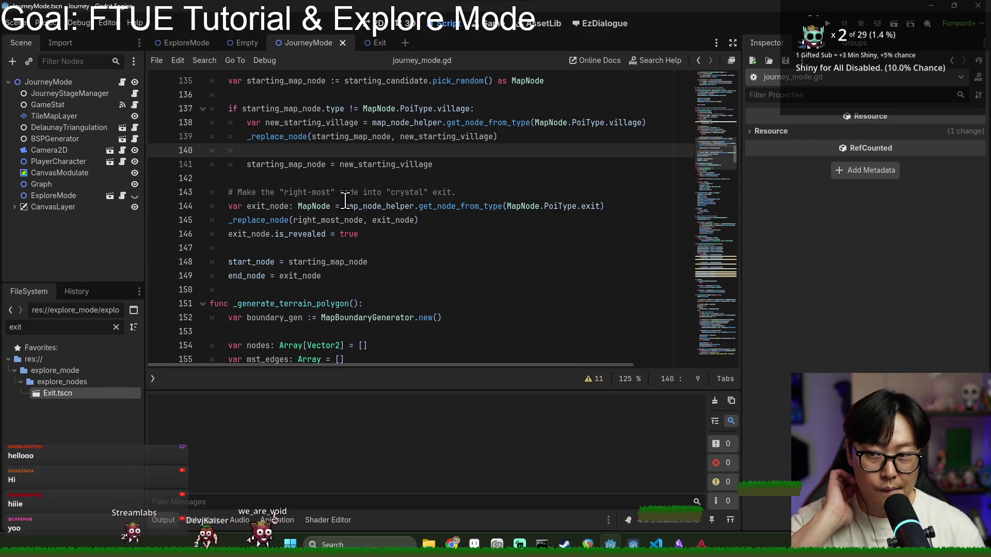
scroll(360, 194, "up", 1)
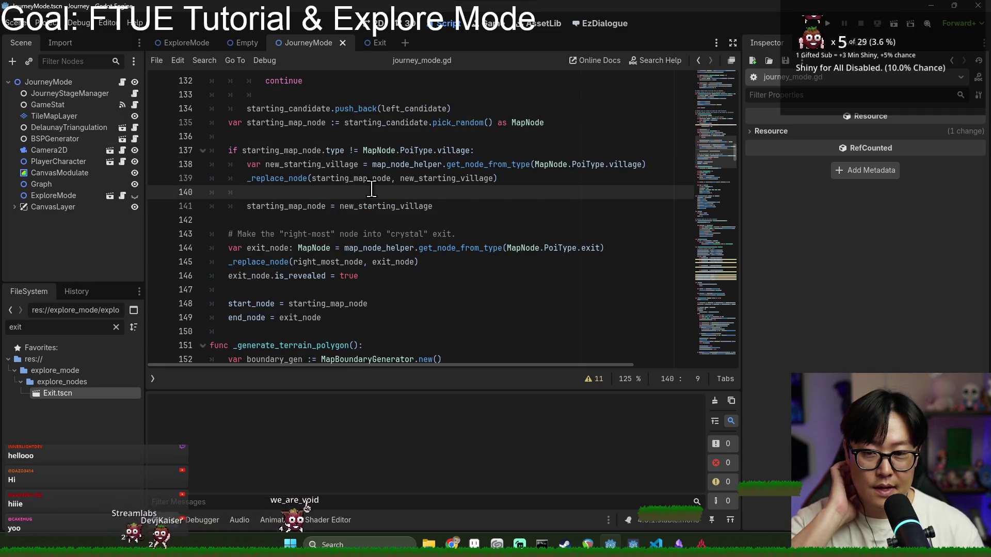
scroll(369, 194, "up", 1)
scroll(378, 200, "down", 3)
left_click(828, 23)
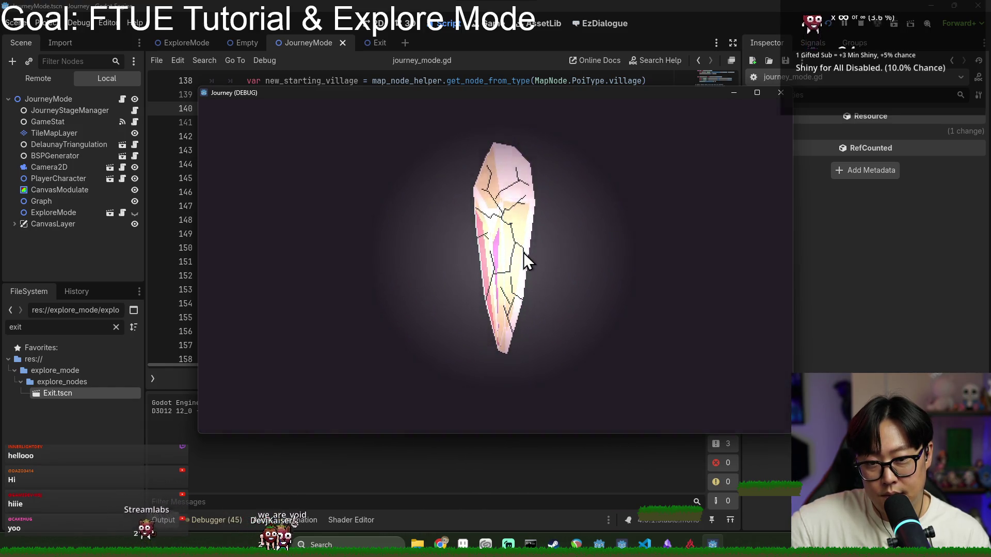
Shatter the title-screen crystal, start a new journey, and collapse the movement tip.
left_click(523, 252)
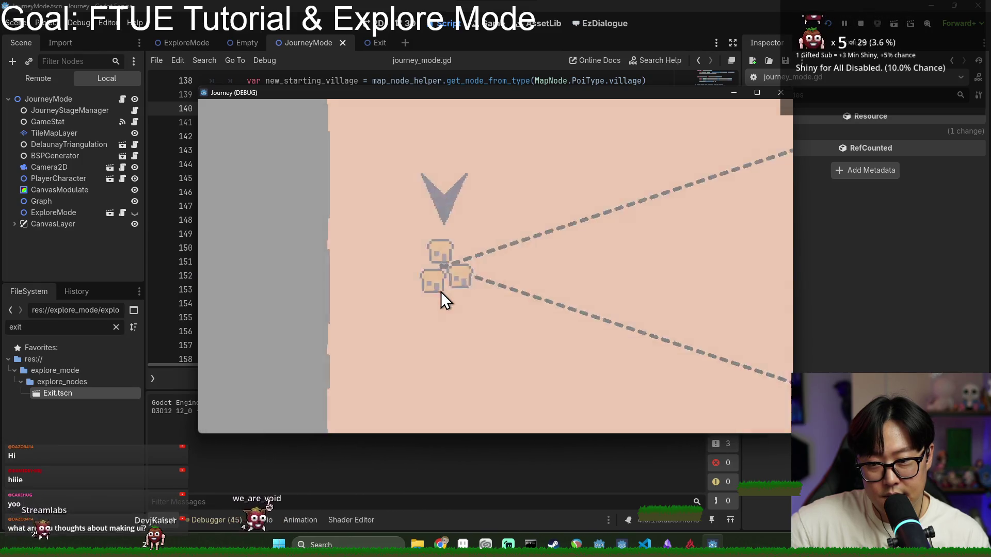
left_click(441, 292)
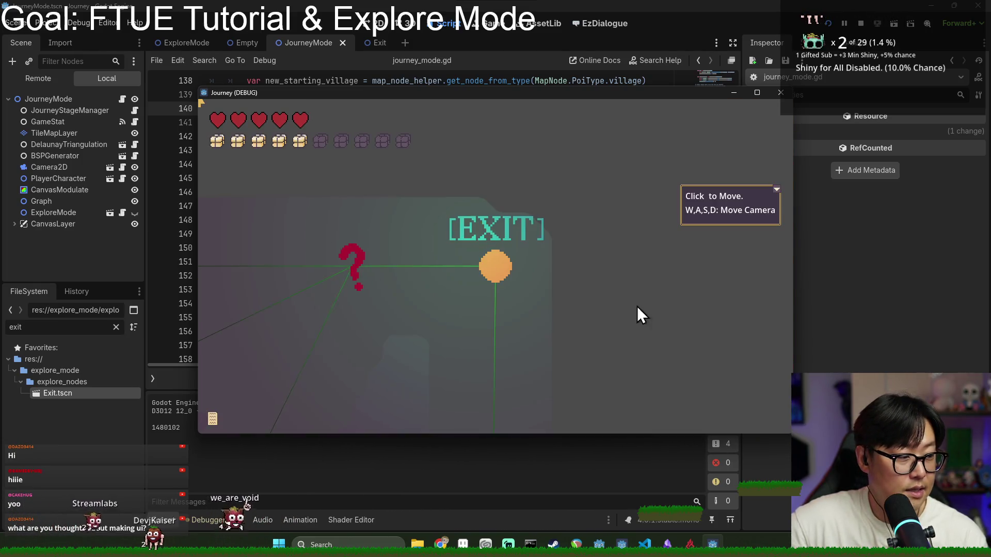
key("a")
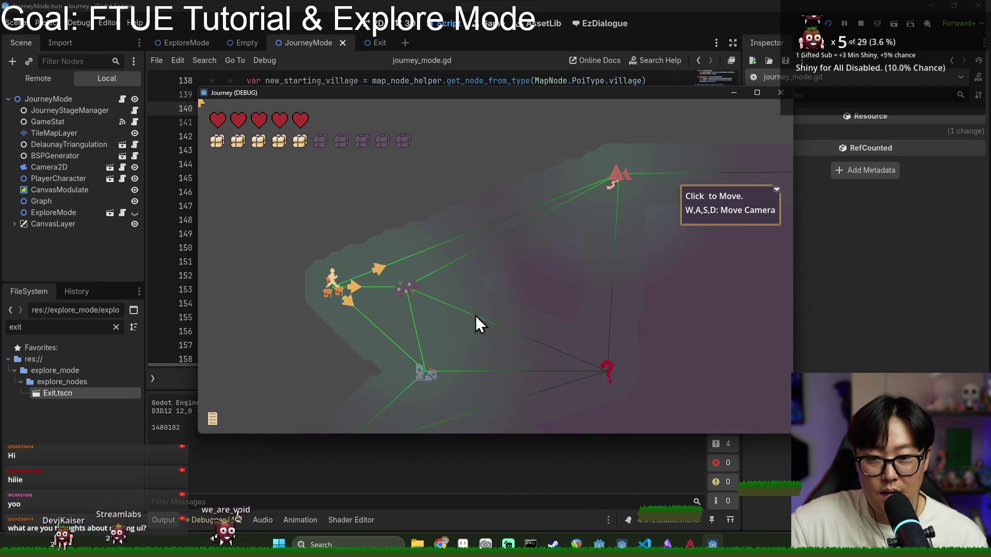
left_click(774, 188)
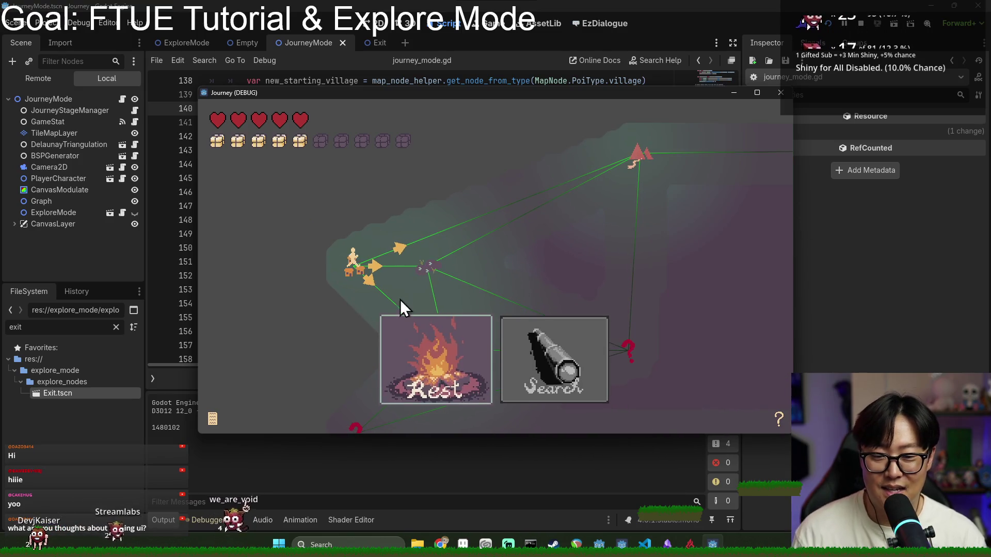
Travel between map nodes, choosing Search and an explore option, then stop the debug run.
left_click(429, 270)
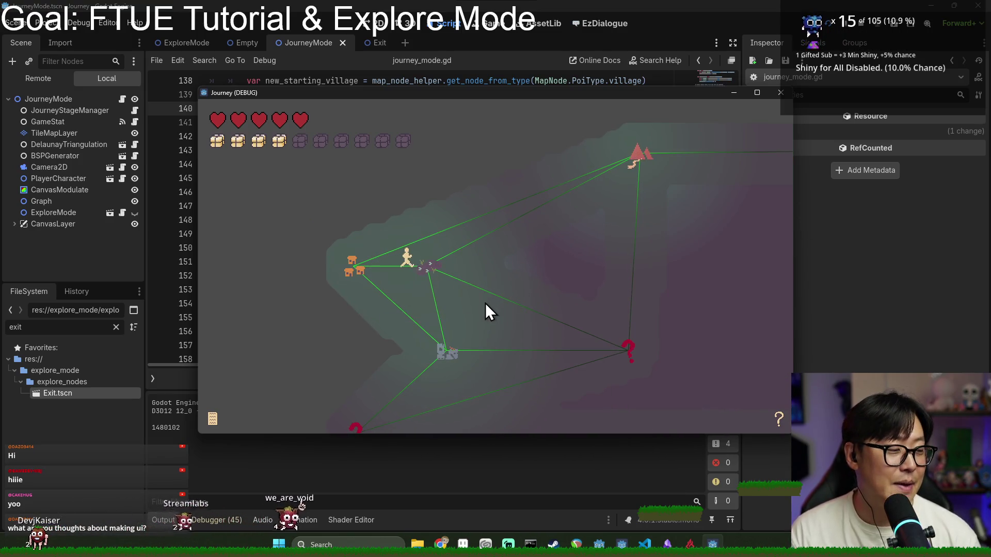
left_click(562, 360)
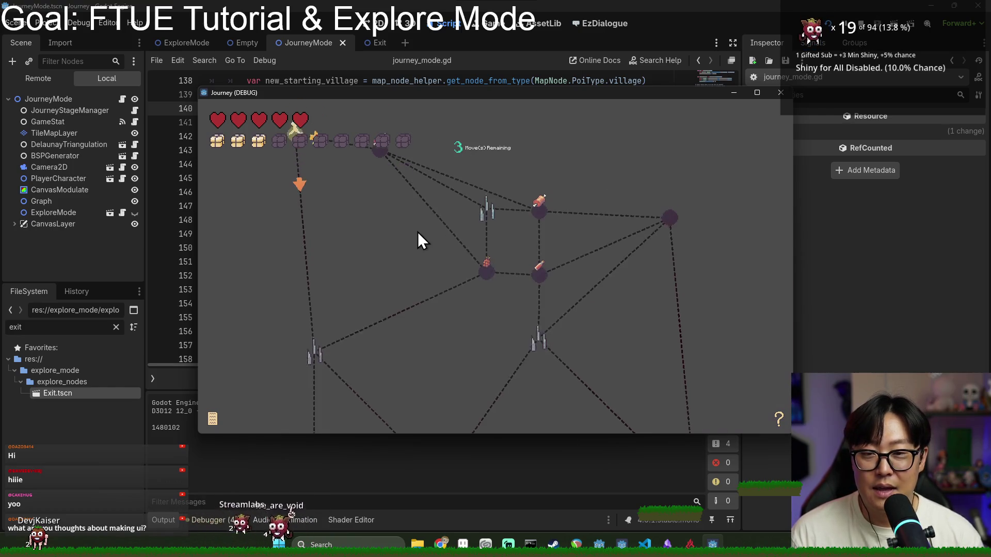
left_click(380, 197)
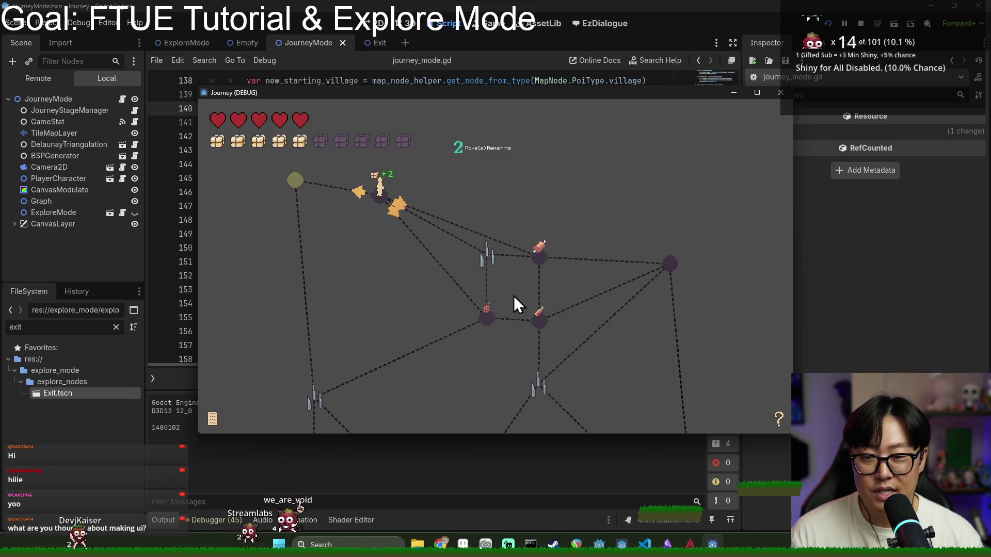
left_click(539, 255)
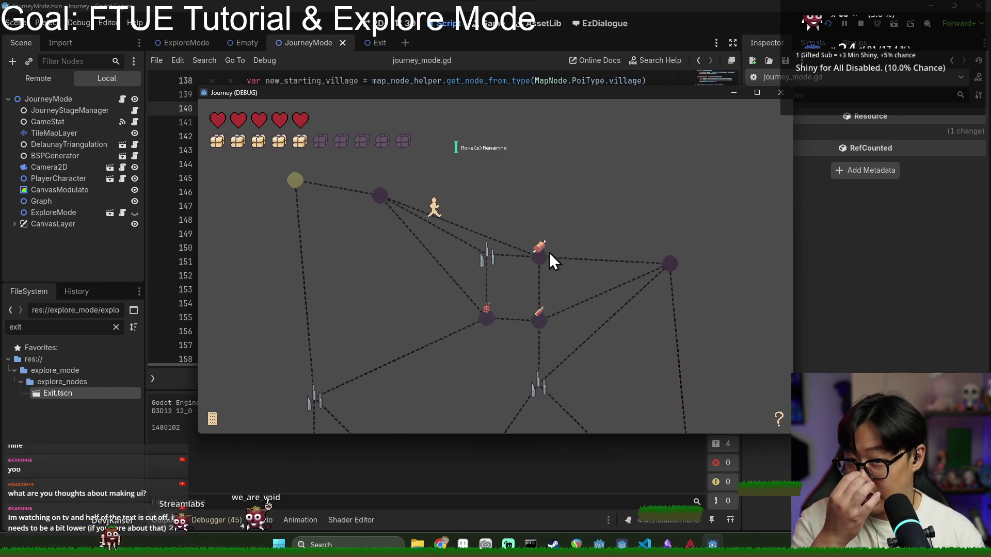
left_click(541, 329)
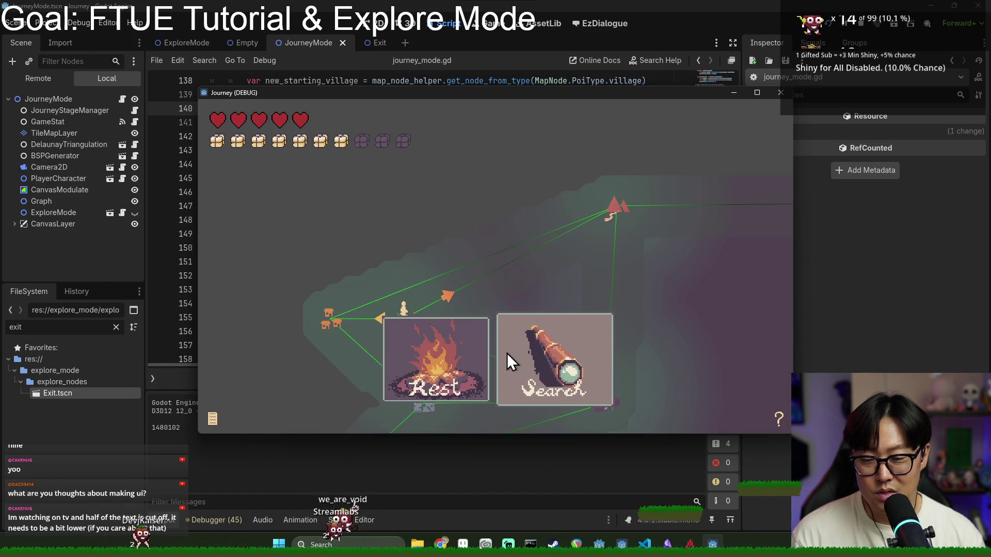
left_click(562, 382)
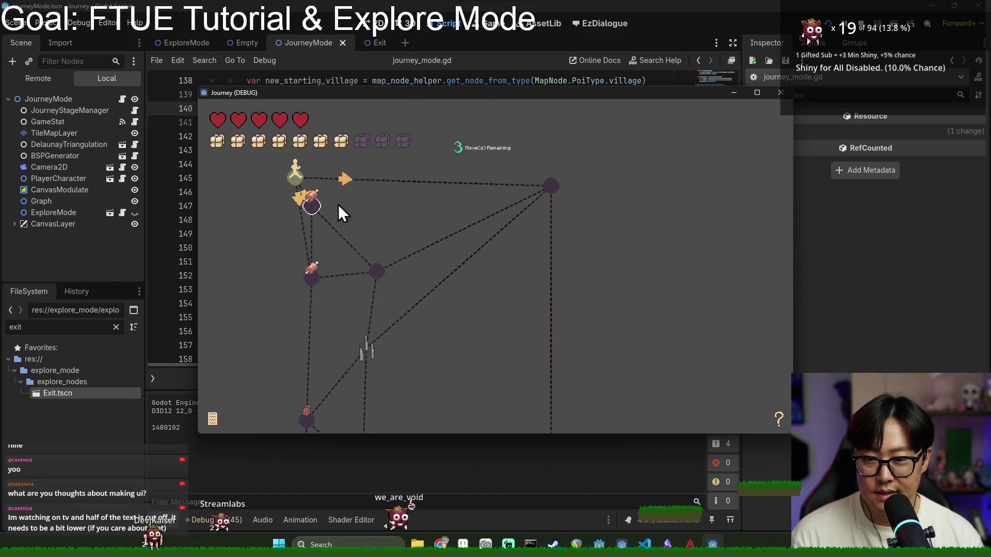
left_click(858, 23)
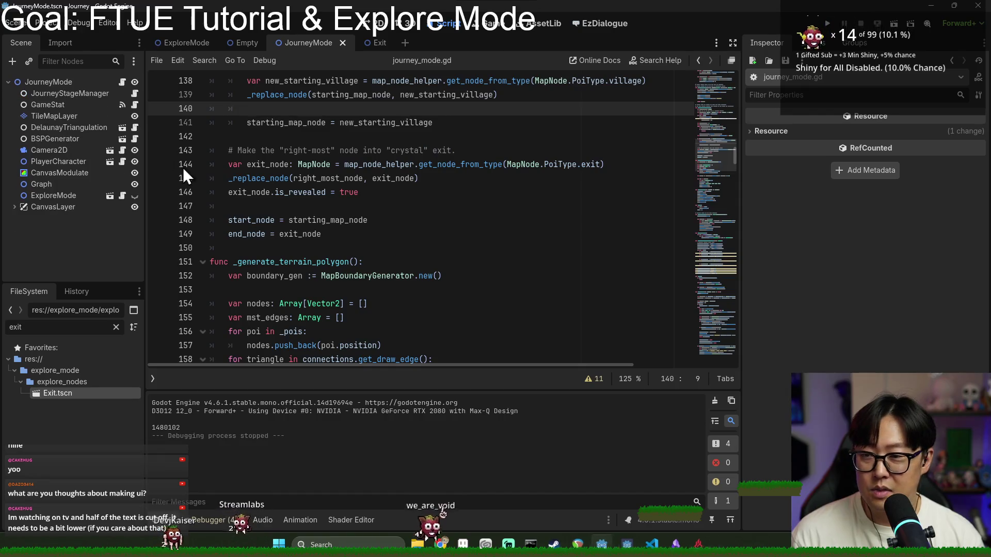
left_click(255, 150)
key("ctrl+s")
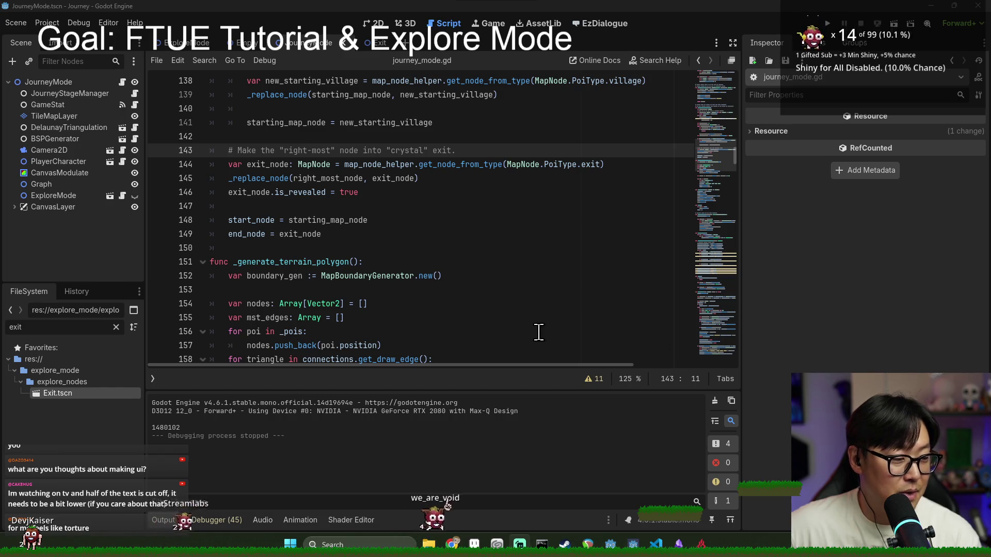
left_click(392, 248)
left_click(363, 164)
left_click(361, 136)
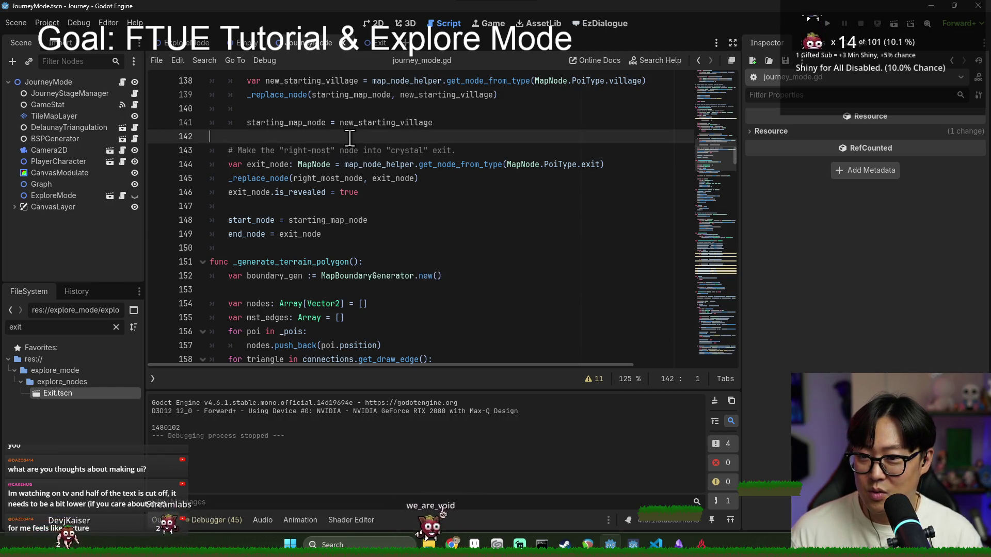
left_click(423, 248)
left_click(431, 206)
key("ctrl+s")
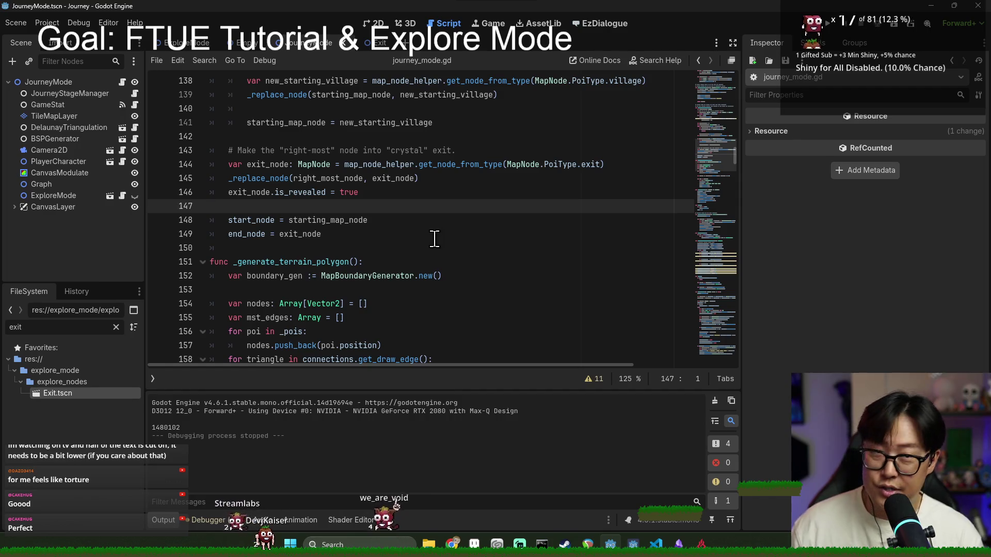
key("ctrl+s")
left_click(345, 164)
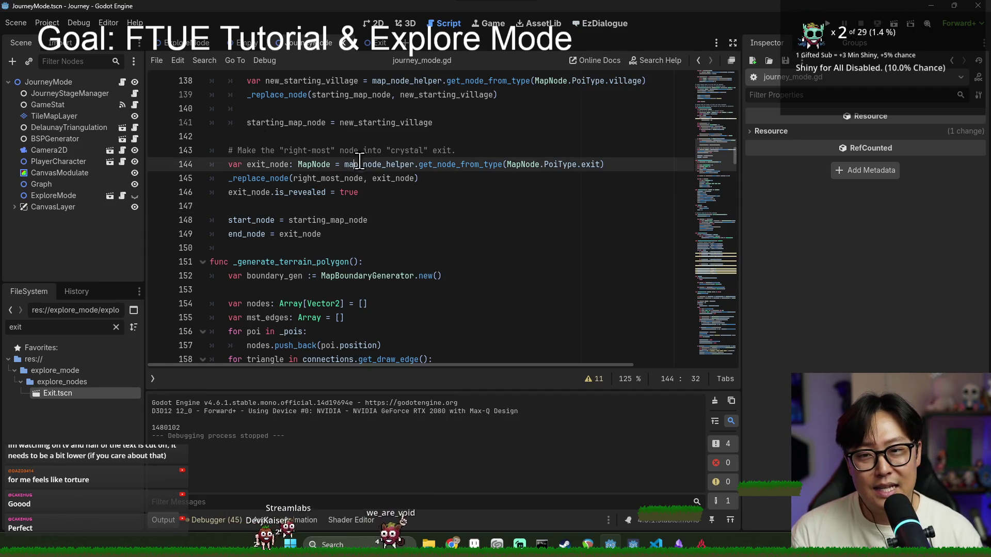
Close the Exit scene tab after cycling through the open scenes.
left_click(403, 45)
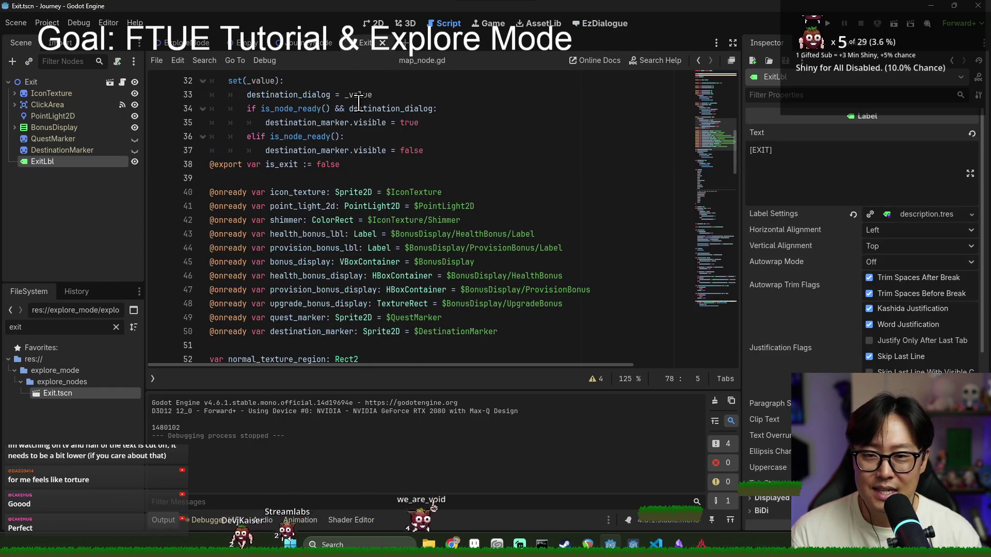
left_click(307, 42)
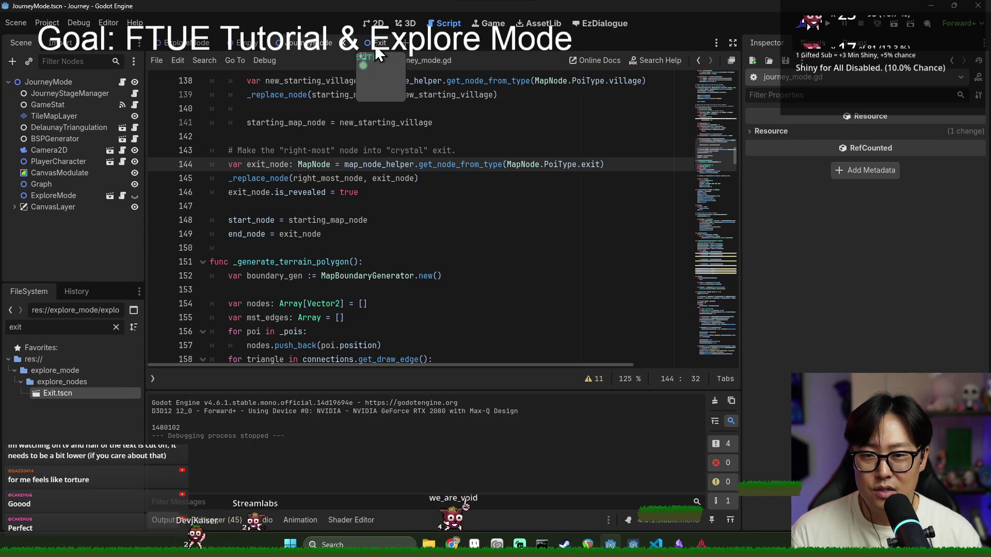
left_click(374, 45)
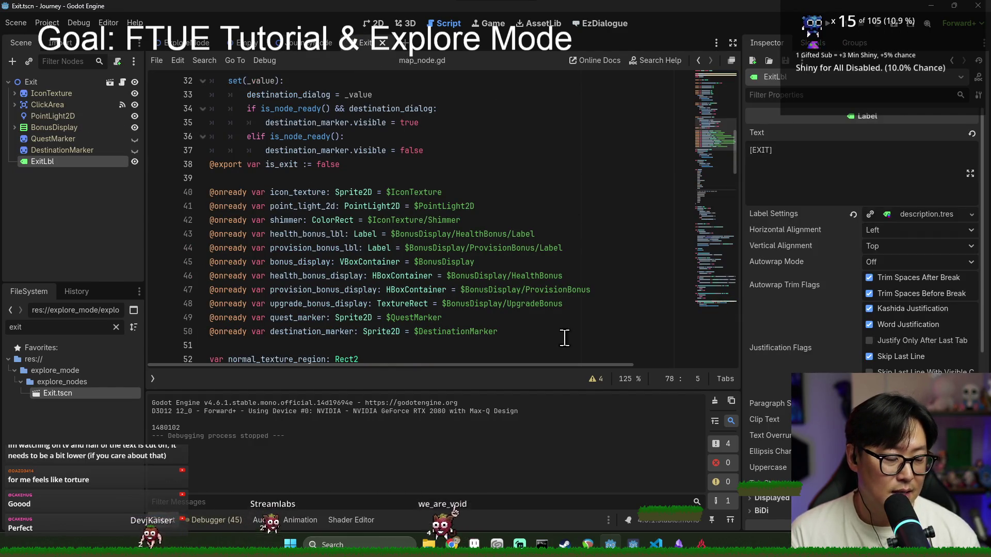
left_click(177, 45)
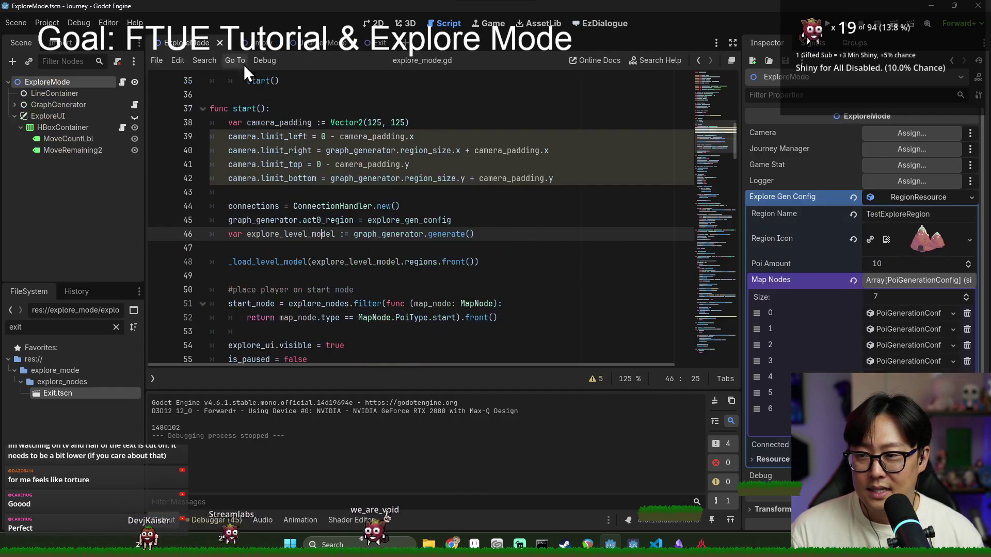
left_click(389, 44)
middle_click(381, 45)
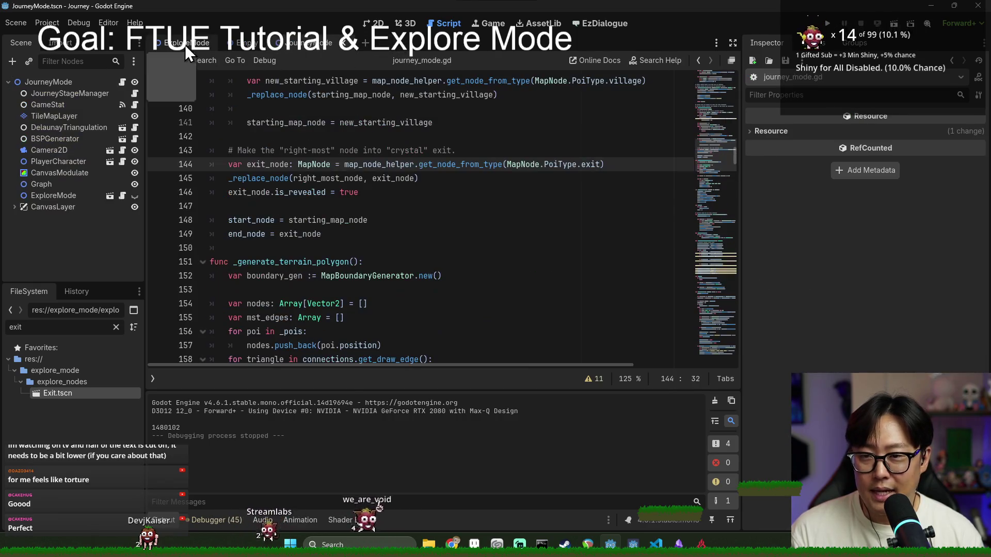
Show the ExploreMode scene and re-expand its Explore Gen Config properties in the Inspector.
left_click(185, 44)
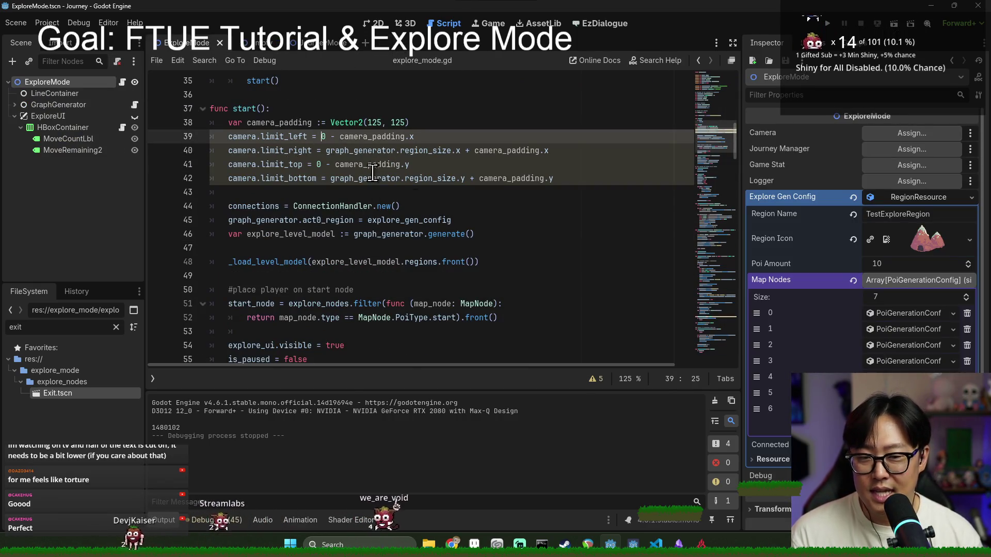
left_click(899, 198)
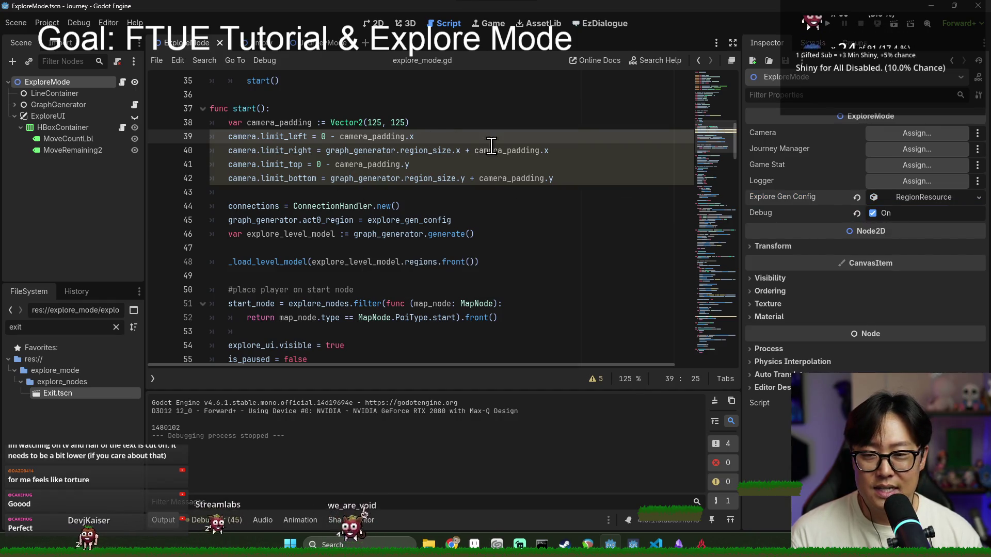
left_click(923, 198)
left_click(903, 361)
left_click(903, 362)
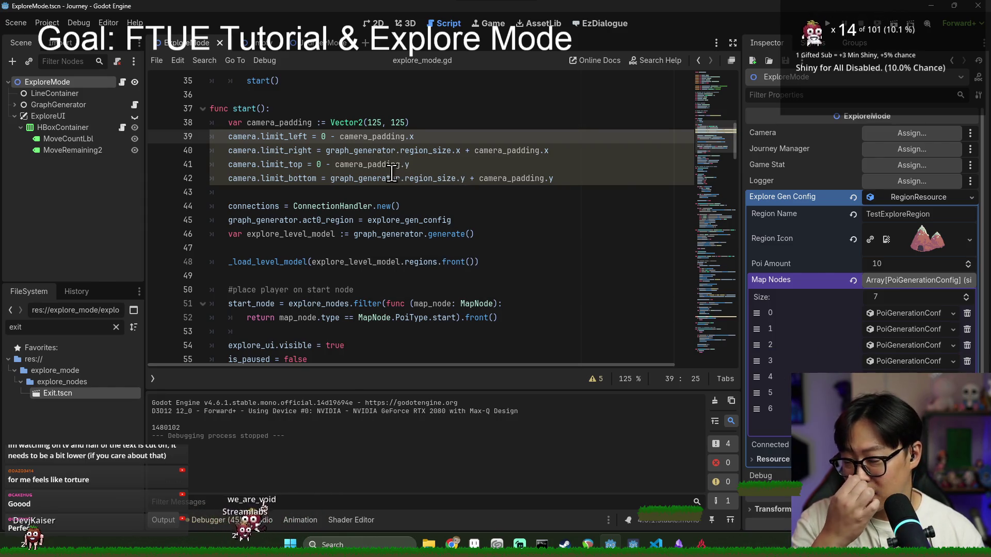
Check explore_mode.gd's camera.limit_bottom line and save the ExploreMode scene and script.
key("Right")
key("Right")
key("Right")
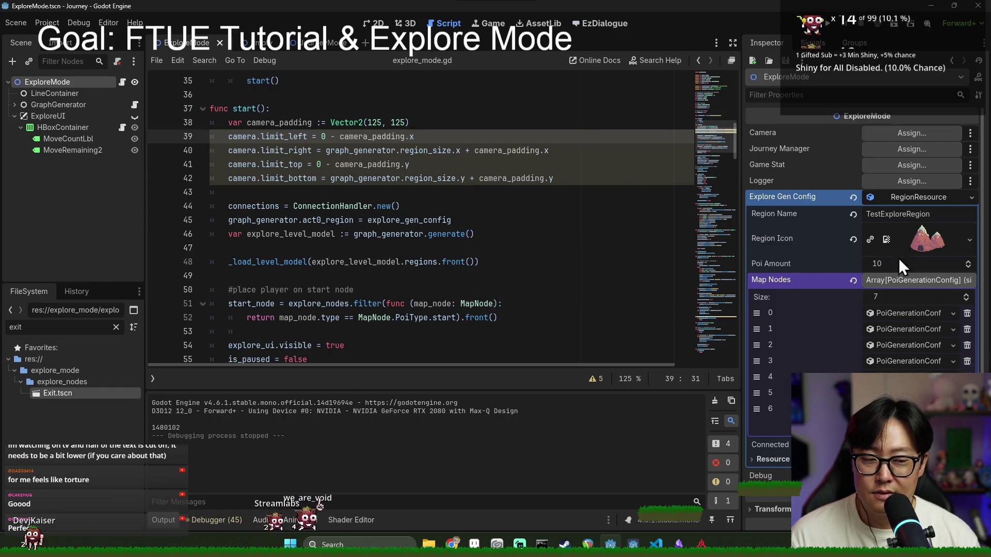
left_click(331, 178)
key("ctrl+s")
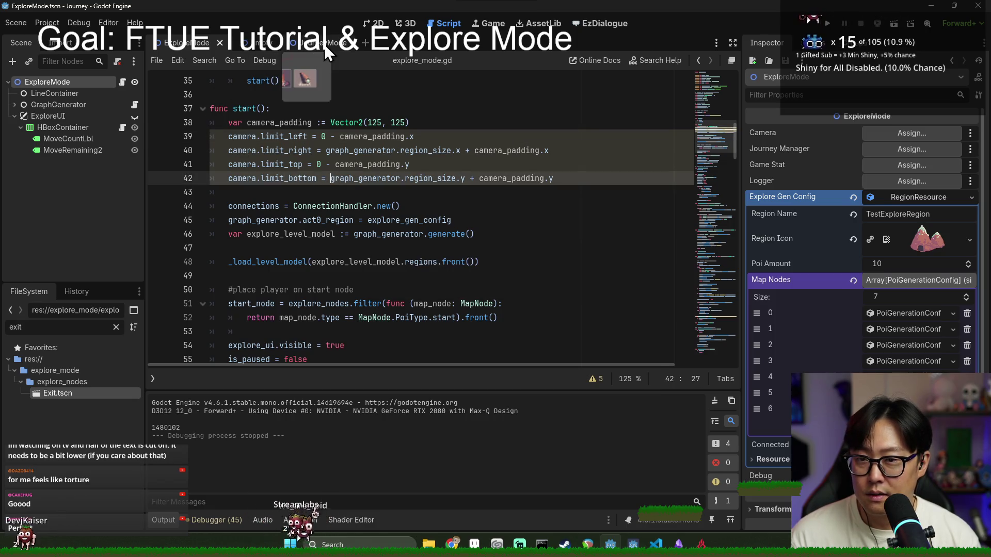
left_click(325, 44)
Browse journey_mode.gd, selecting the line 117 function and _load_level_model names.
scroll(335, 217, "down", 3)
scroll(335, 218, "up", 10)
scroll(349, 220, "up", 5)
scroll(309, 214, "down", 7)
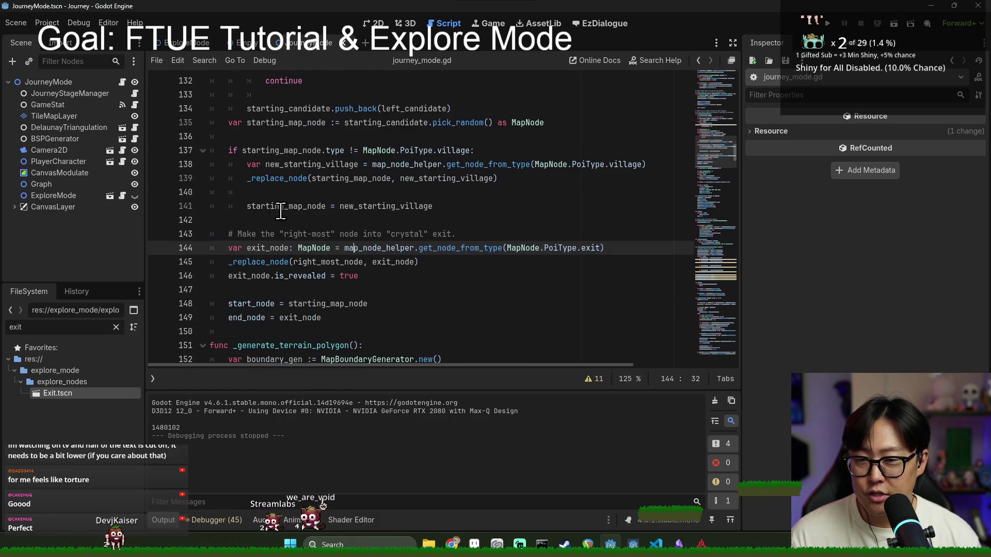
scroll(280, 210, "up", 8)
double_click(288, 211)
scroll(319, 221, "up", 4)
scroll(318, 220, "up", 5)
double_click(268, 249)
Locate the starting camera movement lines around dolly_to_player_duration on line 67.
scroll(279, 238, "up", 3)
scroll(281, 235, "up", 5)
scroll(279, 236, "down", 5)
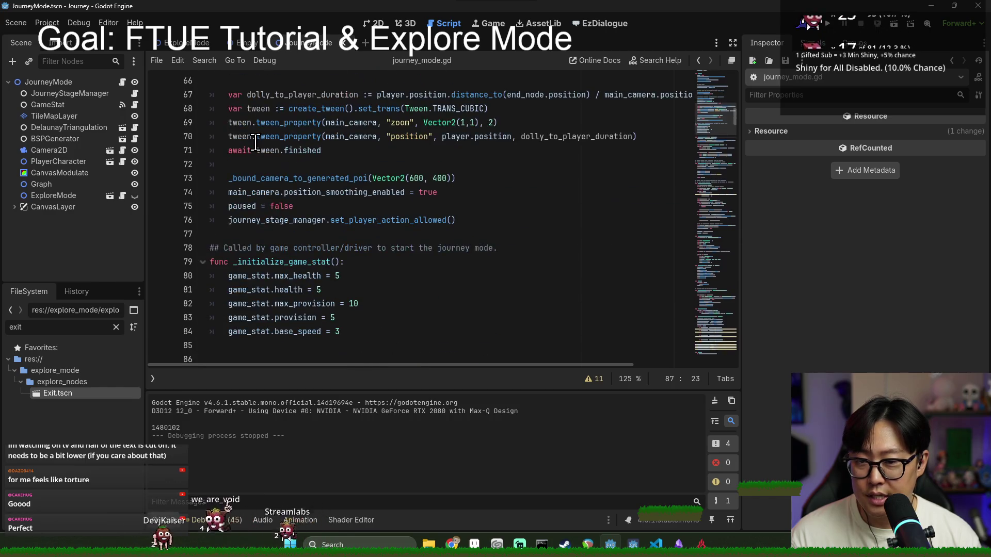
scroll(255, 143, "up", 2)
double_click(256, 178)
mouse_move(243, 96)
left_mouse_down()
mouse_move(235, 268)
mouse_move(497, 299)
mouse_move(471, 296)
mouse_move(478, 314)
mouse_move(459, 304)
left_mouse_up()
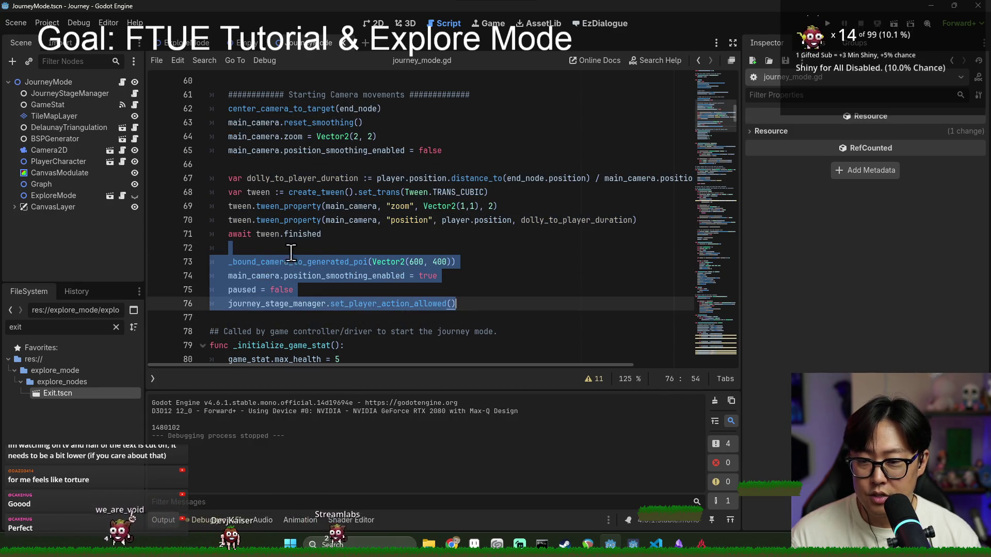
Tidy the blank lines around the _bound_camera_to_generated_poi call after await tween.finished.
left_click(290, 252)
scroll(480, 273, "down", 1)
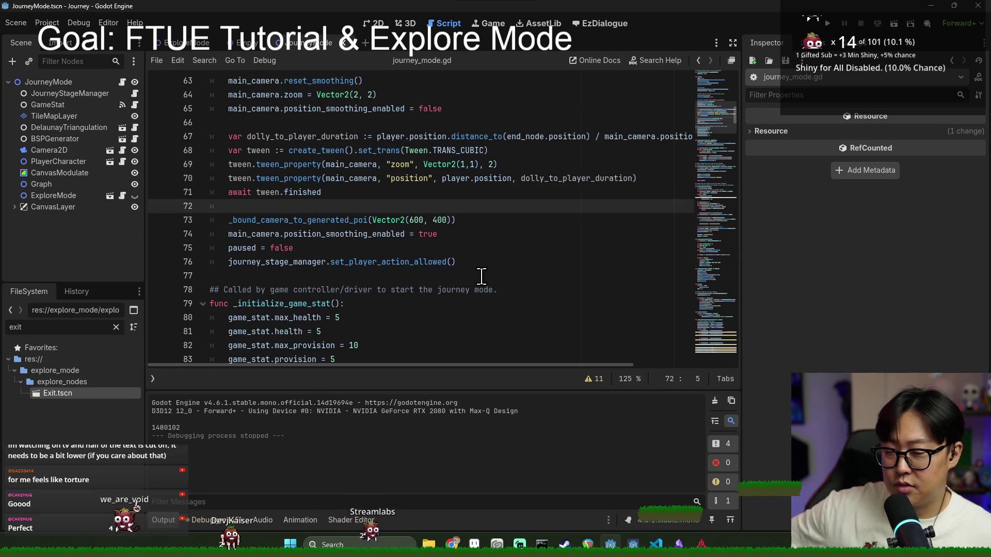
double_click(313, 220)
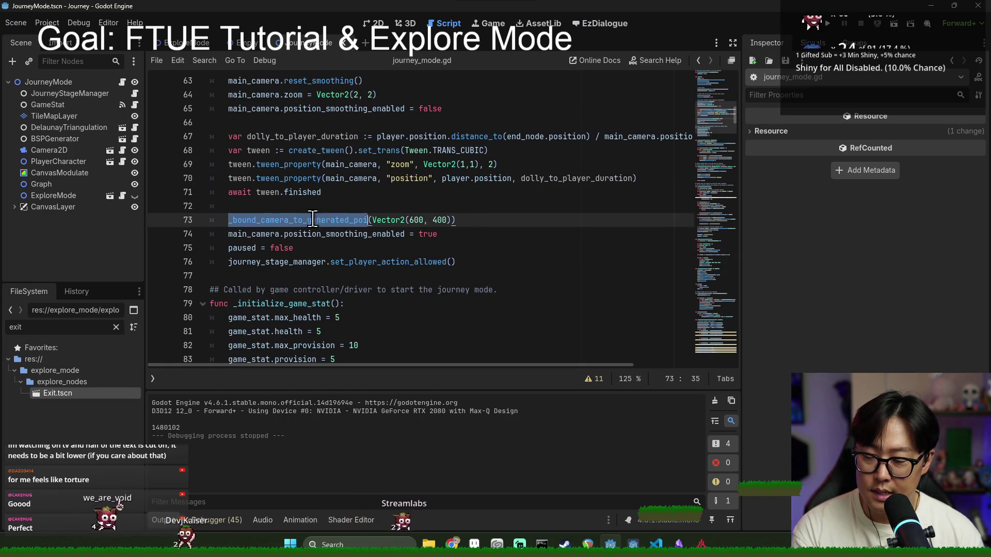
left_click(354, 205)
key("BackSpace")
key("BackSpace")
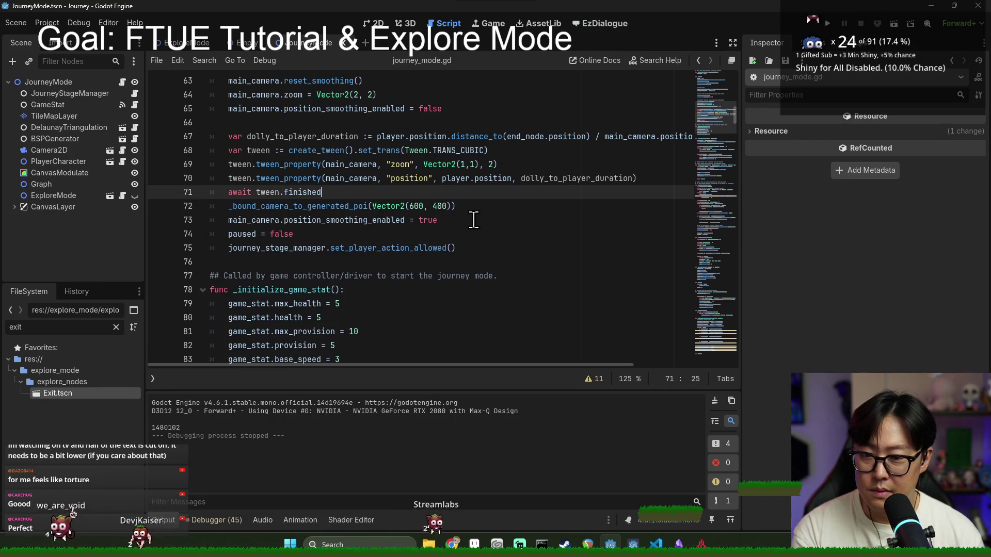
left_click(480, 206)
key("Return")
key("Return")
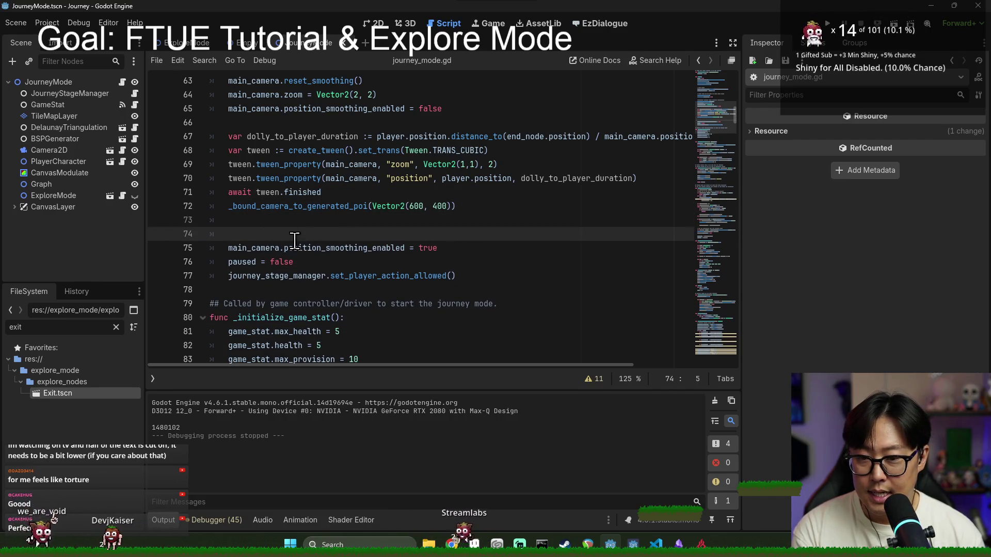
key("BackSpace")
key("BackSpace")
Insert a _check_and_show_ftue_travelling() call on a new line 74 after the camera bound call.
double_click(253, 234)
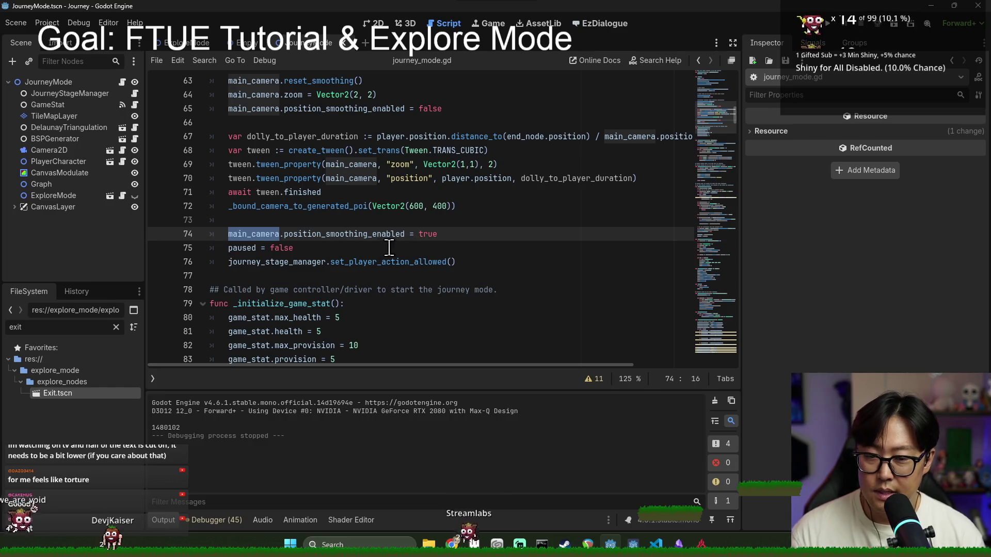
key("Down")
key("Down")
key("End")
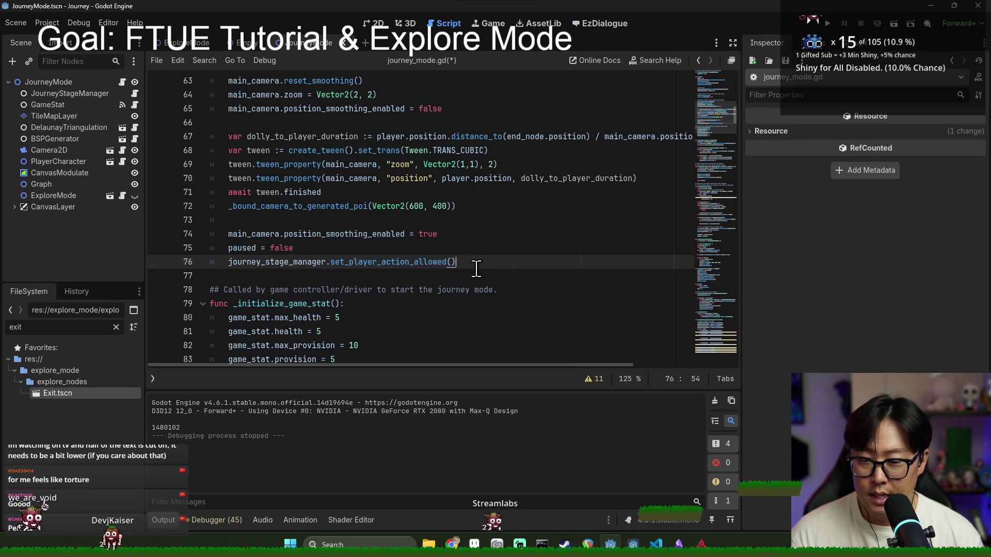
key("shift+Up")
key("shift+Up")
key("shift+Home")
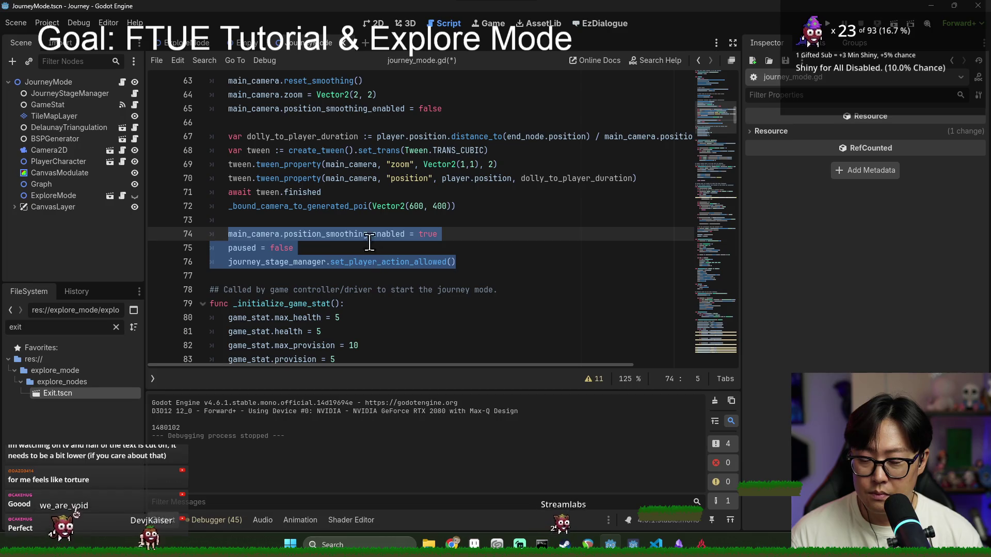
key("Up")
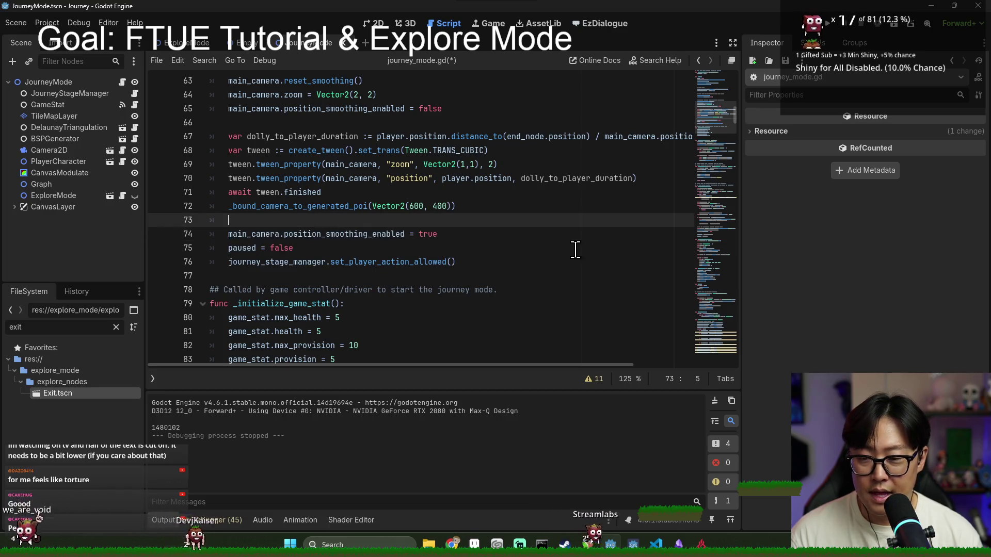
key("Return")
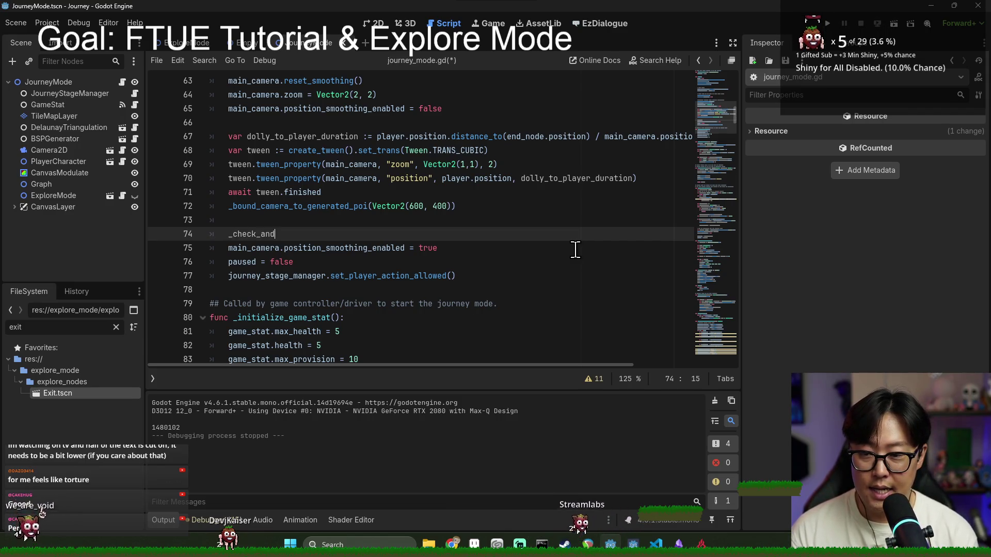
type("_ftue_travelling(")
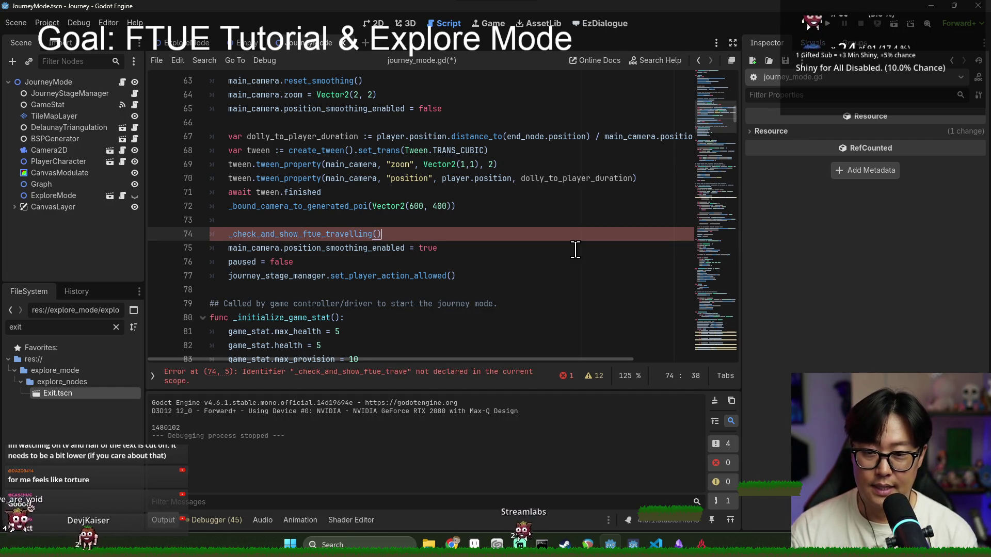
double_click(342, 233)
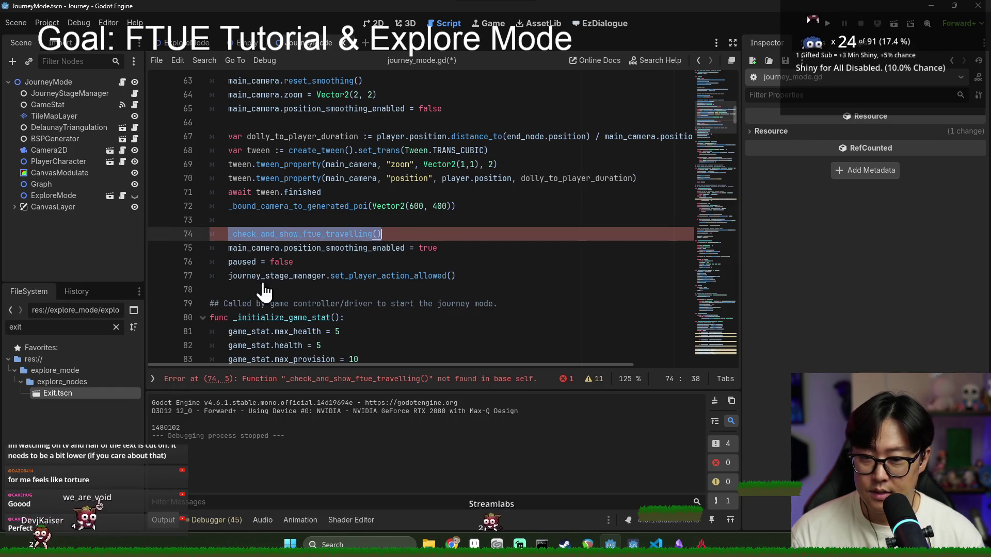
left_click(152, 379)
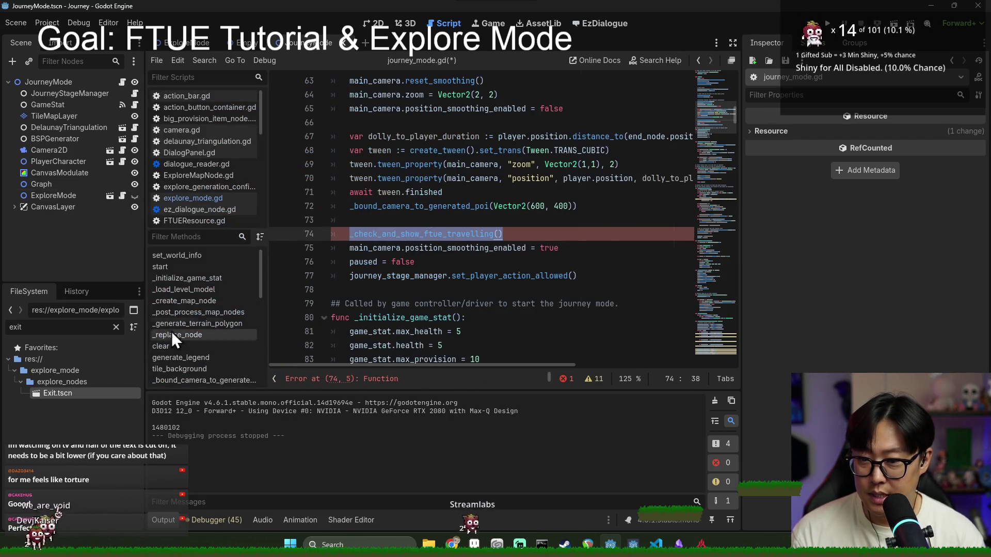
Jump to _generate_terrain_polygon from the methods list and briefly edit the blank lines above it.
scroll(191, 282, "down", 3)
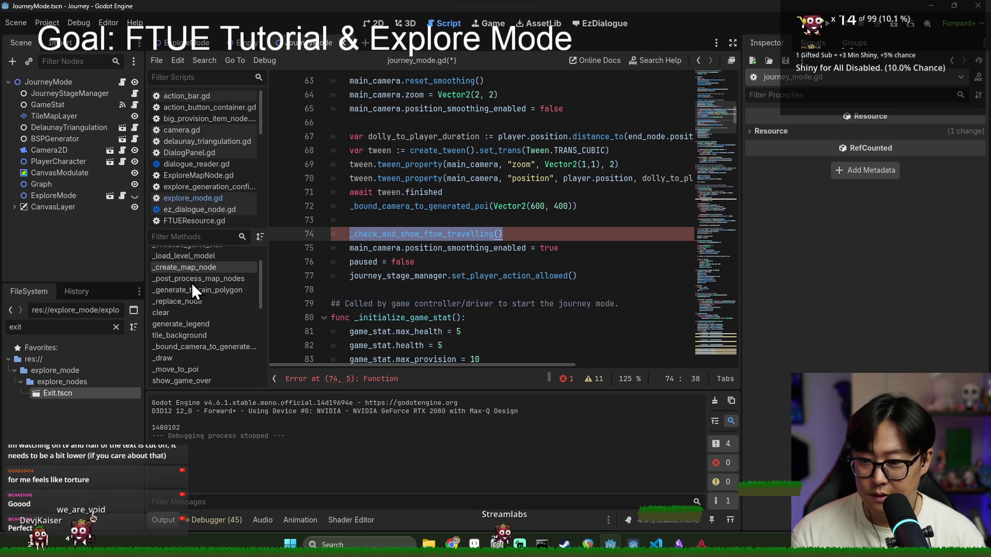
scroll(187, 311, "down", 3)
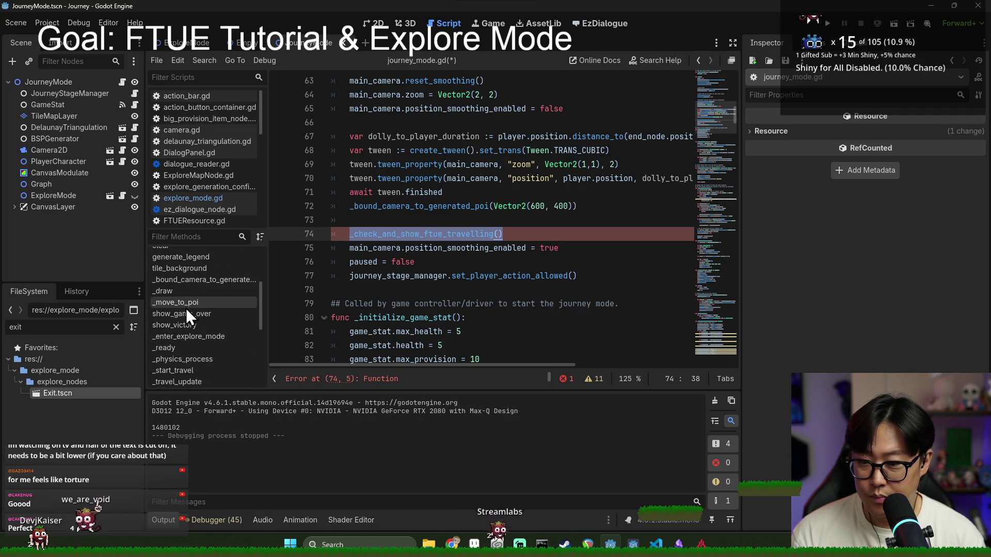
scroll(193, 326, "up", 3)
scroll(199, 326, "up", 5)
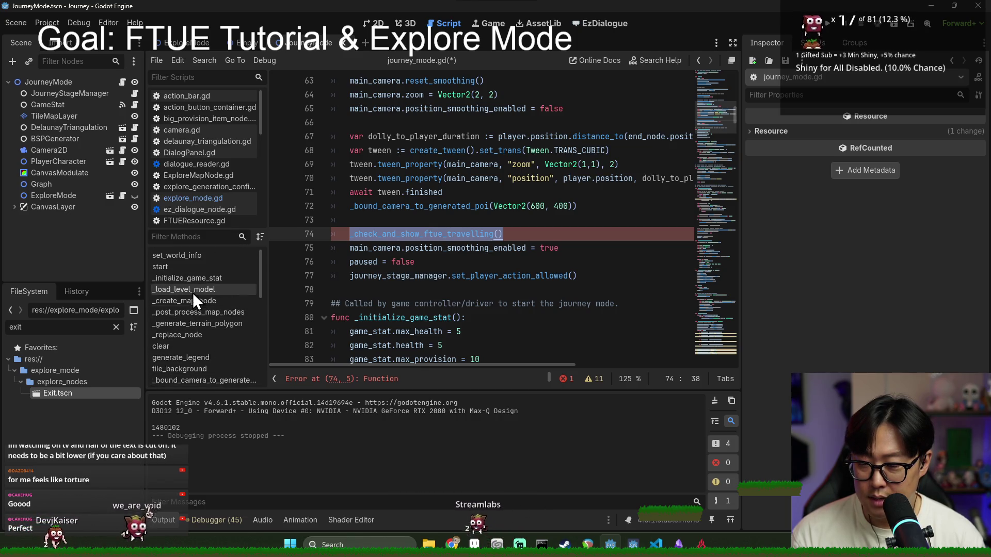
left_click(192, 324)
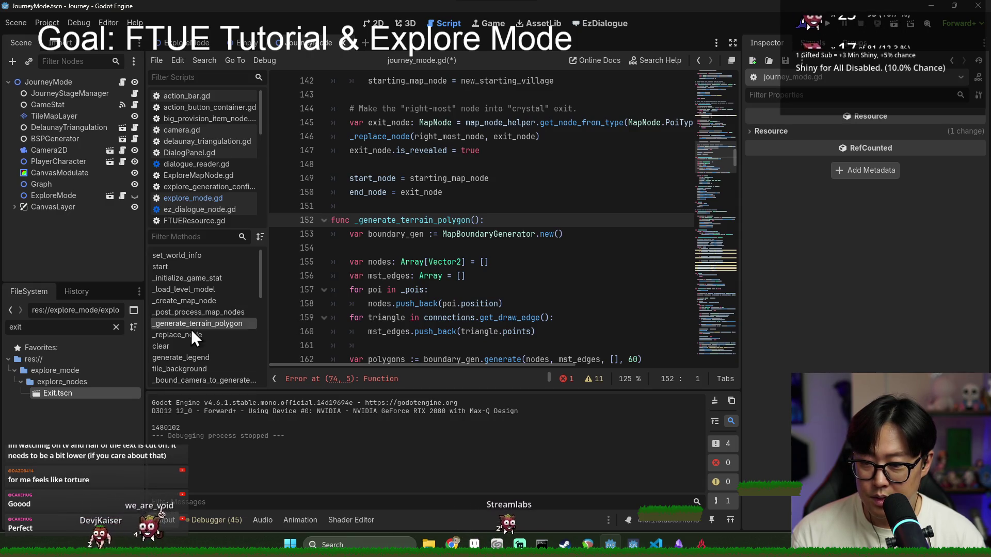
left_click(416, 201)
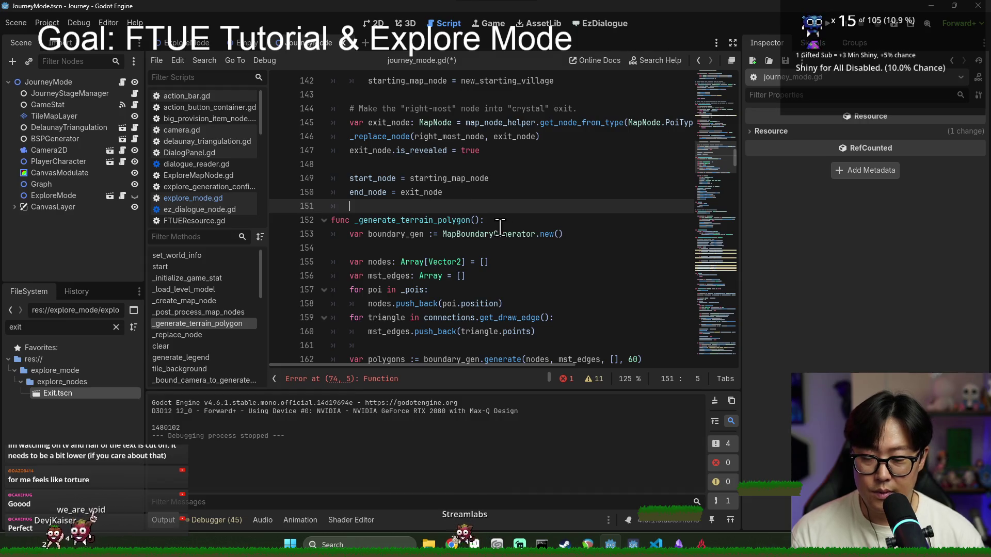
key("BackSpace")
key("Return")
key("Return")
key("Up")
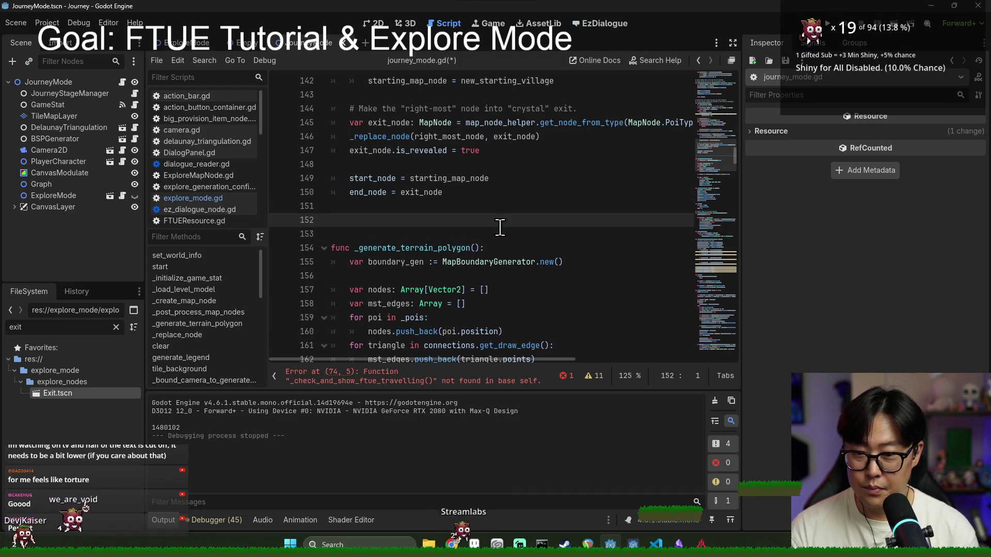
key("BackSpace")
key("BackSpace")
Jump to center_camera and add a new line after its body, at line 529.
scroll(193, 341, "down", 8)
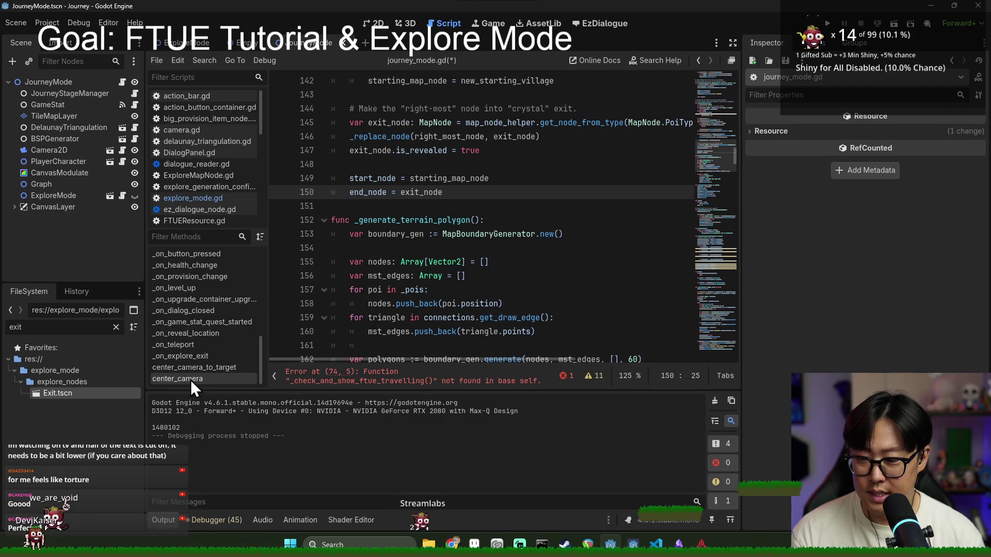
left_click(190, 379)
left_click(536, 337)
key("Return")
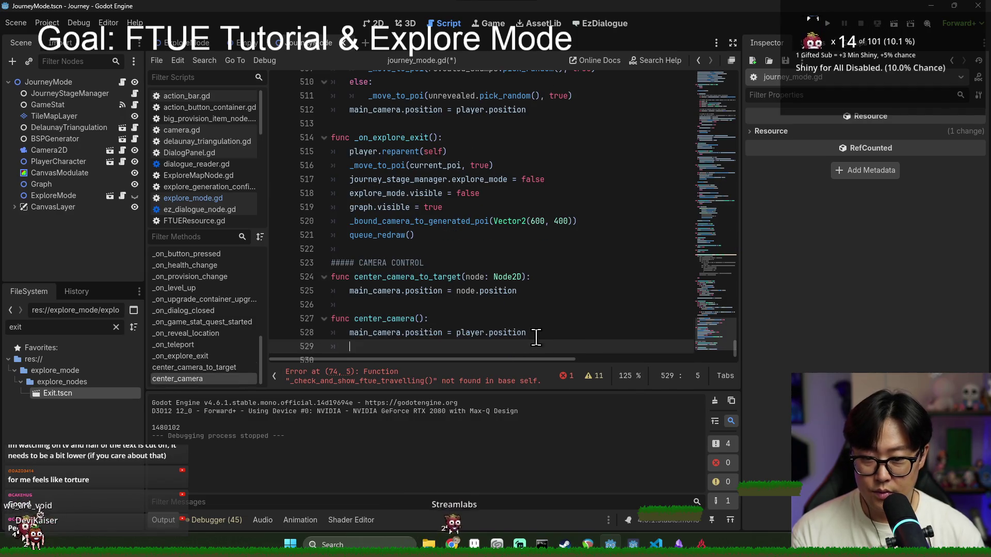
Add an unindented '##### FTUE UX/Animation ETC' section heading below center_camera.
key("Return")
key("BackSpace")
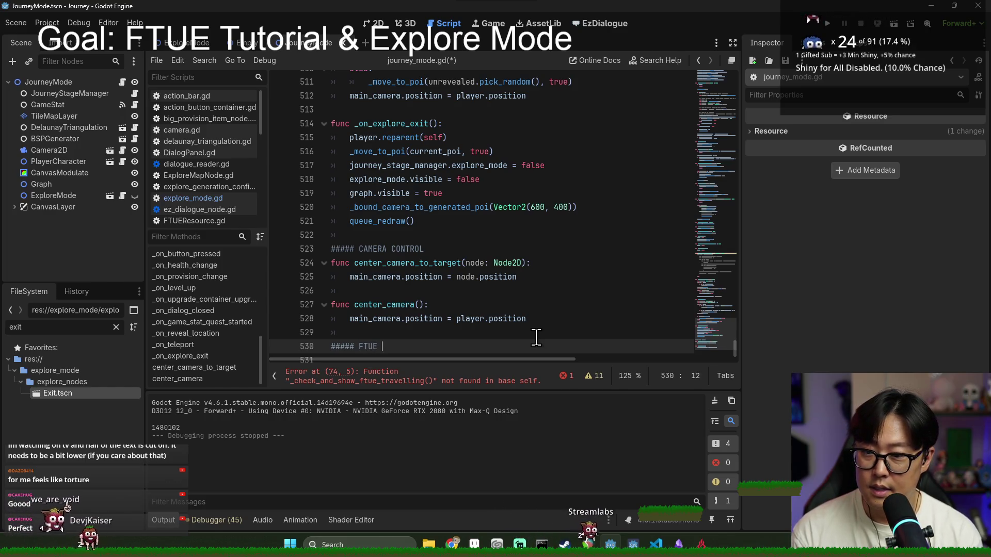
type("nimation ETC")
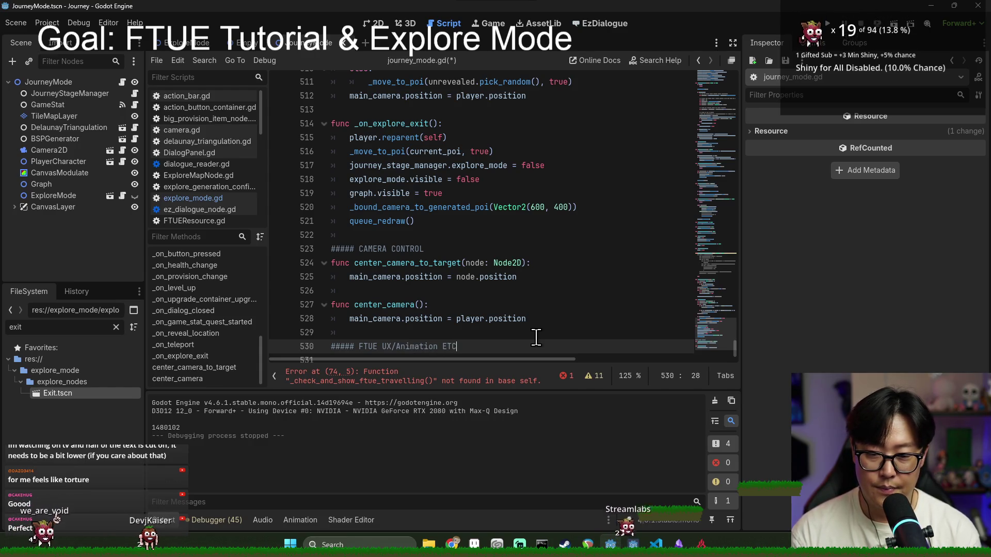
key("Return")
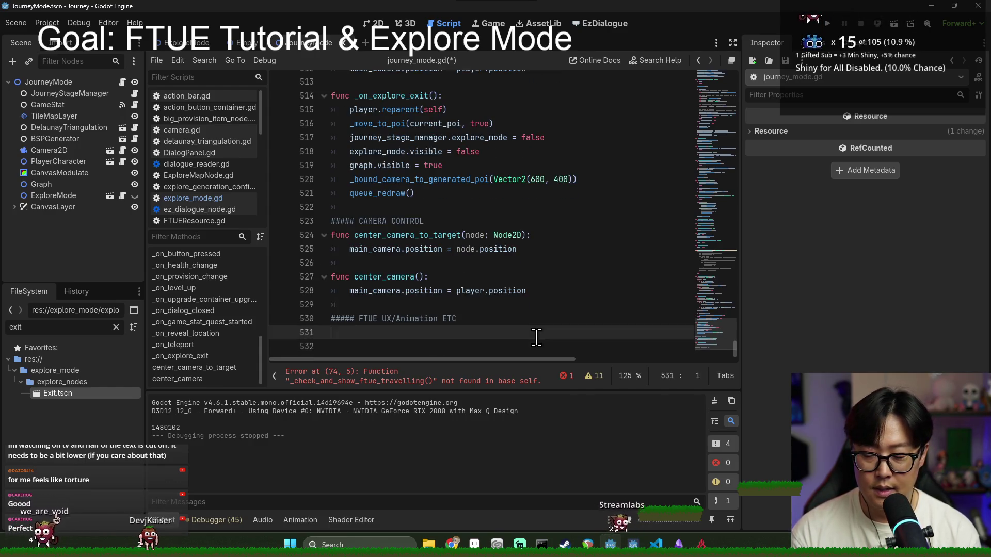
Write the func _check_and_show_ftue_travelling(): stub with a pass body and save.
type("_check_and_show_ftue_travelling():")
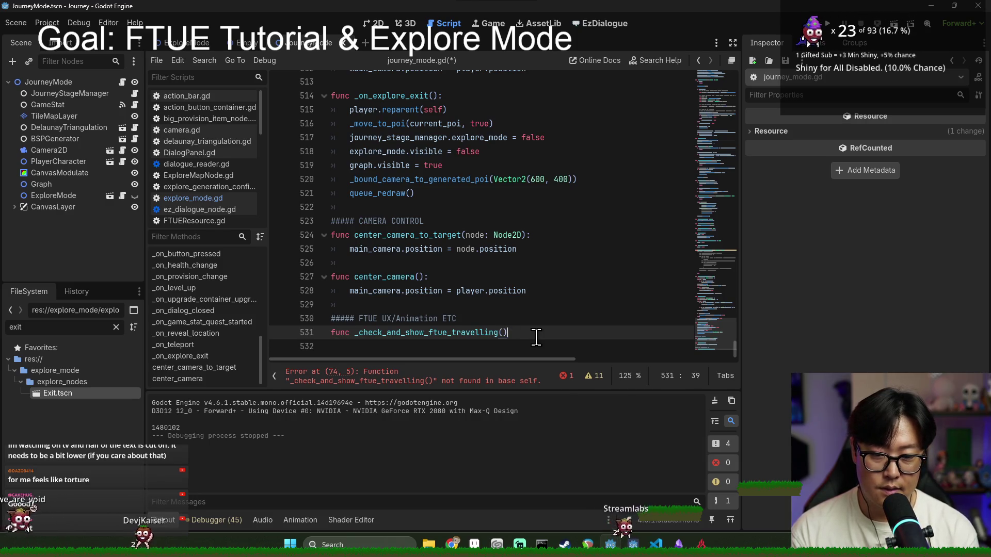
key("Return")
type("p[")
key("BackSpace")
key("BackSpace")
key("BackSpace")
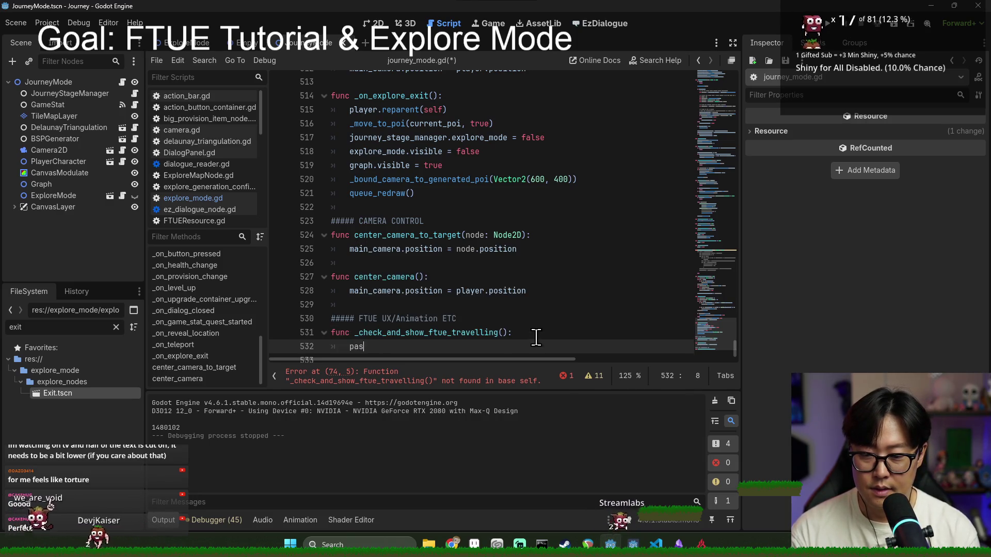
type("s")
key("ctrl+s")
left_click(537, 335)
key("ctrl+s")
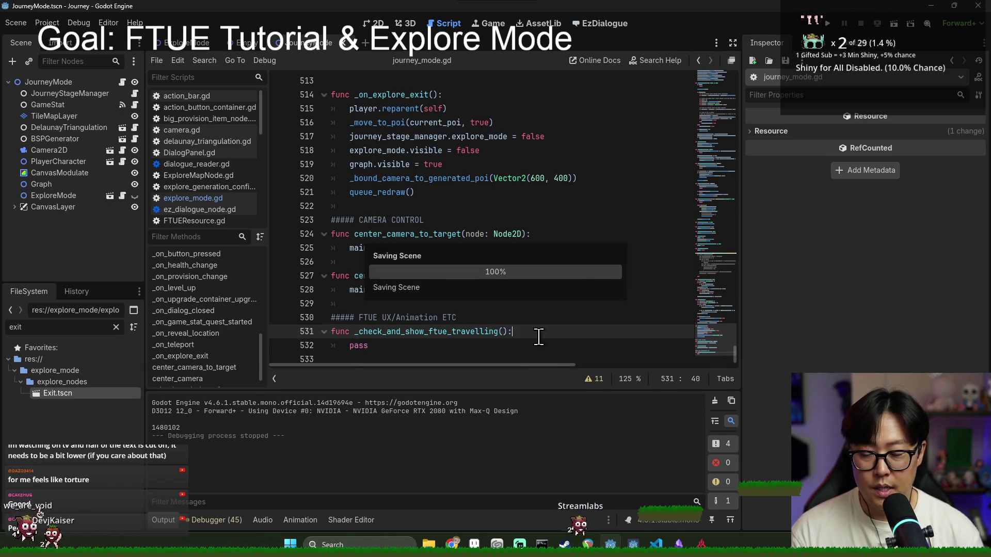
key("Return")
type("# free")
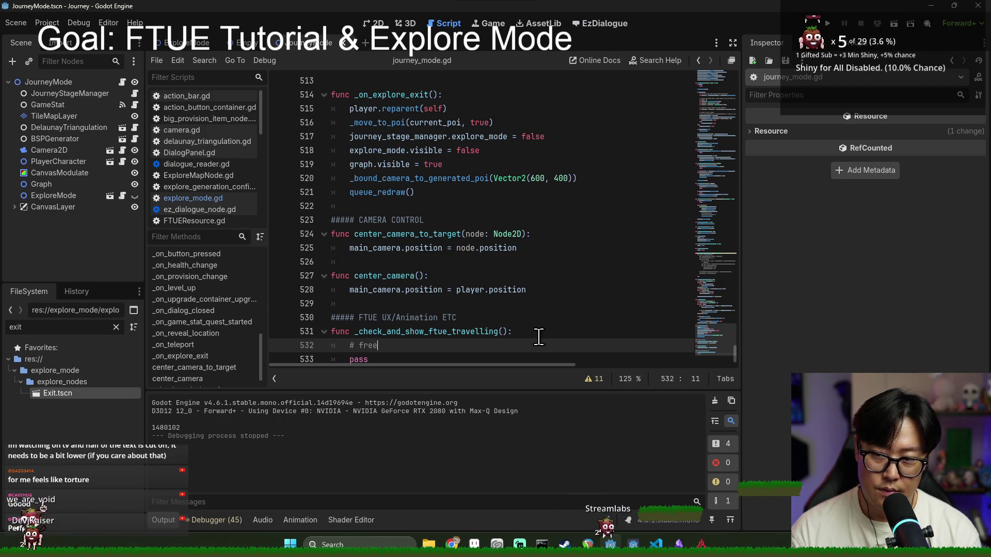
type("l")
Add comments for freezing control, highlighting one adjacent node, and asking the player to click to move.
key("Return")
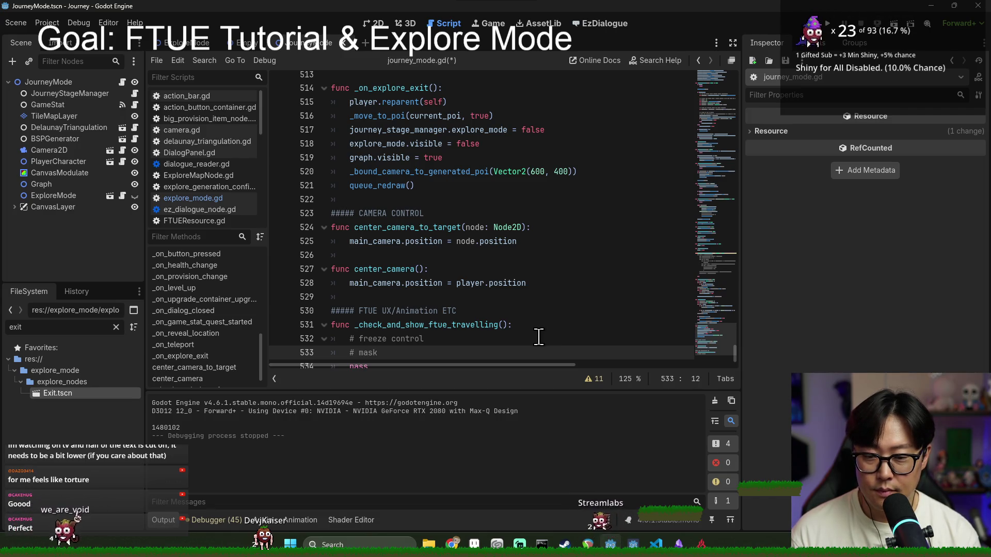
key("BackSpace")
key("BackSpace")
key("BackSpace")
type("disable all")
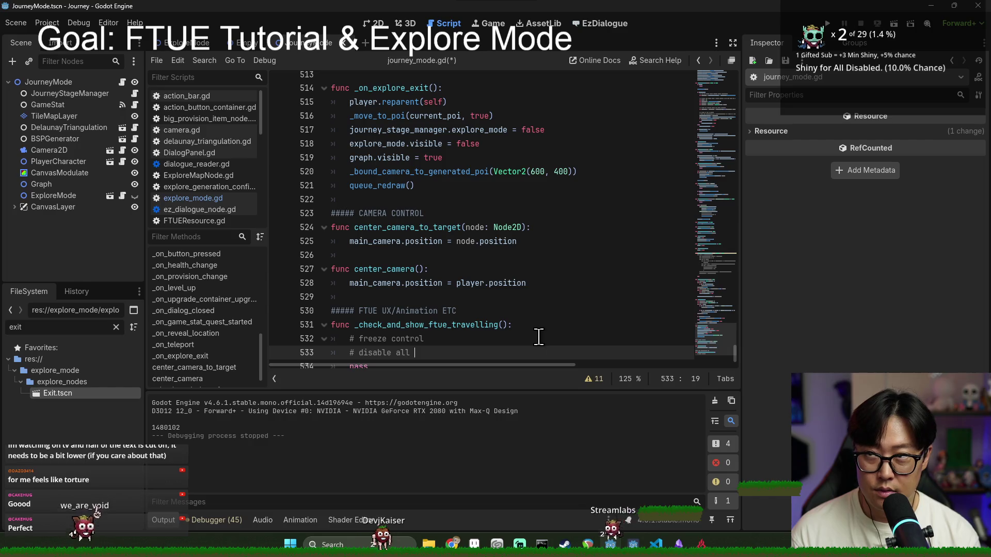
key("BackSpace")
key("BackSpace")
key("BackSpace")
key("BackSpace")
type("highlight one node")
key("BackSpace")
key("BackSpace")
key("BackSpace")
type("adjacent node")
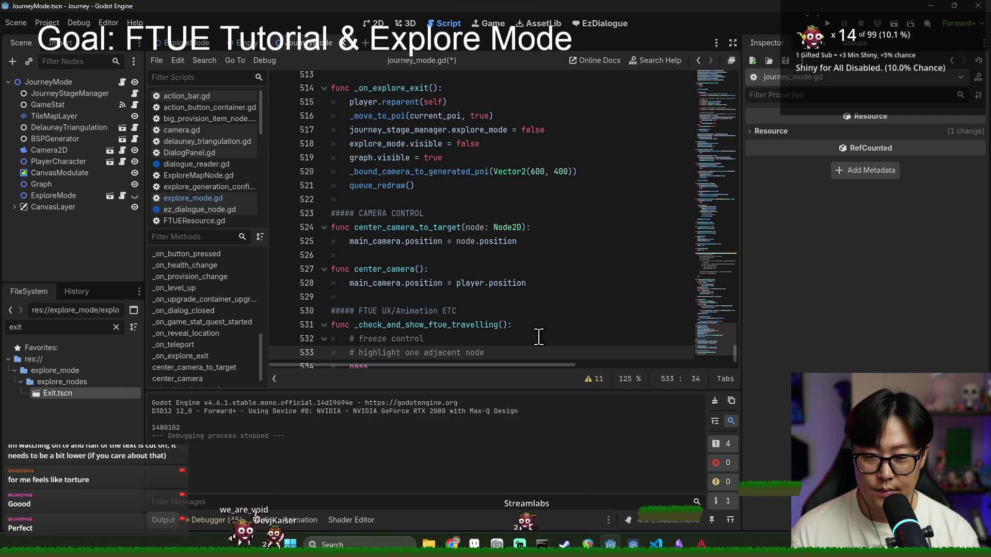
key("Return")
type("# ")
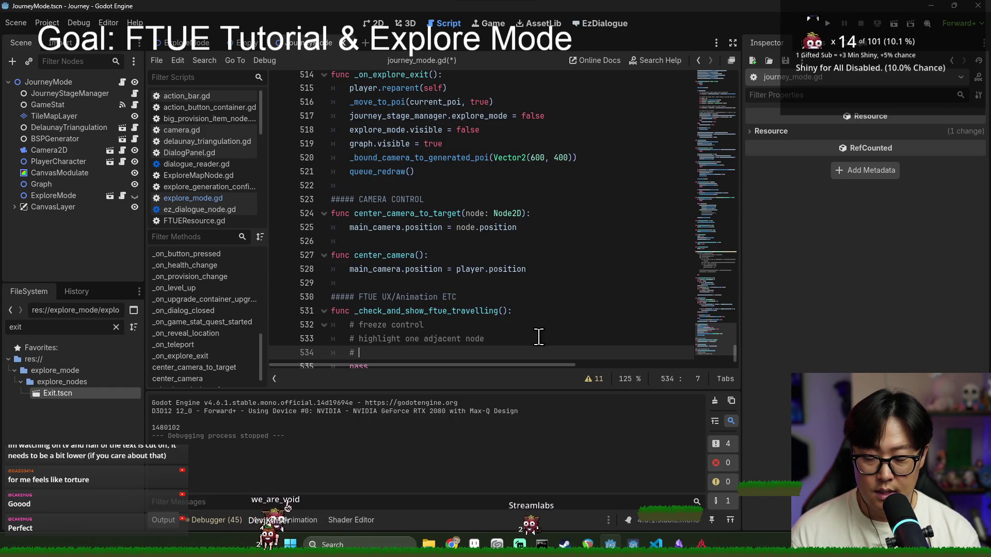
type("ask player to click to m")
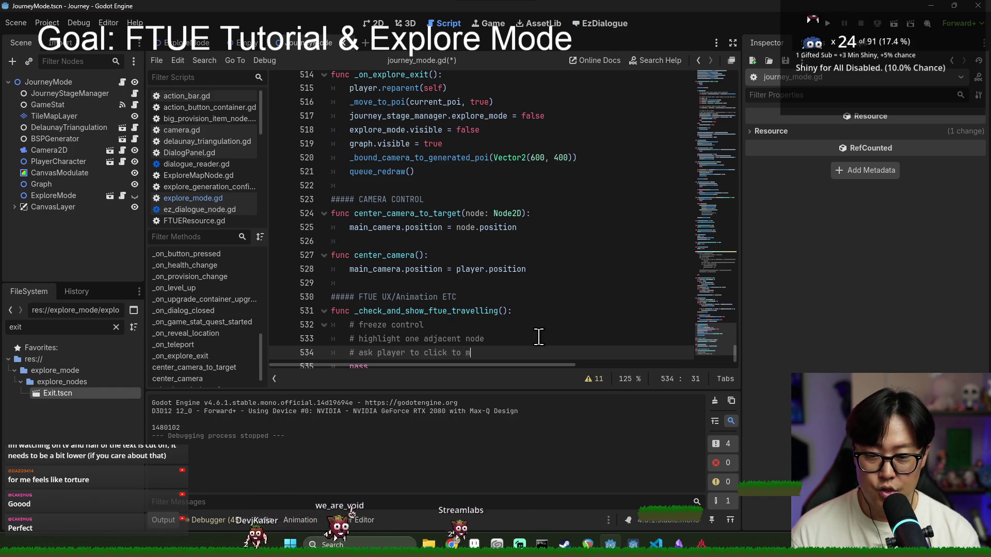
type("ove")
Delete the pass placeholder, add a final comment about removing the FTUE veil, and revise the wording.
scroll(455, 339, "down", 1)
double_click(444, 347)
key("BackSpace")
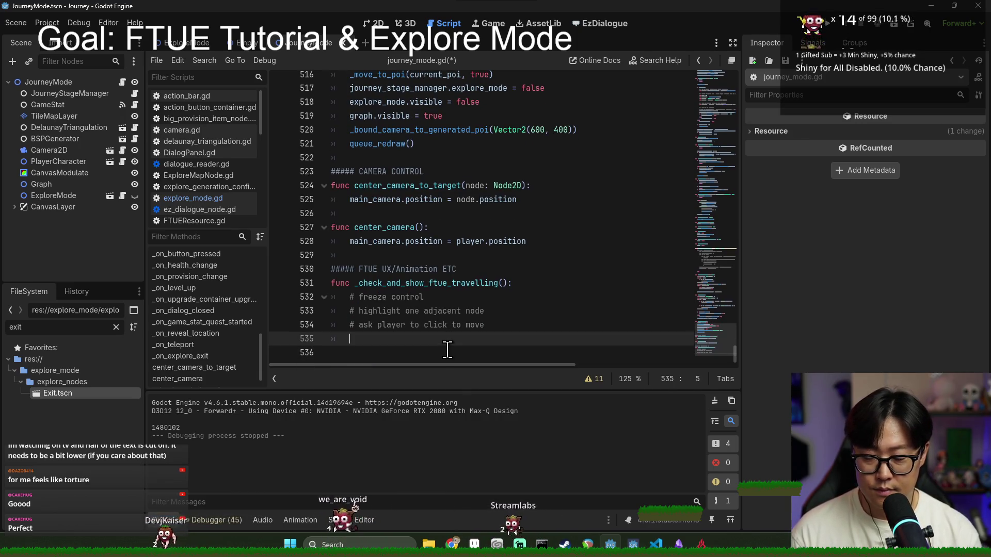
type("# on c")
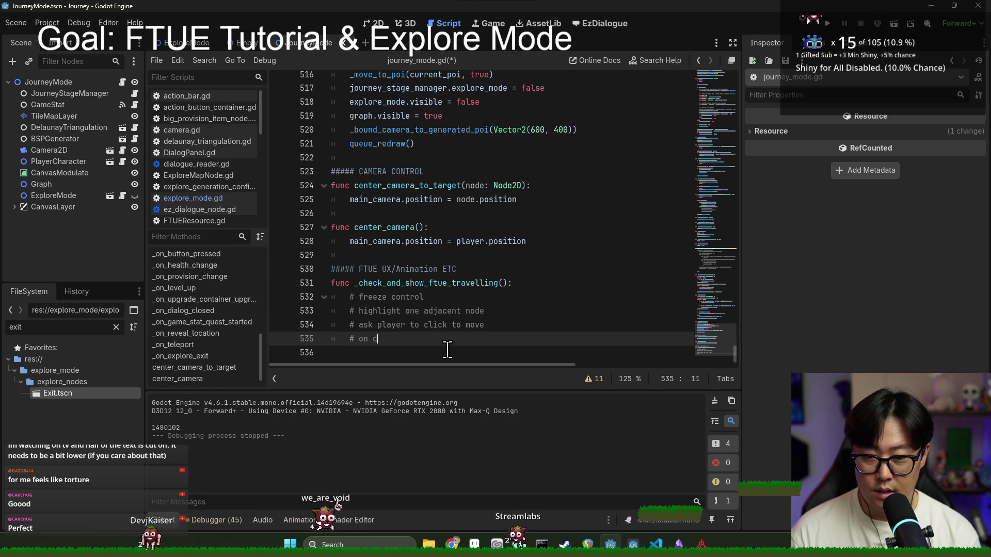
type(",")
key("BackSpace")
key("BackSpace")
key("BackSpace")
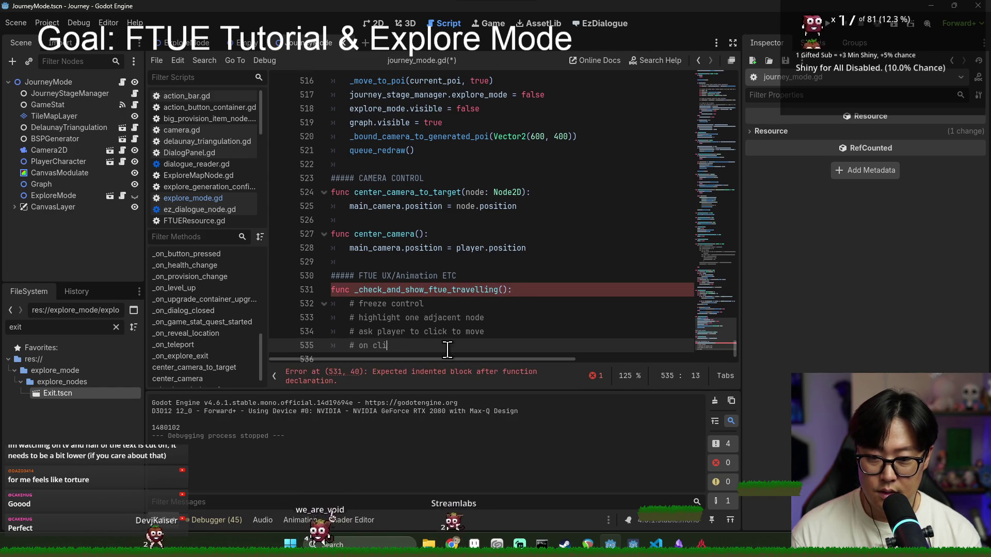
type("appropriate")
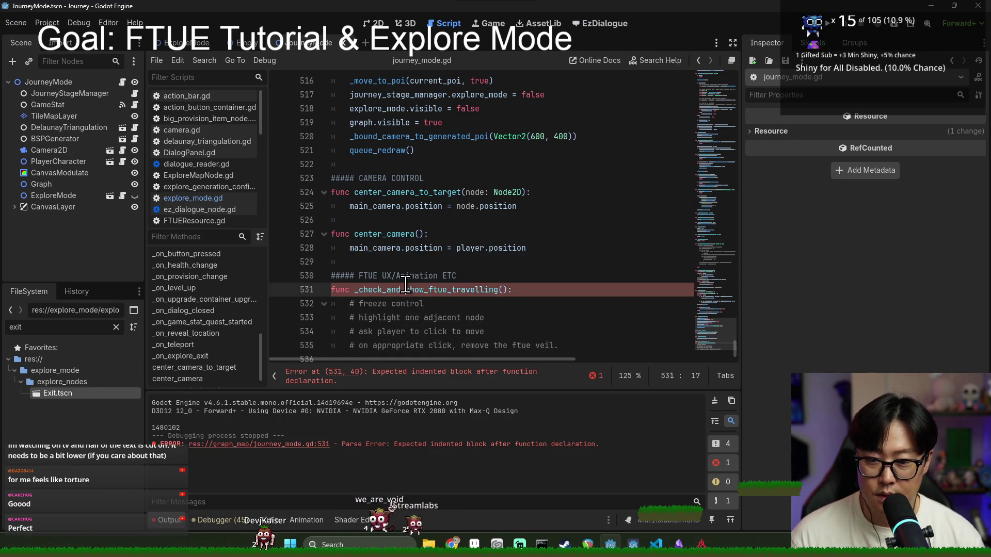
scroll(598, 340, "down", 1)
Start a second function below the comments and rename the first stub to _check_and_show_ftue_travel_selection.
key("Return")
key("Down")
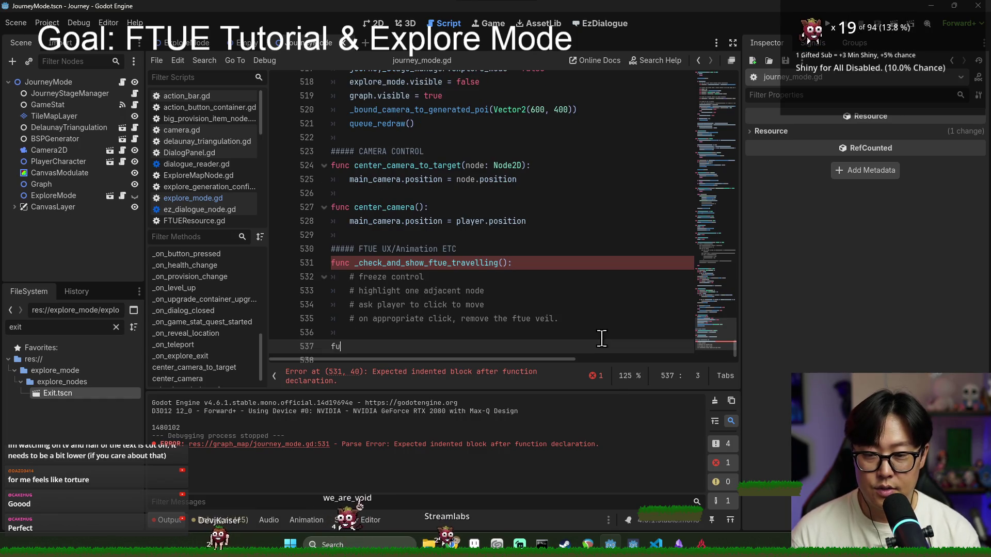
type("heck a")
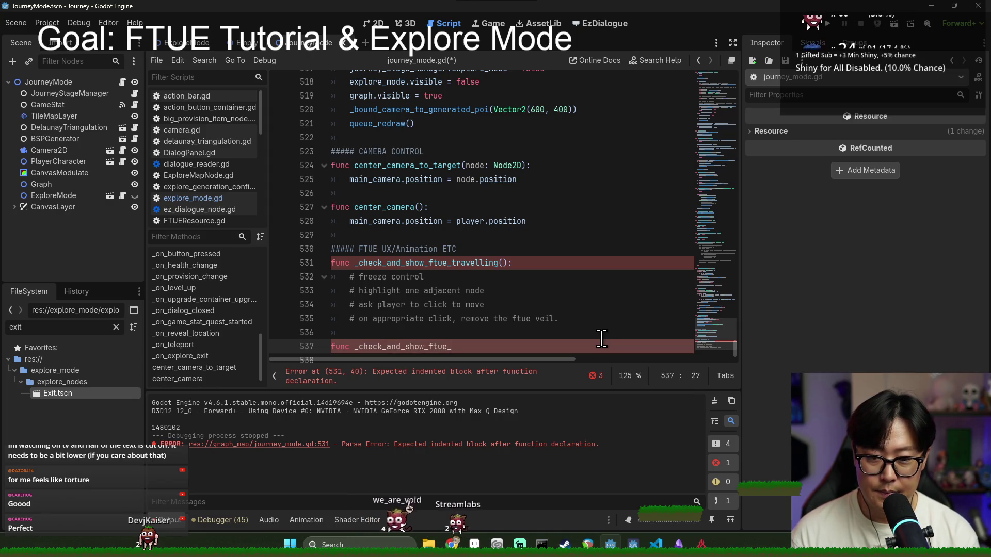
left_click(454, 264)
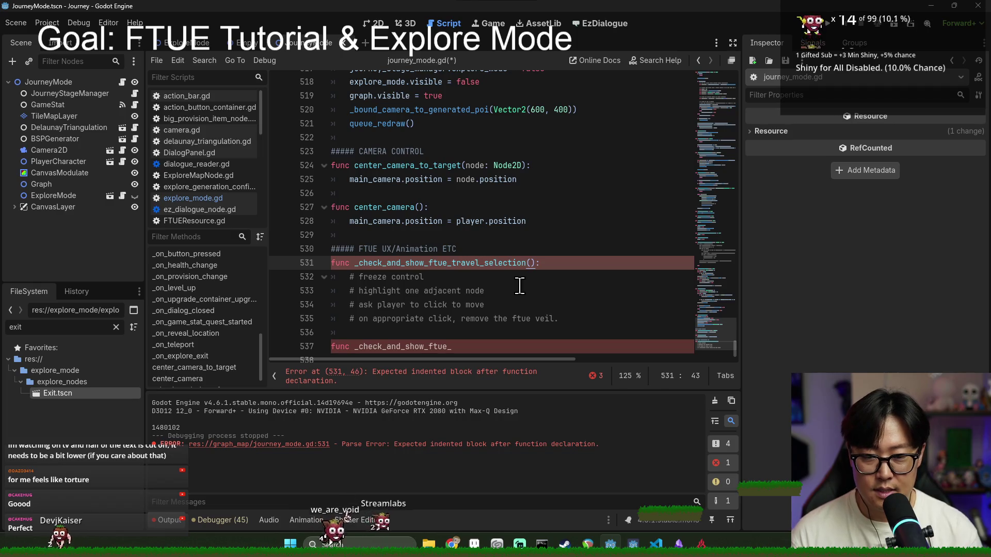
left_click(456, 346)
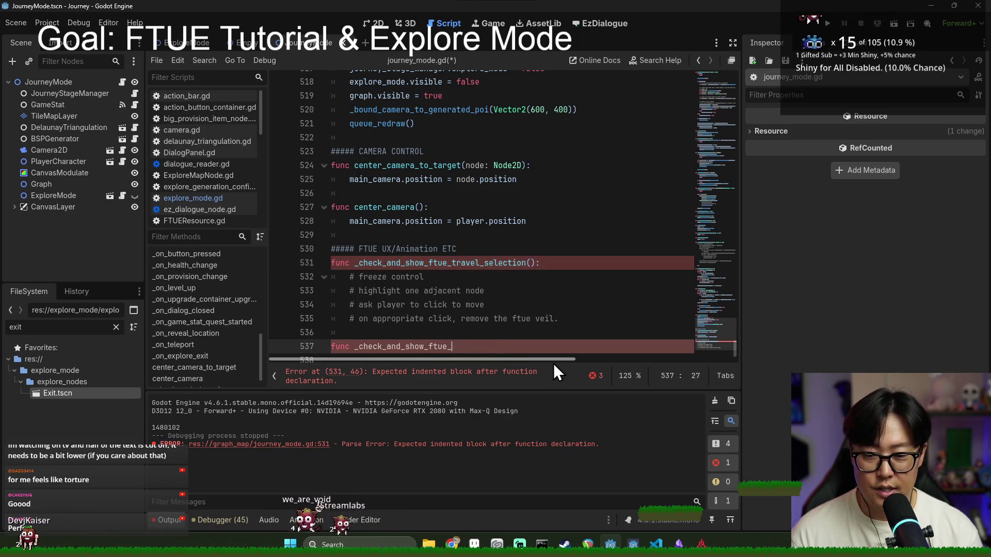
Name the new function _check_and_show_ftue_travel_provision(): with a 'freeze animation/control' comment.
type("travel_rp")
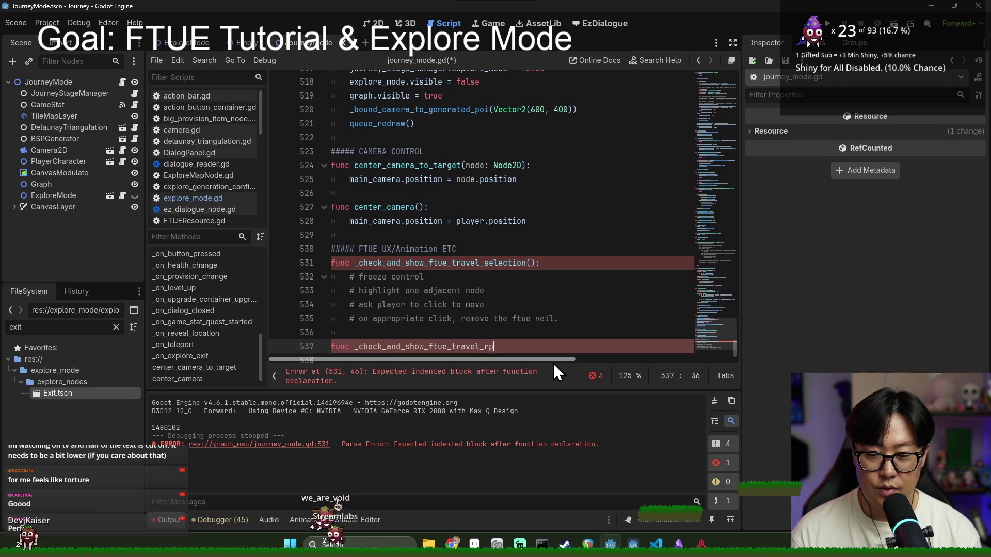
key("BackSpace")
key("BackSpace")
type("provision():")
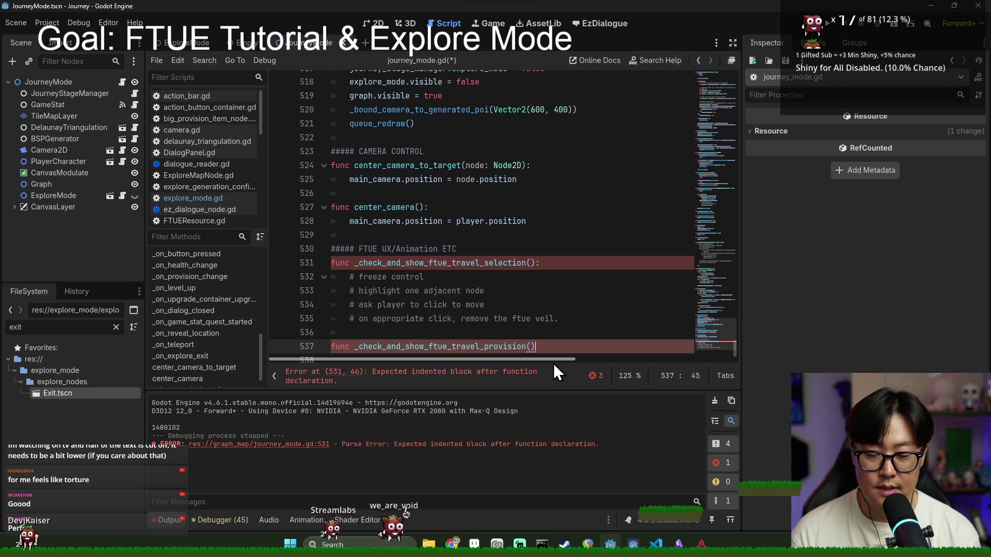
key("Return")
type("freeze animati")
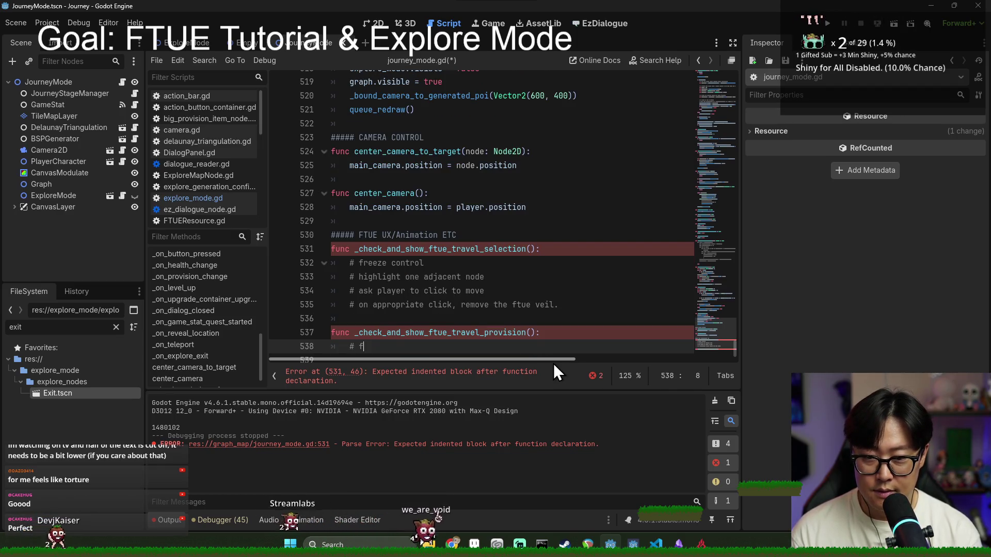
type("on/control")
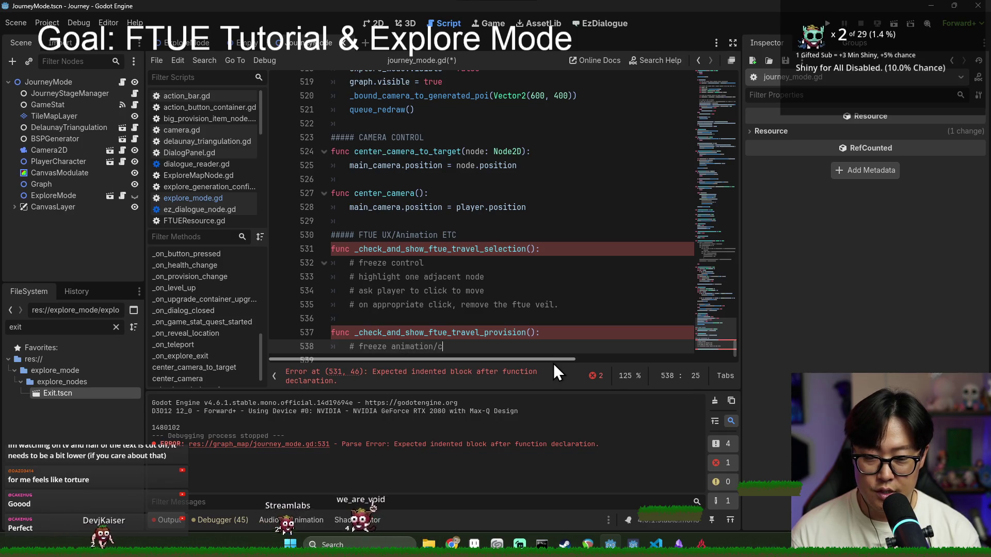
Add comments on provision UX, provision consumption on travel, and confirming to continue, then save.
key("Return")
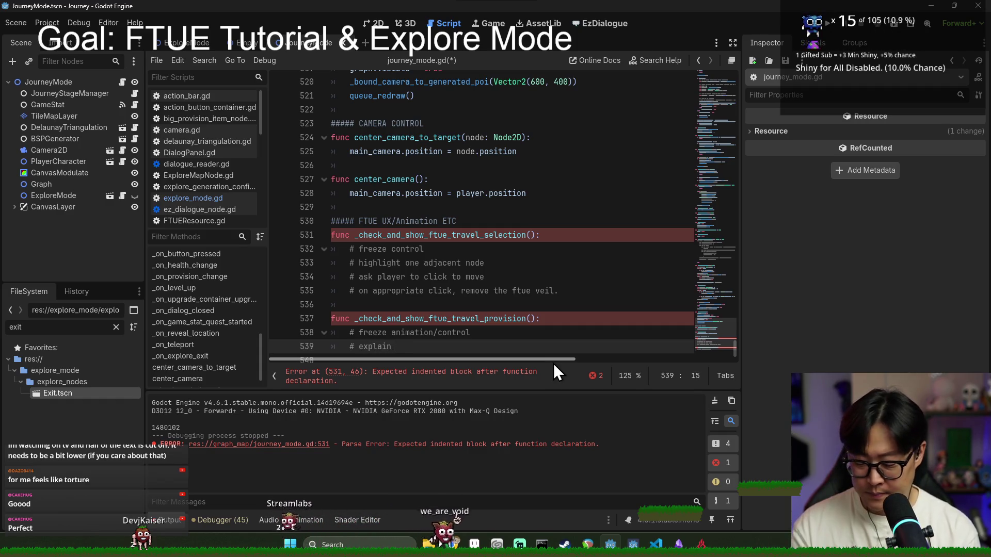
type("provision ")
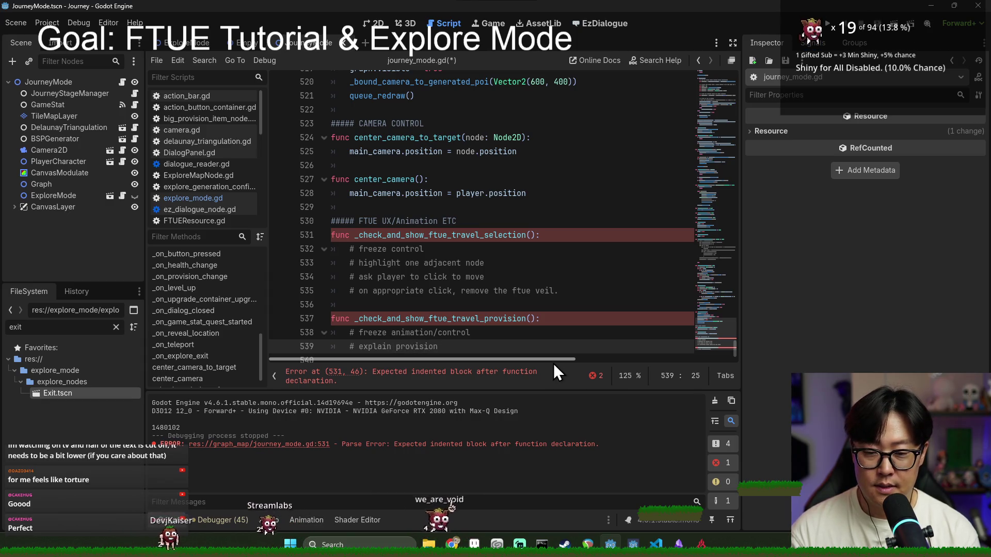
type("UX")
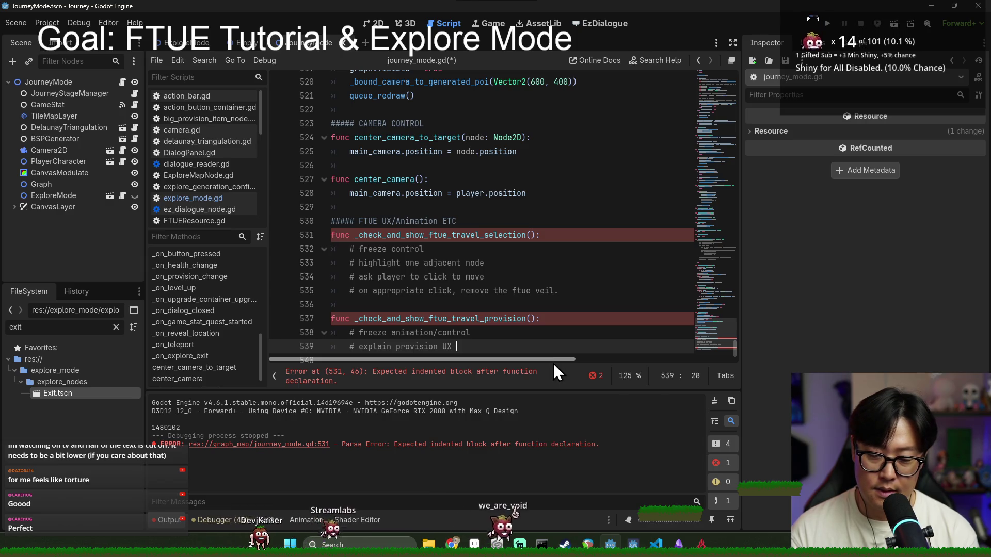
key("Return")
type("# explain provi")
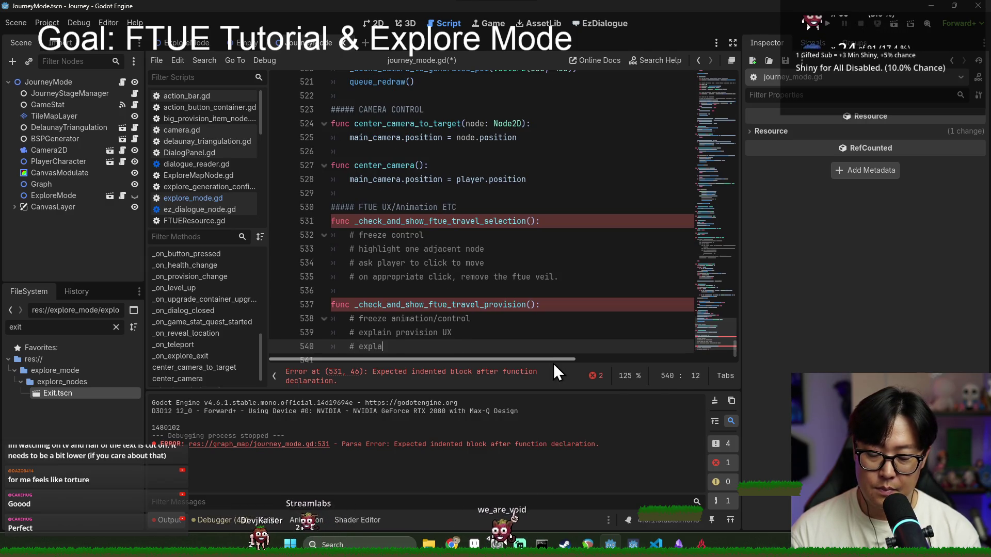
type("sion consumption on")
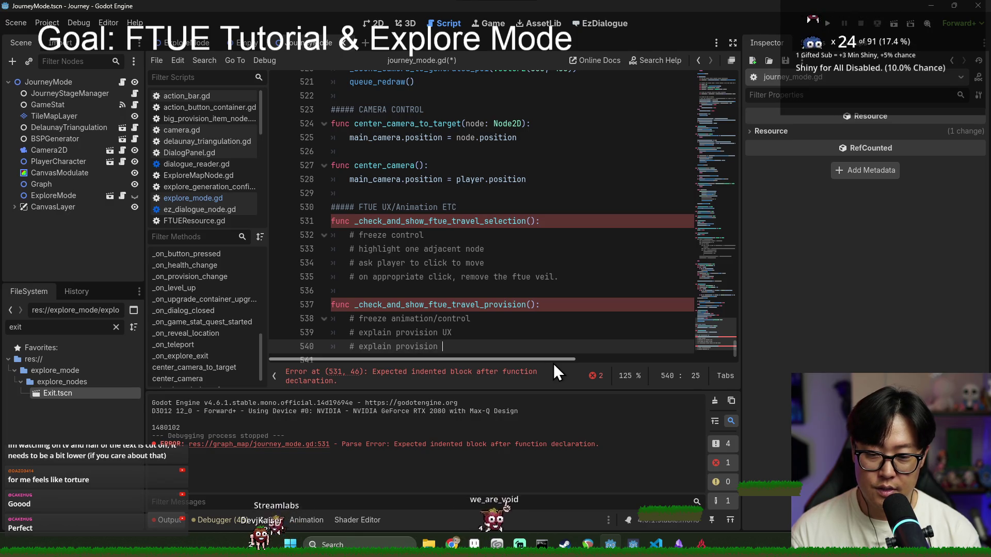
type(" travel.")
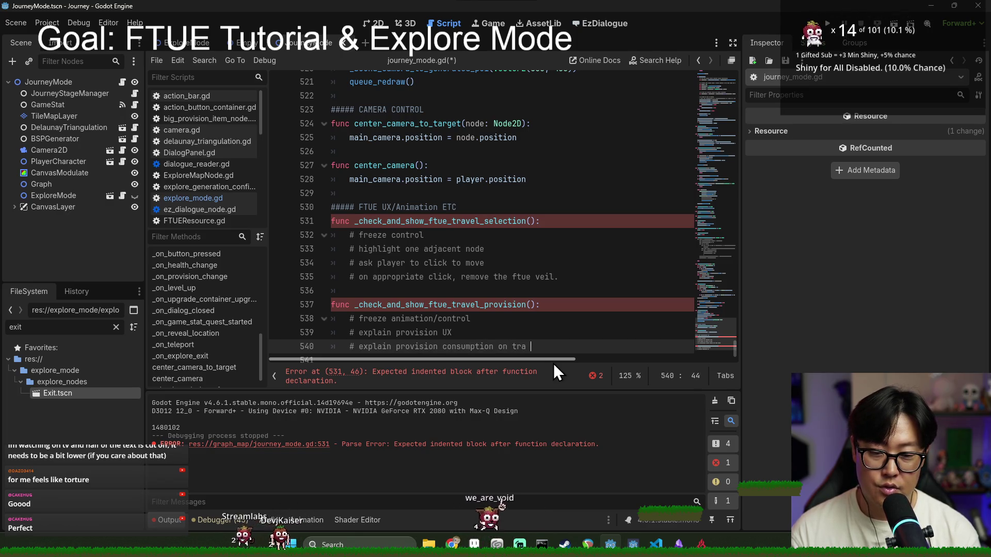
key("Return")
type("# c")
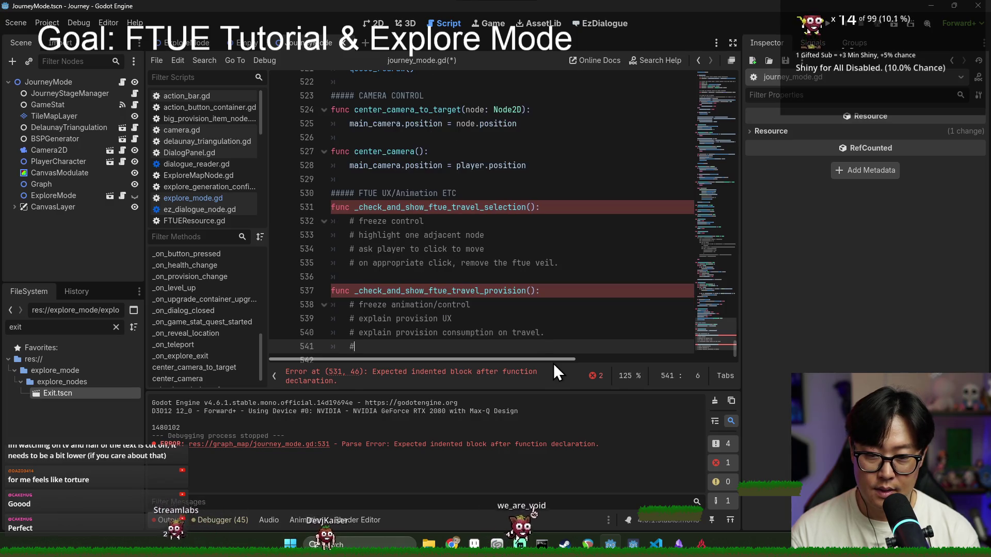
type("onfirm to continu")
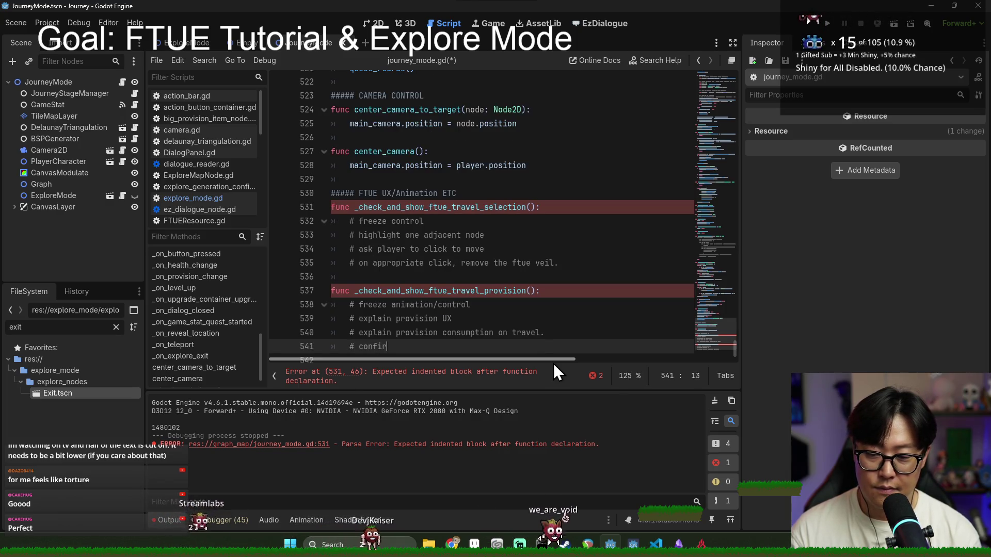
type("e.")
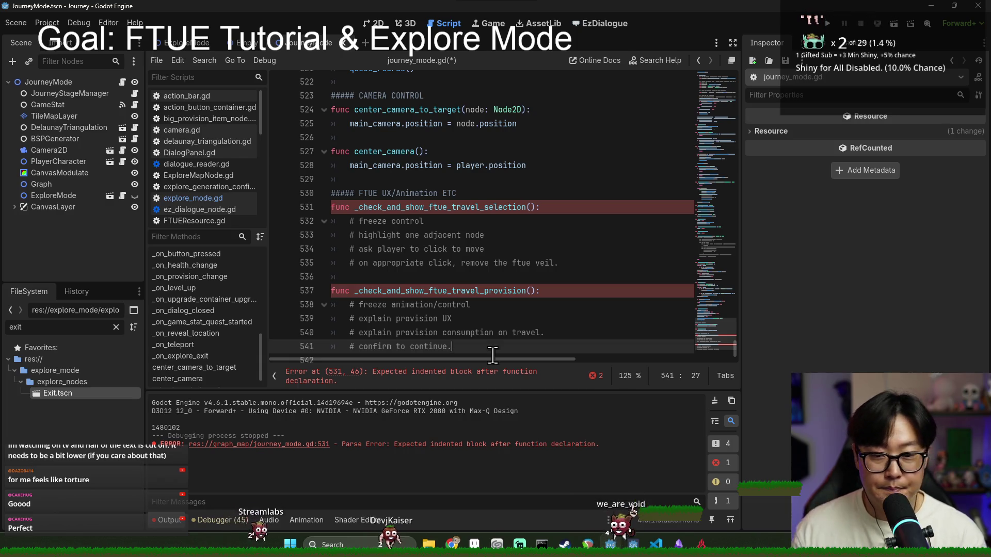
key("ctrl+s")
double_click(398, 207)
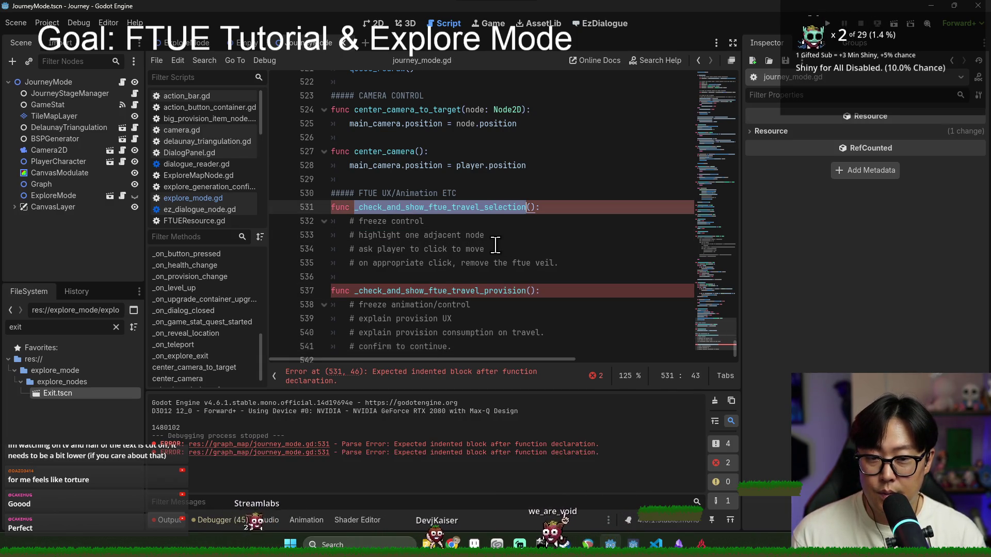
Give the _check_and_show_ftue_travel_selection stub a body line after its comments and save.
scroll(516, 248, "up", 10)
left_click(510, 376)
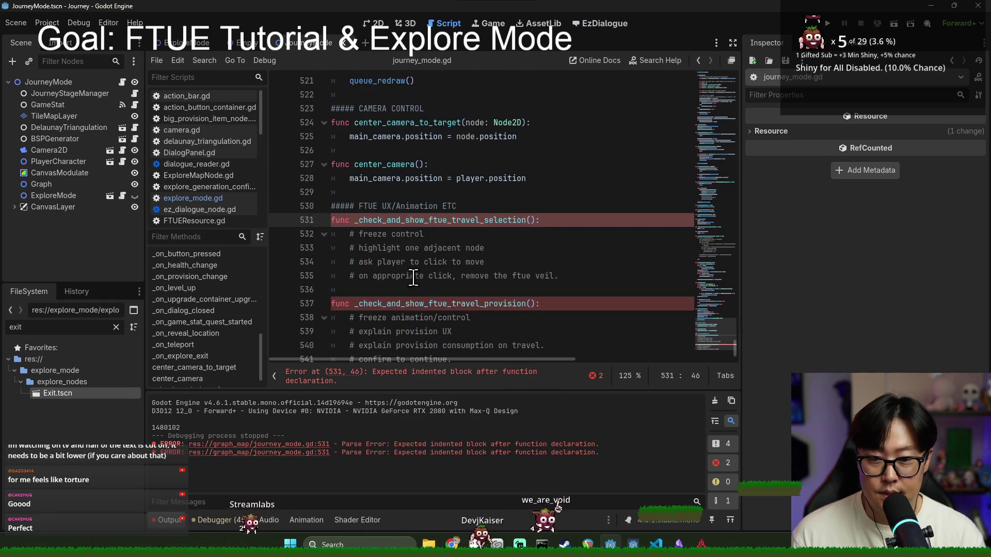
left_click(401, 209)
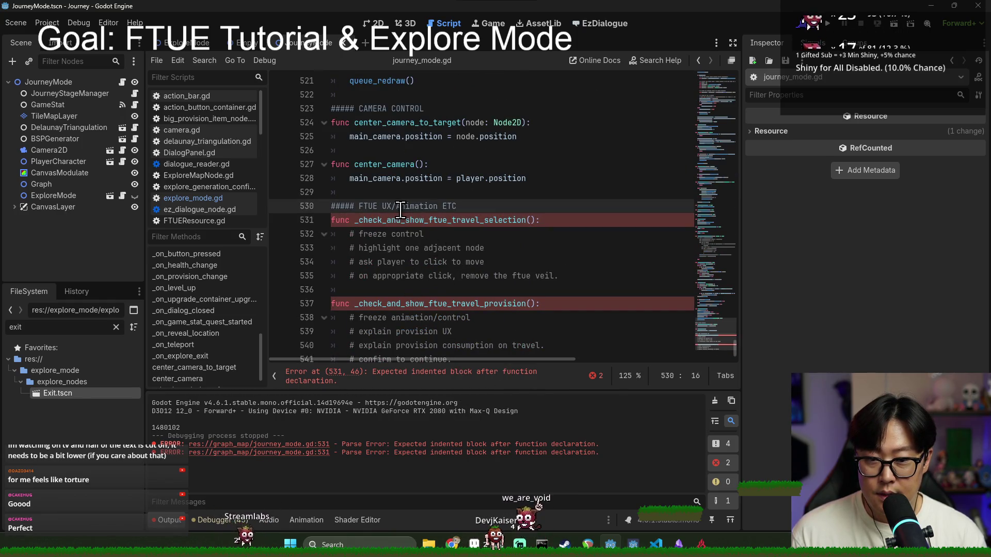
left_click(541, 221)
left_click(567, 277)
key("Return")
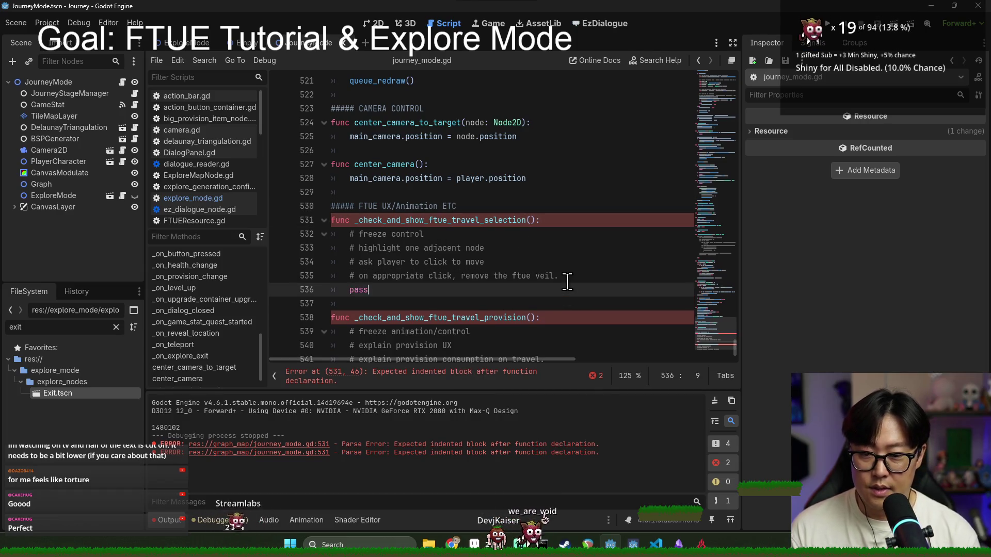
key("ctrl+s")
End the _check_and_show_ftue_travel_provision stub with pass and save.
scroll(567, 282, "down", 1)
left_click(565, 334)
key("Return")
type("pas")
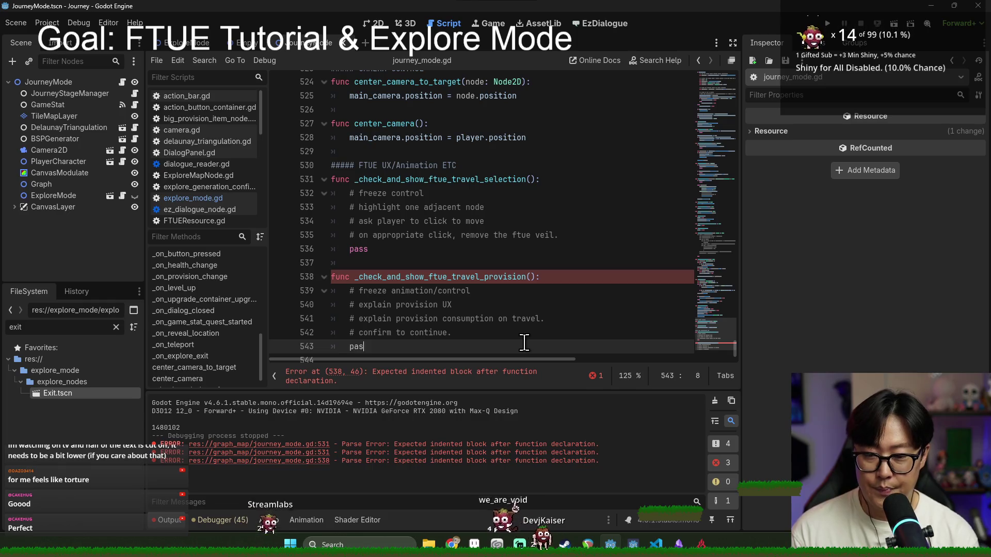
type("s")
key("ctrl+s")
left_click(412, 375)
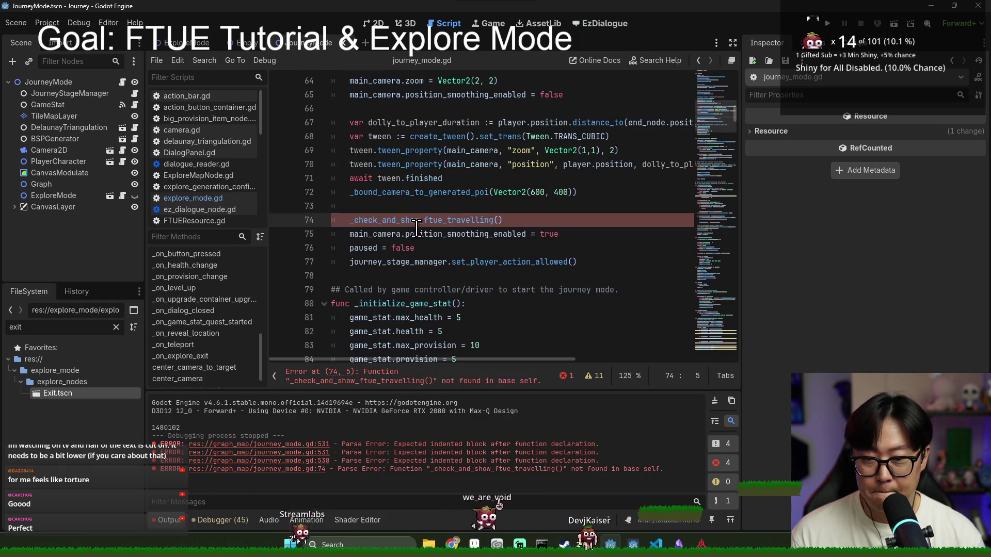
Replace line 74's call with _check_and_show_ftue_travel_selection() and add a blank line after it.
left_click(522, 219)
left_click(552, 225)
key("ctrl+s")
key("ctrl+s")
key("Return")
key("ctrl+s")
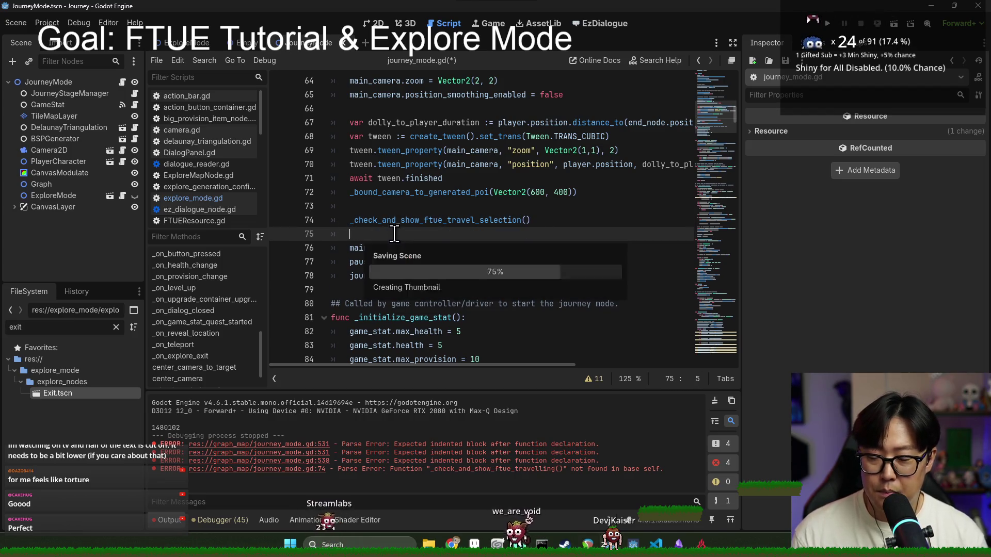
Prefix the line 74 call with await and save the script.
double_click(387, 220)
left_click_drag(349, 248, 606, 279)
left_click(351, 220)
type("await")
double_click(410, 219)
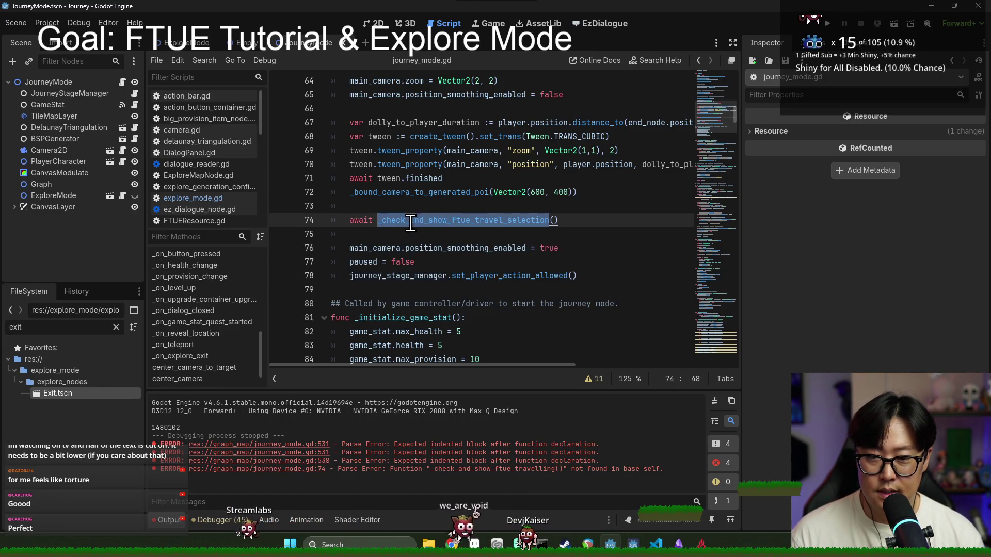
scroll(408, 220, "down", 3)
scroll(423, 214, "up", 2)
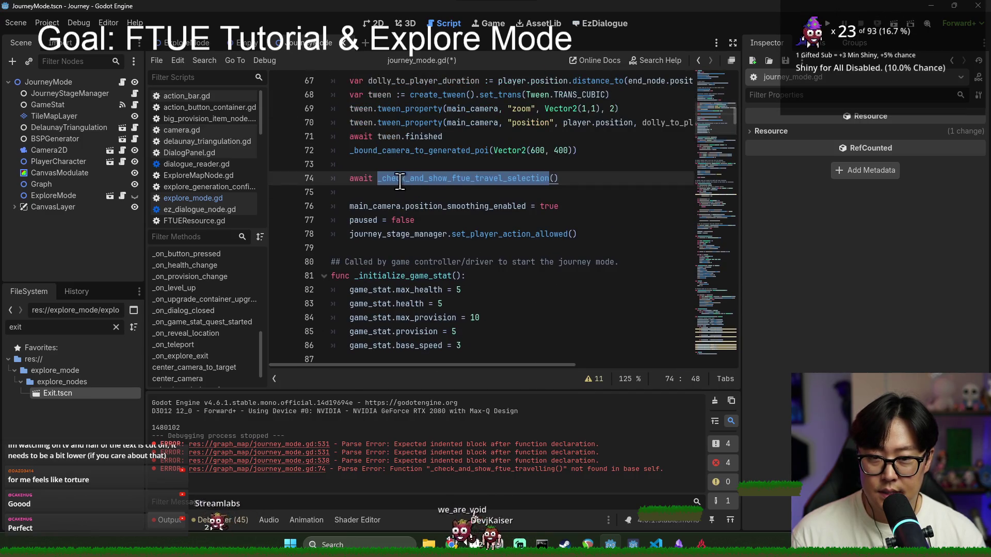
scroll(396, 198, "down", 2)
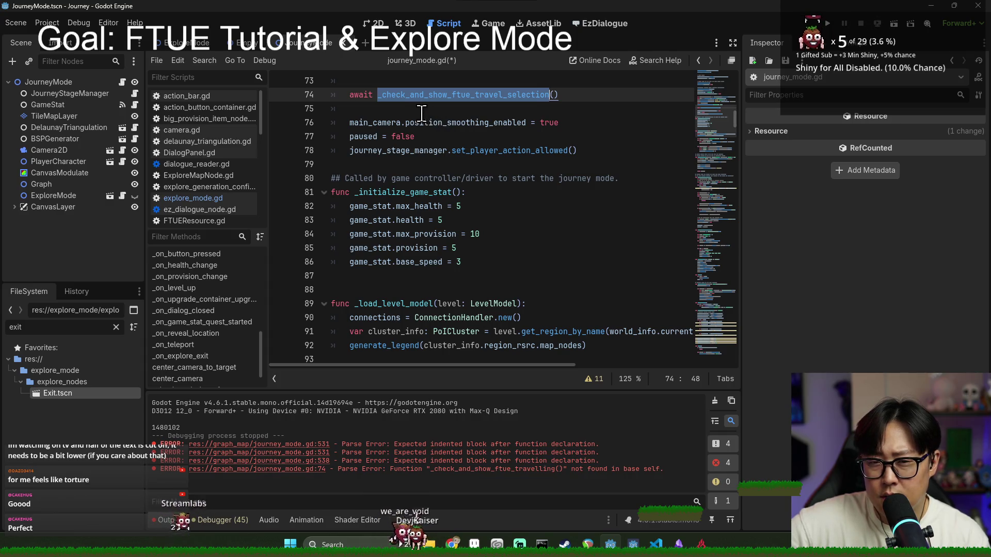
left_click(447, 122)
key("ctrl+s")
double_click(437, 95)
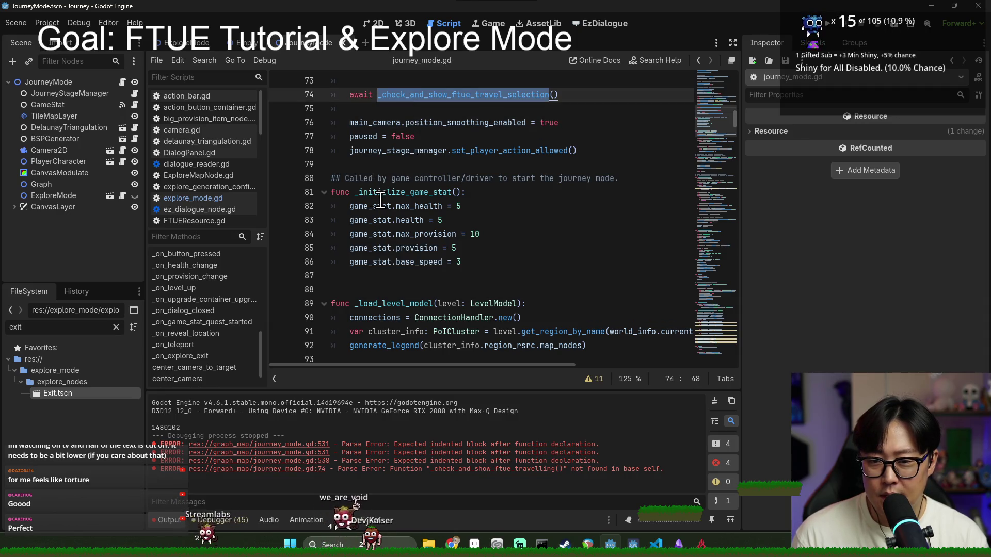
scroll(379, 200, "down", 7)
Find spend_provision and add a _check_and_show_ftue_travel_selection line after line 399.
left_click(420, 192)
key("ctrl+f")
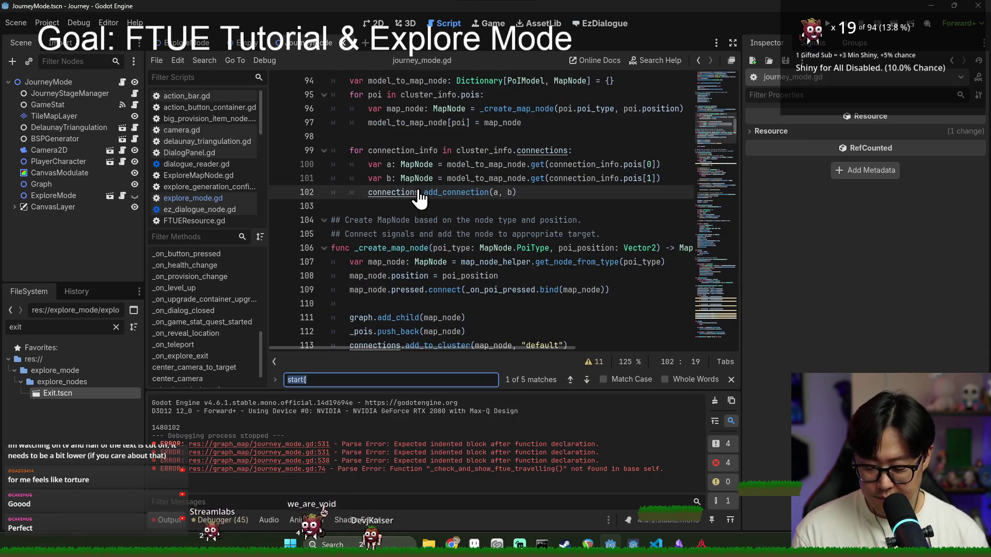
type("spend_provision")
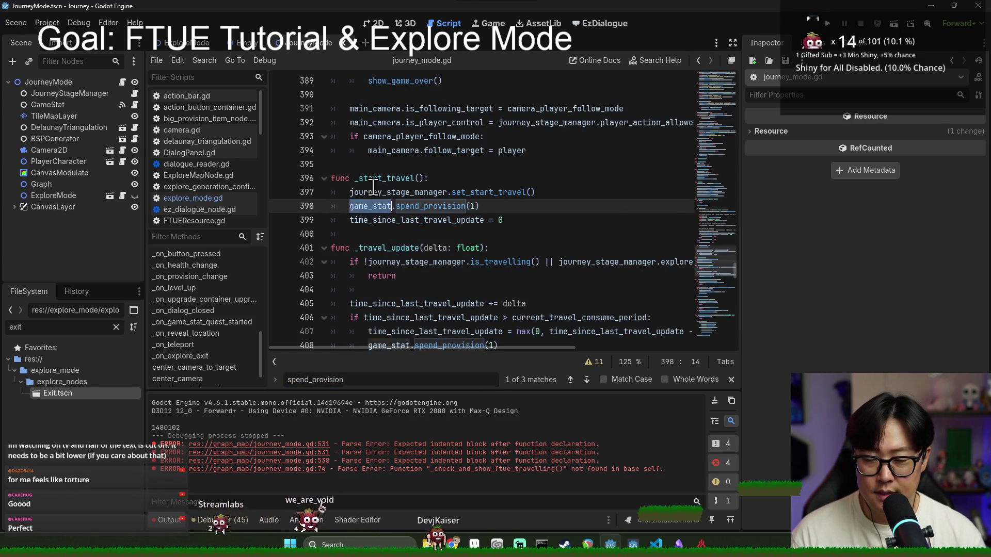
left_click(461, 206)
key("Right")
key("Right")
key("Right")
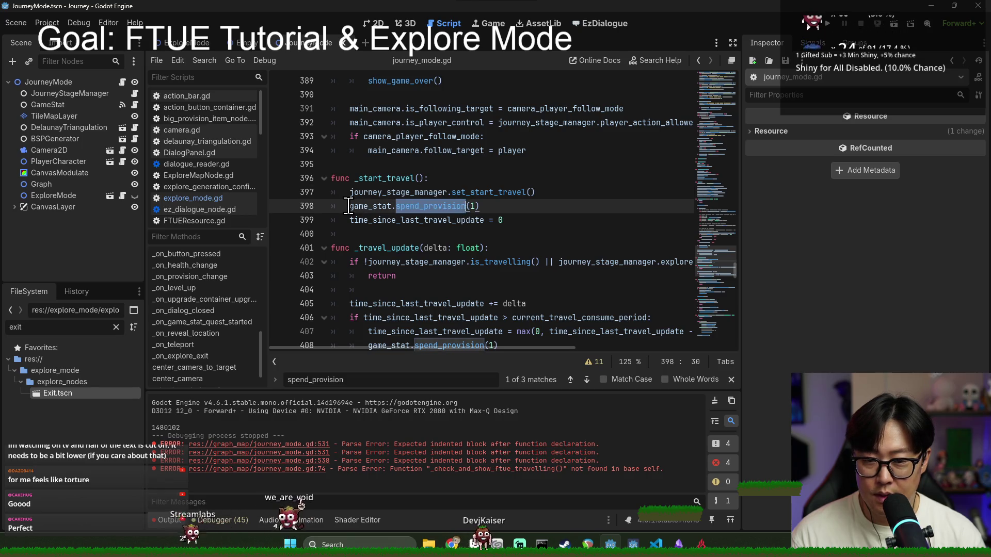
double_click(412, 220)
left_click(533, 219)
key("Return")
type("_check_and_show_ftue_travel_selection")
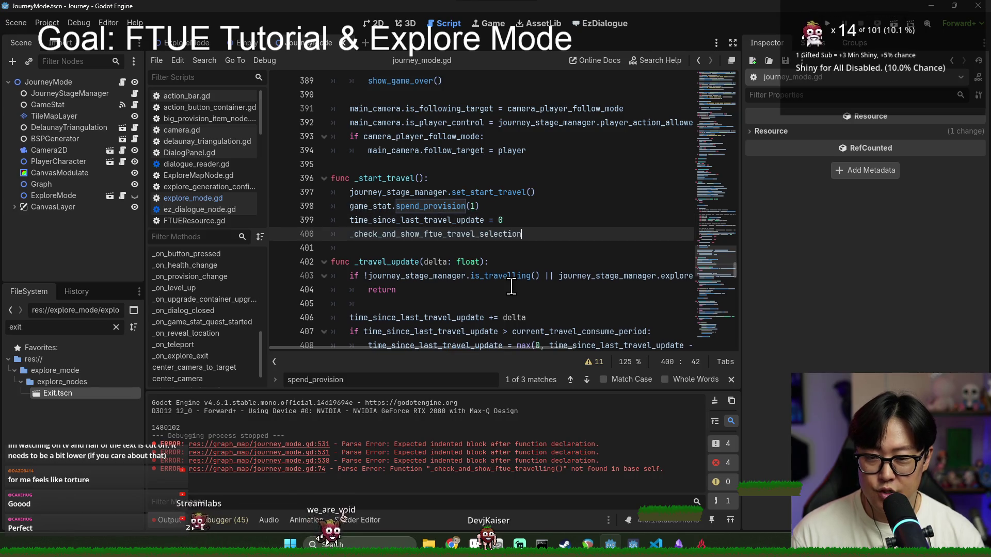
Grab the _check_and_show_ftue_travel_provision name and check spend_provision in game_stat.gd.
scroll(494, 291, "down", 20)
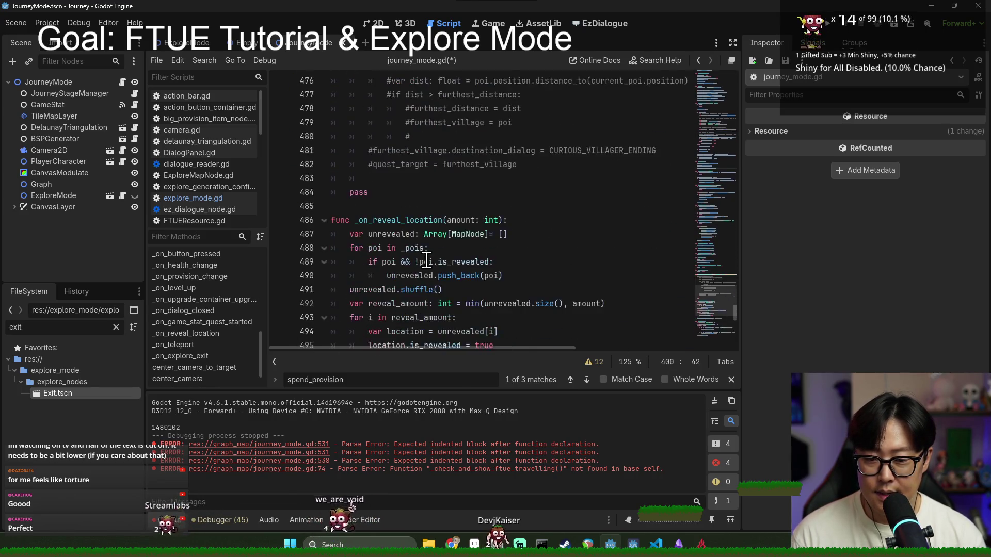
scroll(481, 269, "down", 7)
double_click(521, 252)
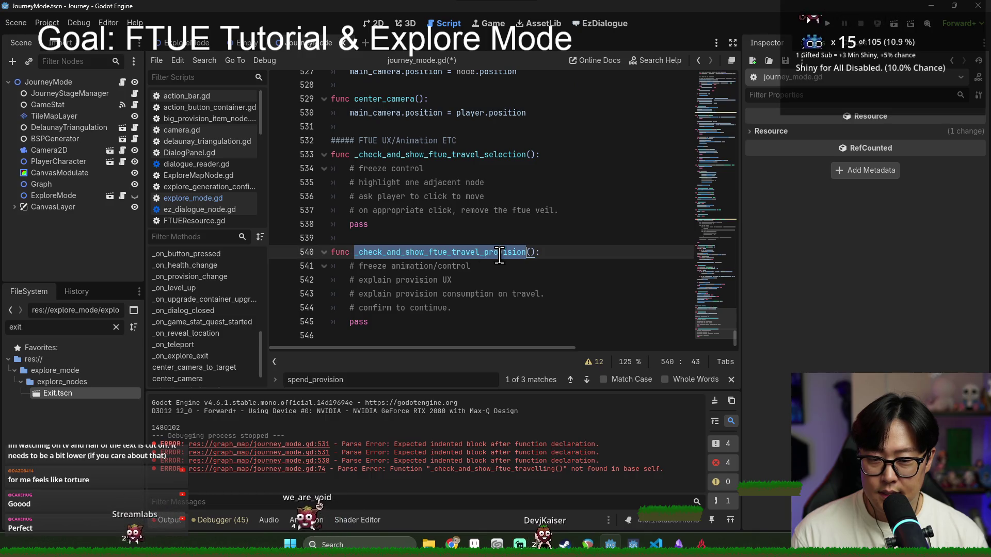
left_click(536, 253)
scroll(571, 251, "up", 20)
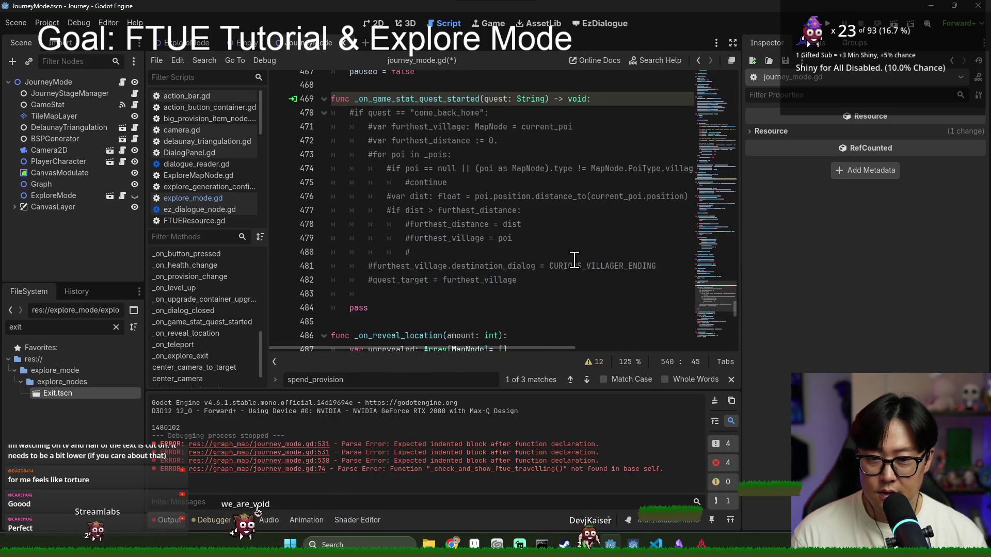
scroll(436, 263, "up", 9)
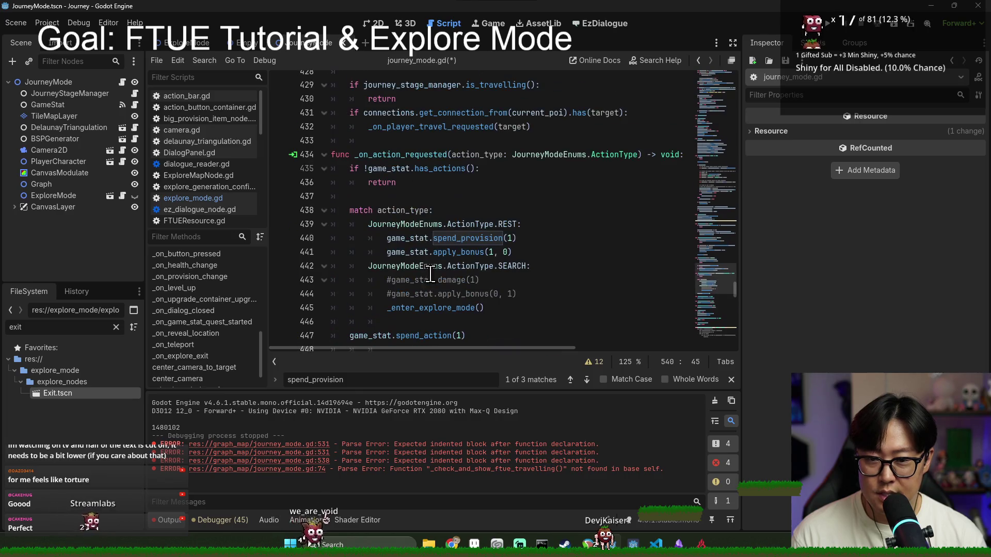
scroll(446, 244, "up", 9)
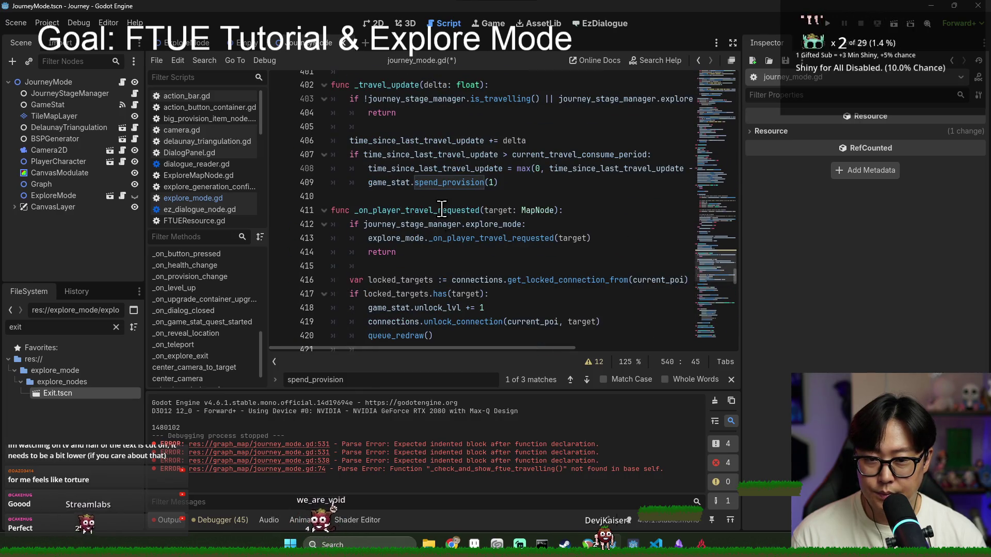
scroll(469, 230, "up", 3)
left_click(456, 309, "ctrl")
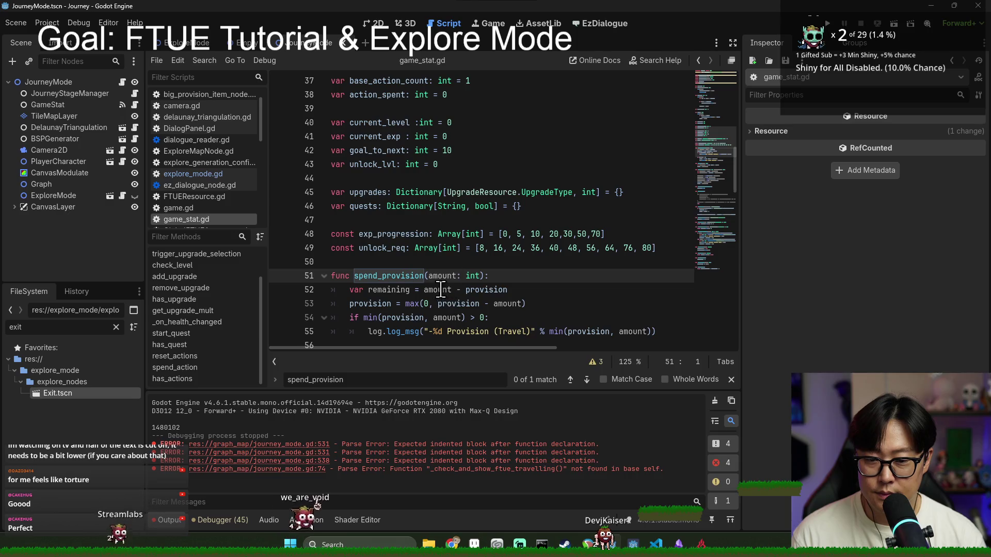
scroll(440, 285, "down", 3)
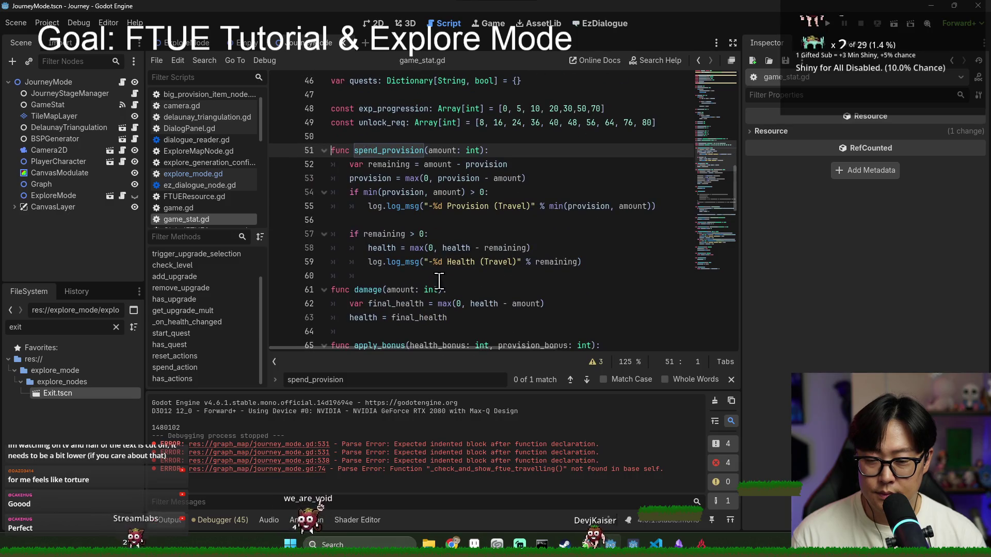
left_click(416, 227)
key("alt+Left")
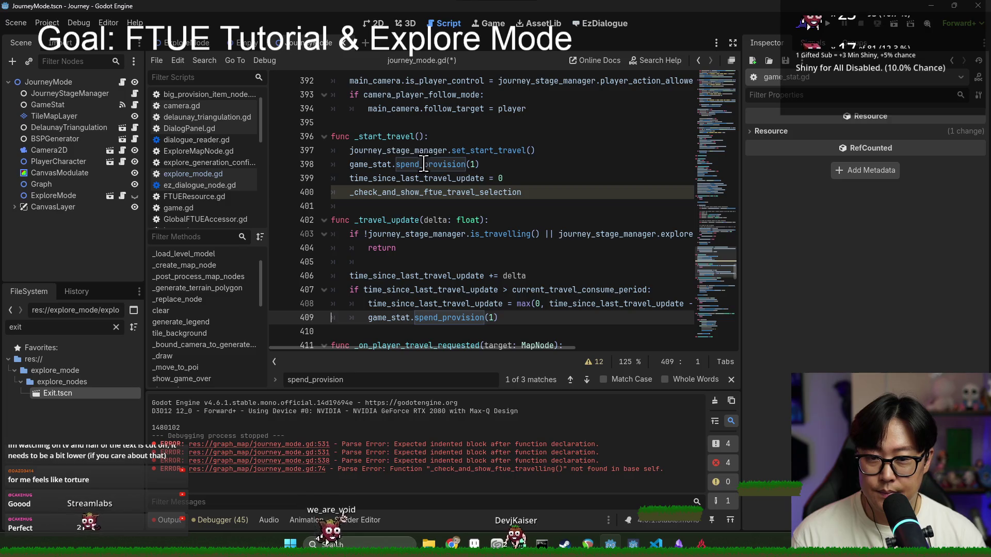
Delete the _check_and_show_ftue_travel_selection call and save the script.
double_click(389, 193)
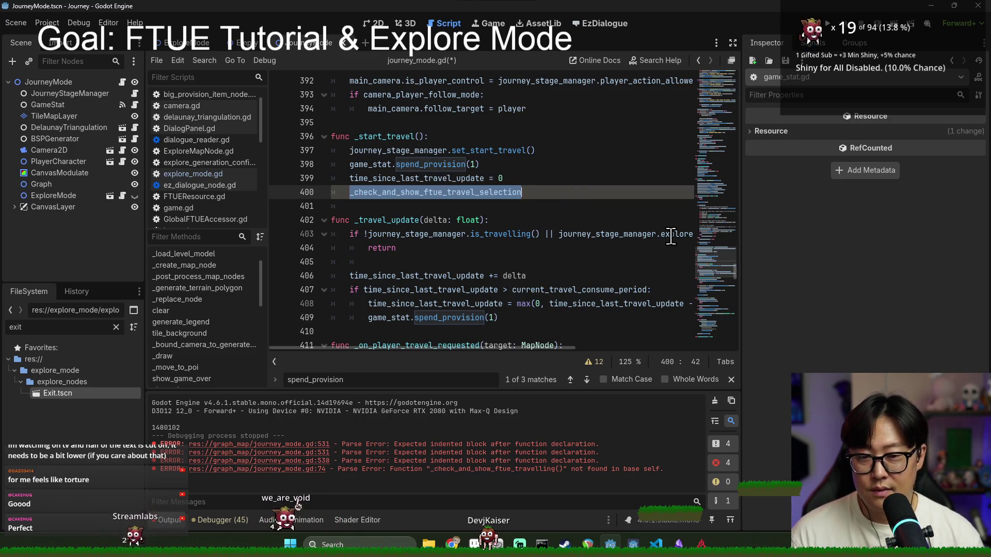
mouse_move(671, 236)
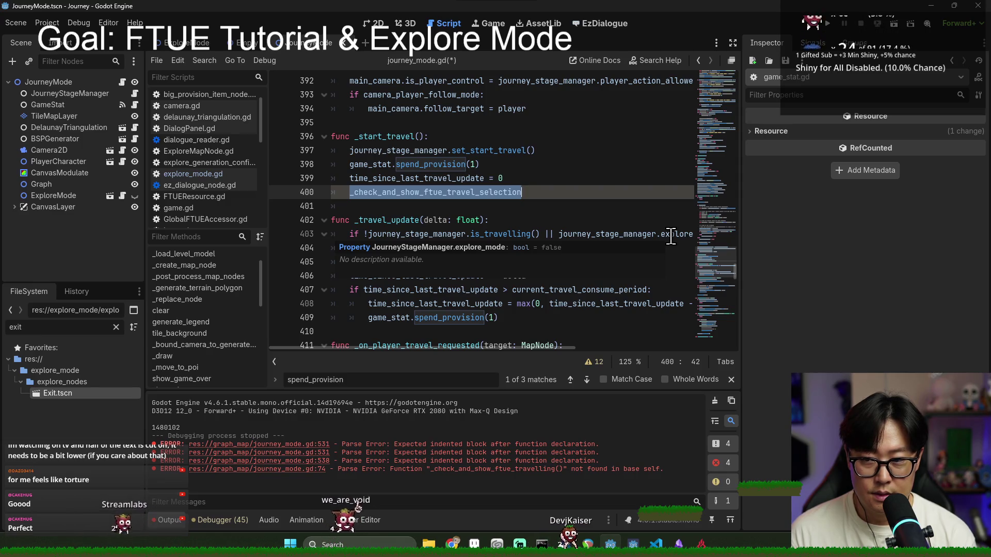
key("BackSpace")
key("BackSpace")
key("BackSpace")
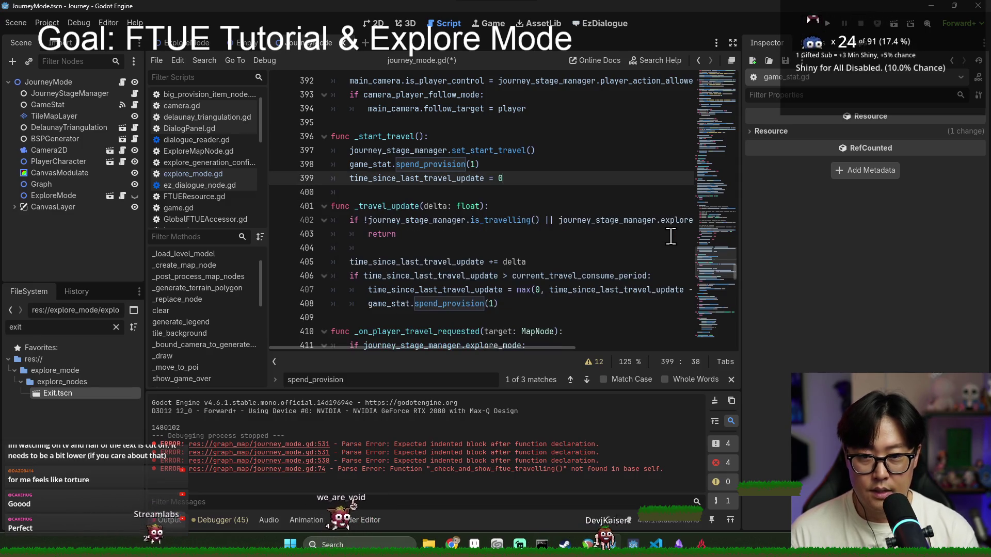
key("ctrl+s")
Insert _check_and_show_ftue_travel_provision() as line 400, after the travel timer reset.
key("ctrl+f")
type("travelling")
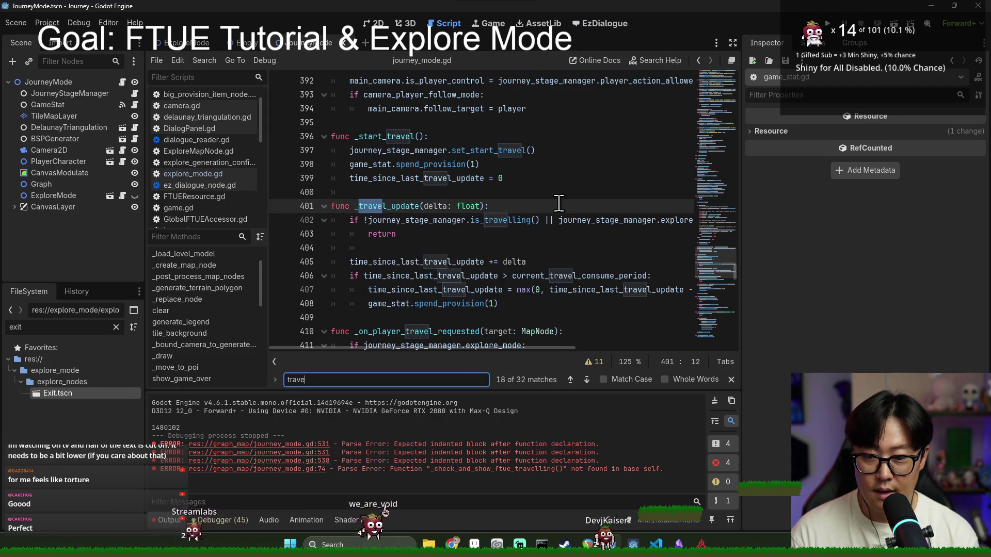
left_click(530, 165)
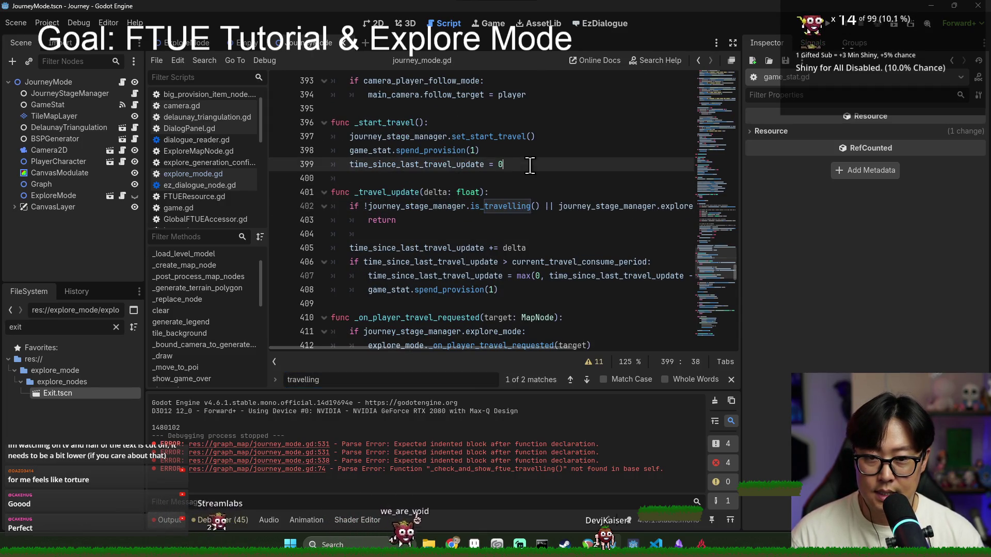
scroll(536, 171, "up", 1)
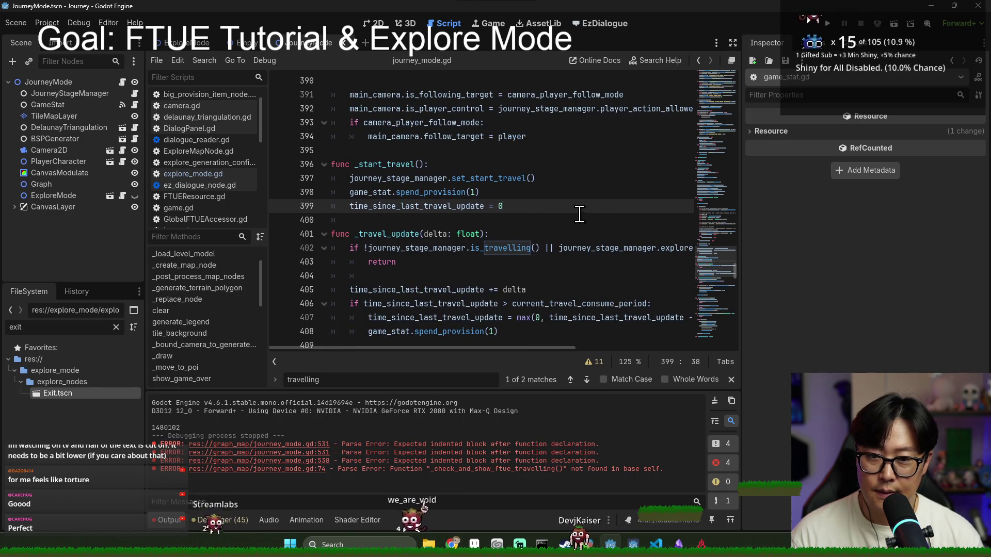
key("Return")
type("_check_and_show_ftue_travel_provision()")
type("()")
key("BackSpace")
double_click(481, 221)
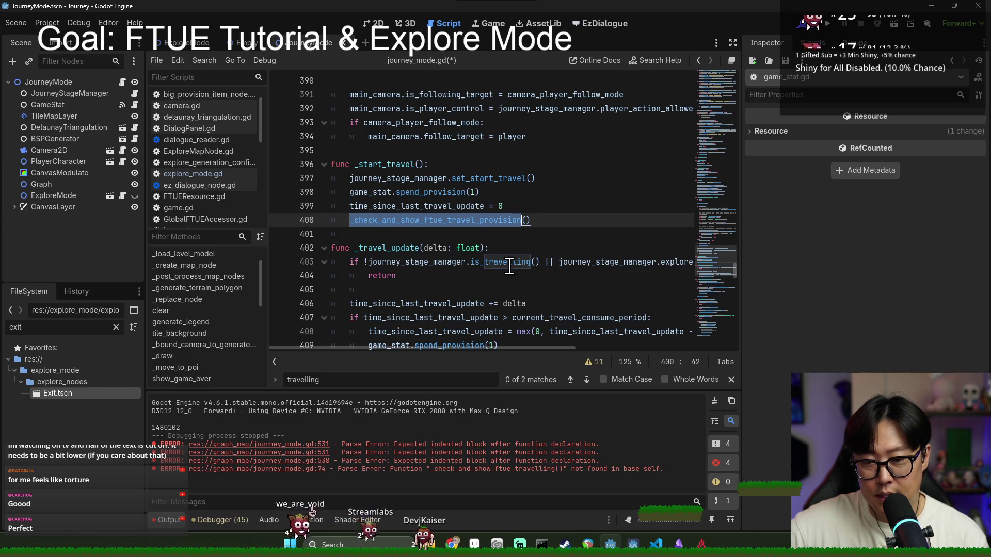
double_click(401, 164)
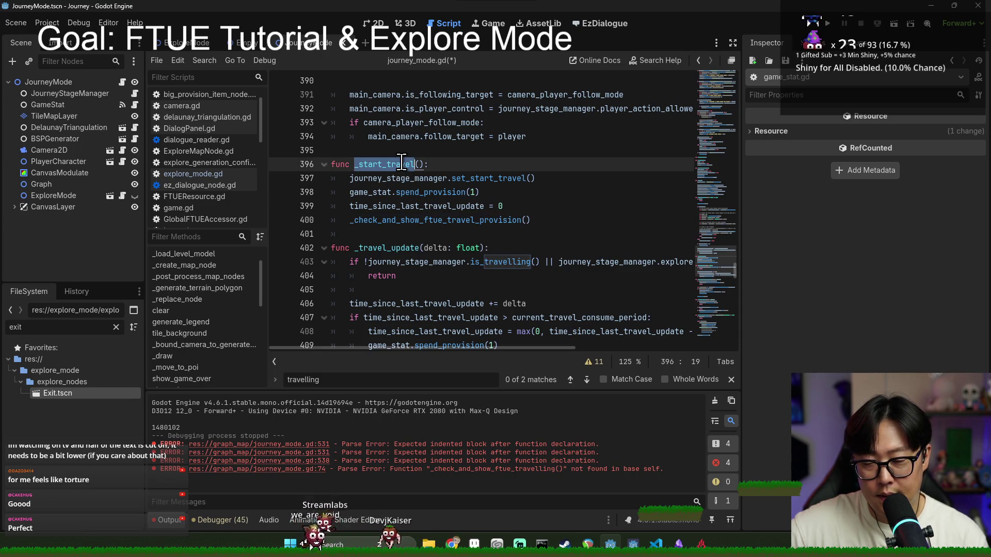
double_click(394, 220)
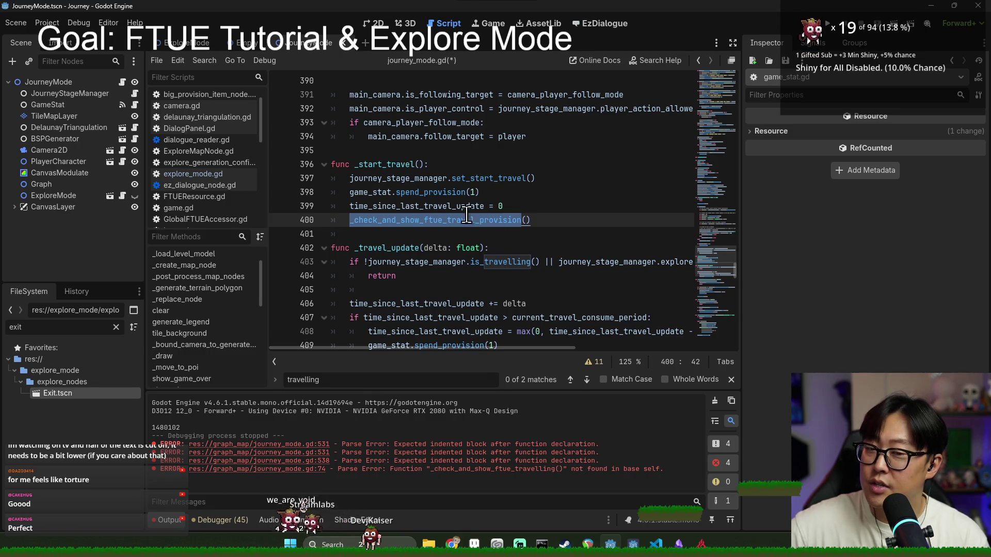
scroll(423, 205, "down", 20)
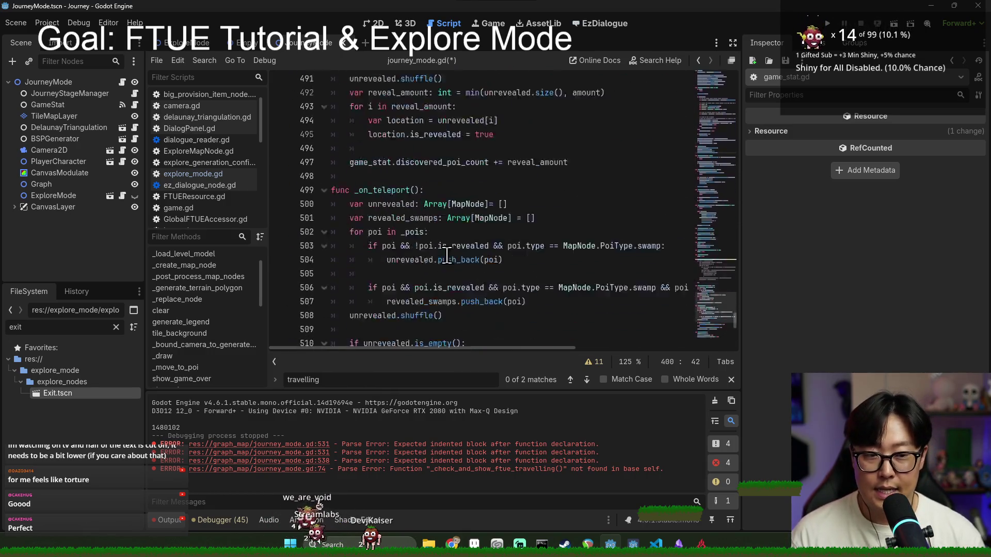
Jump to the _move_to_poi definition and save journey_mode.gd.
left_click(384, 317)
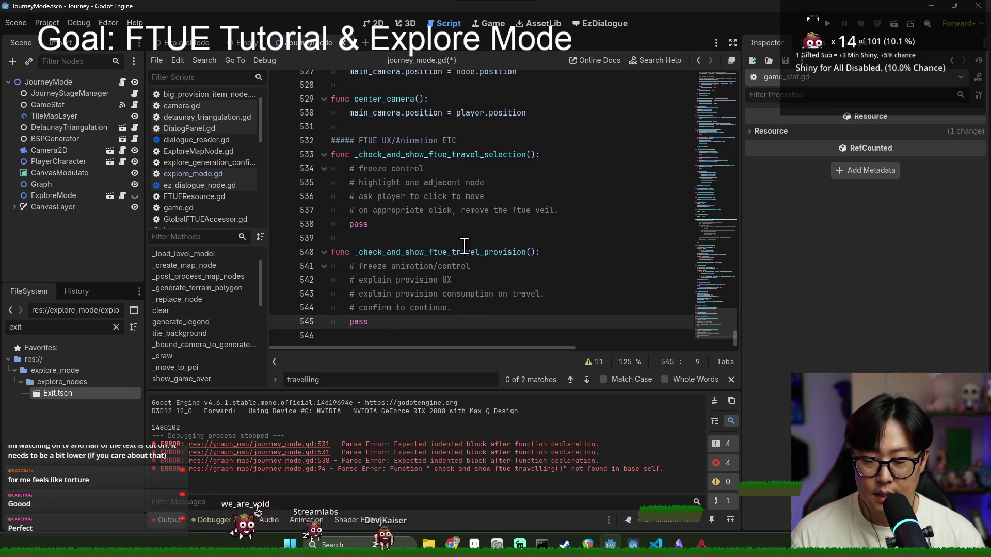
left_click(413, 187)
key("ctrl+f")
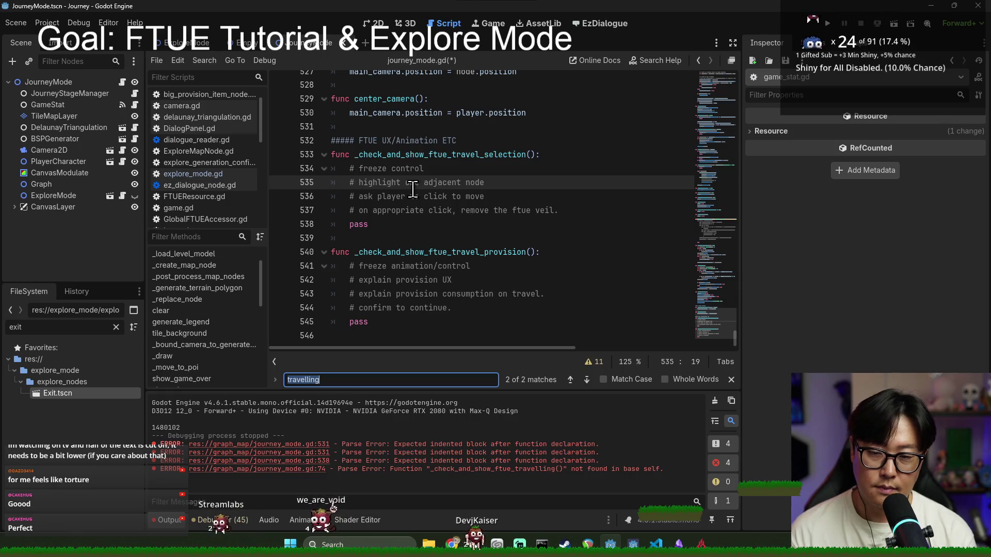
type("move_to")
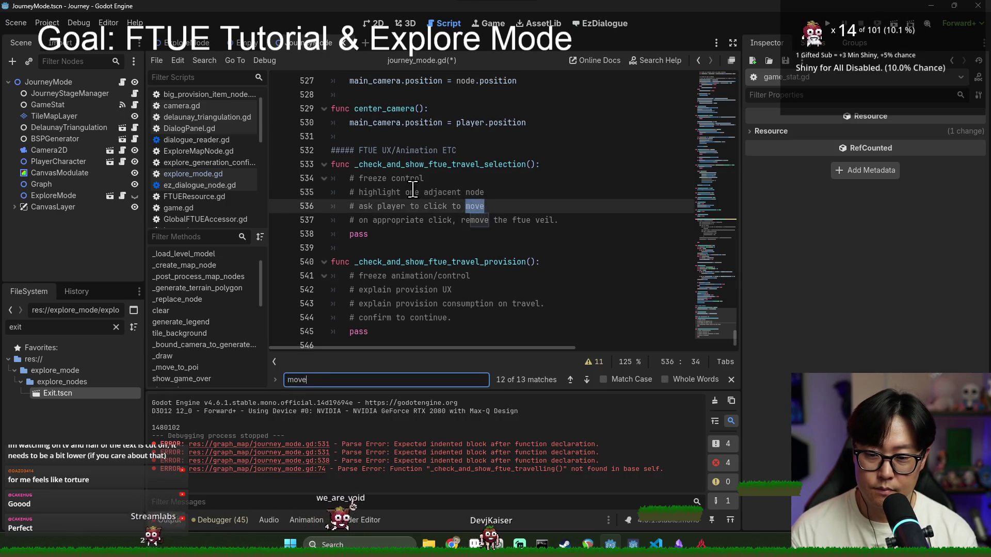
left_click(404, 206, "ctrl")
key("ctrl+s")
Review the current_poi reveal code, clear the Output errors, close the find bar, and run the project.
scroll(395, 186, "down", 6)
scroll(392, 178, "down", 15)
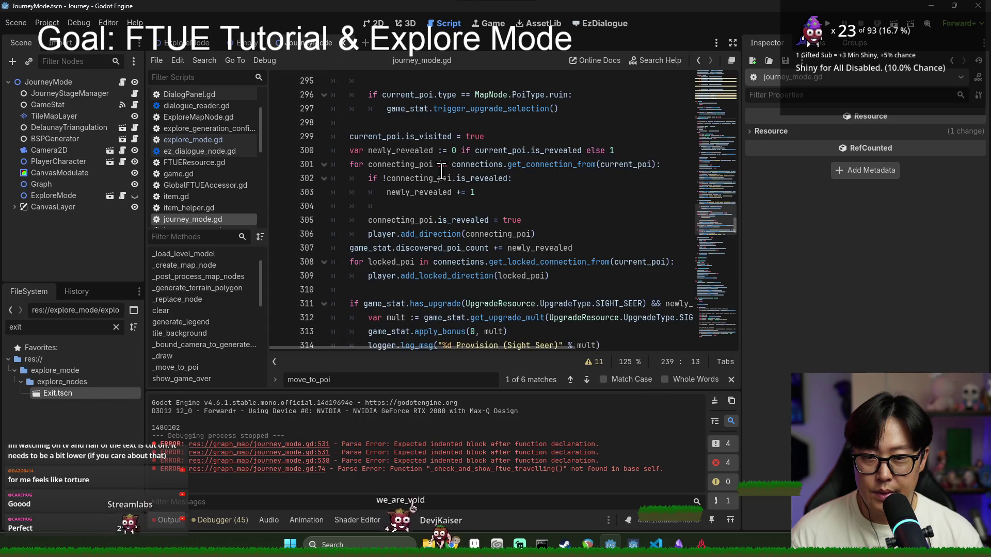
scroll(433, 184, "down", 4)
scroll(450, 187, "down", 3)
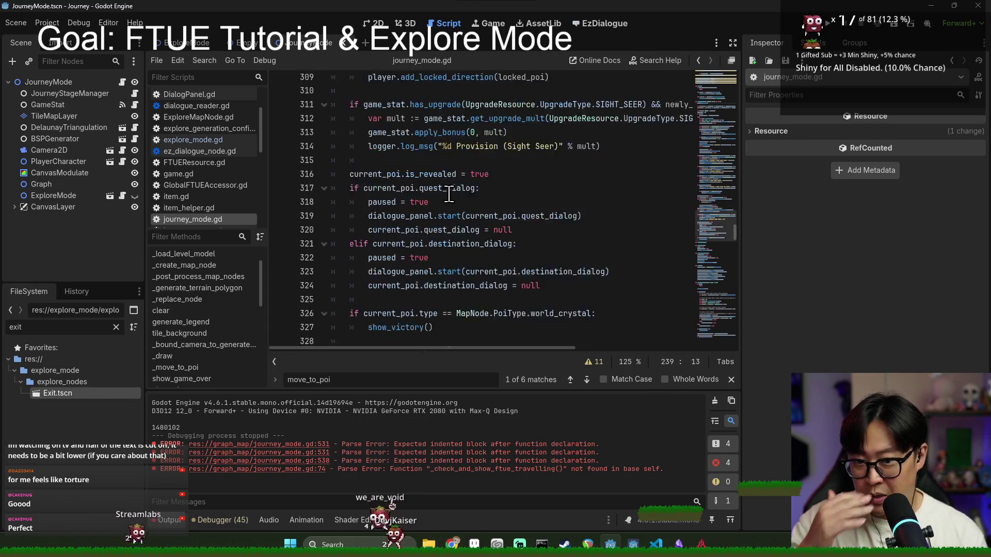
scroll(439, 213, "up", 3)
scroll(438, 213, "up", 1)
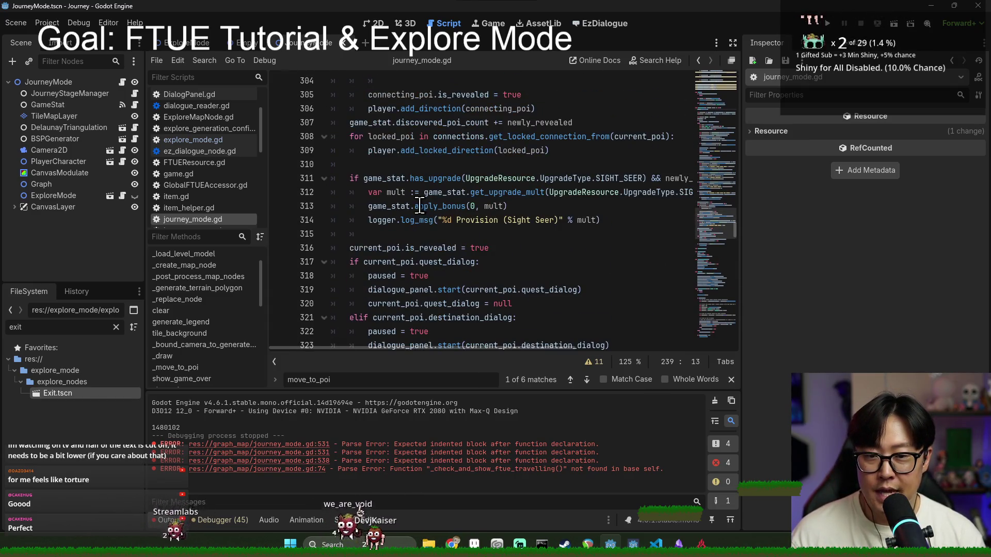
double_click(376, 248)
scroll(480, 248, "down", 1)
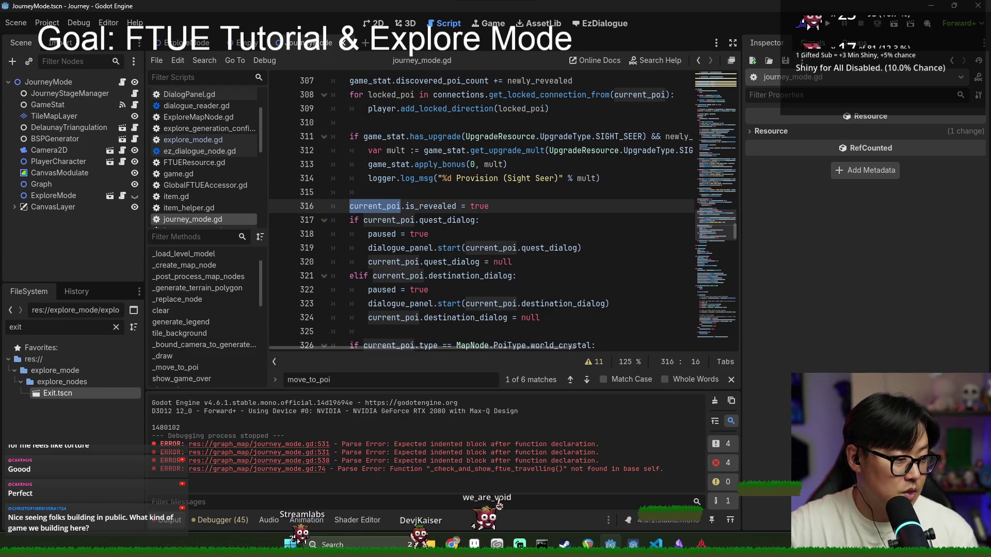
left_click(479, 197)
left_click(714, 401)
left_click(488, 247)
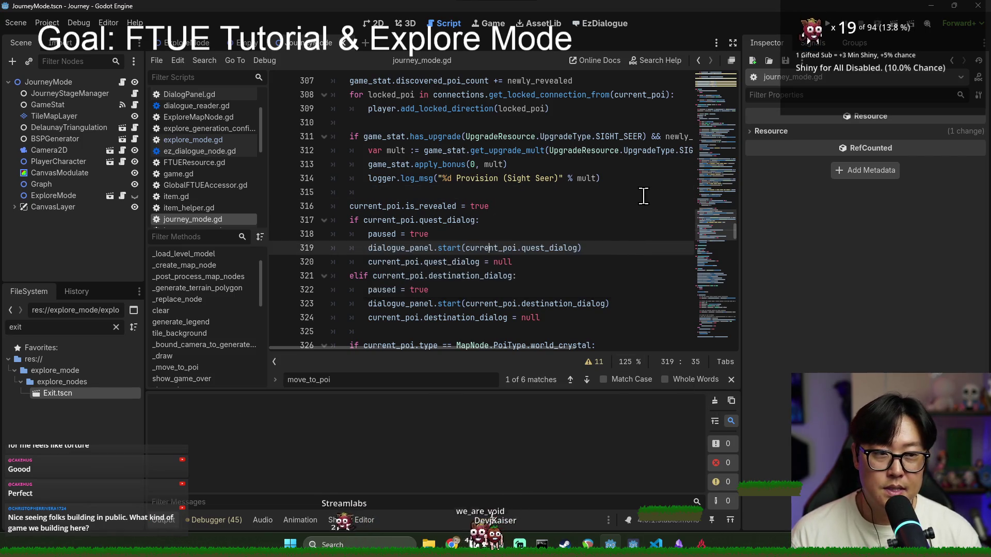
left_click(730, 379)
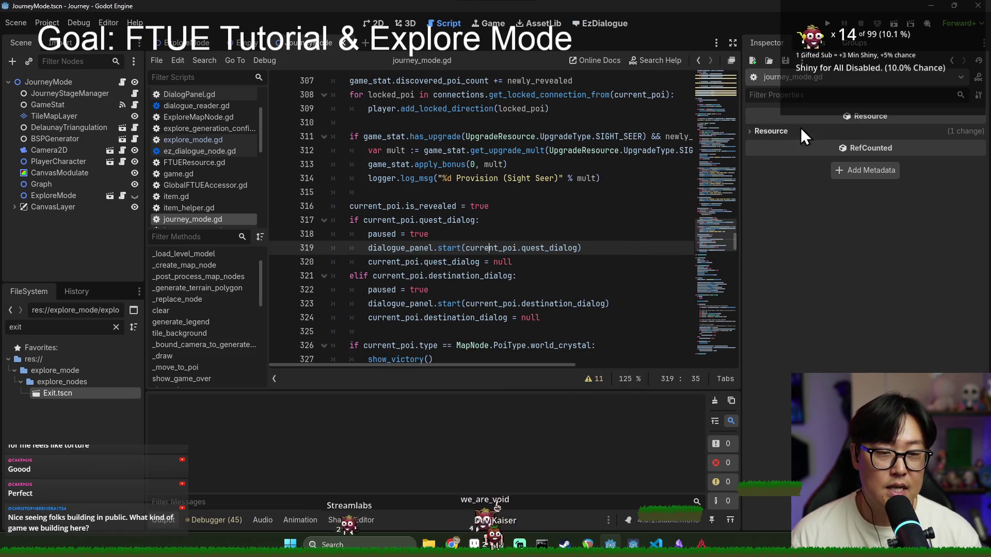
left_click(828, 23)
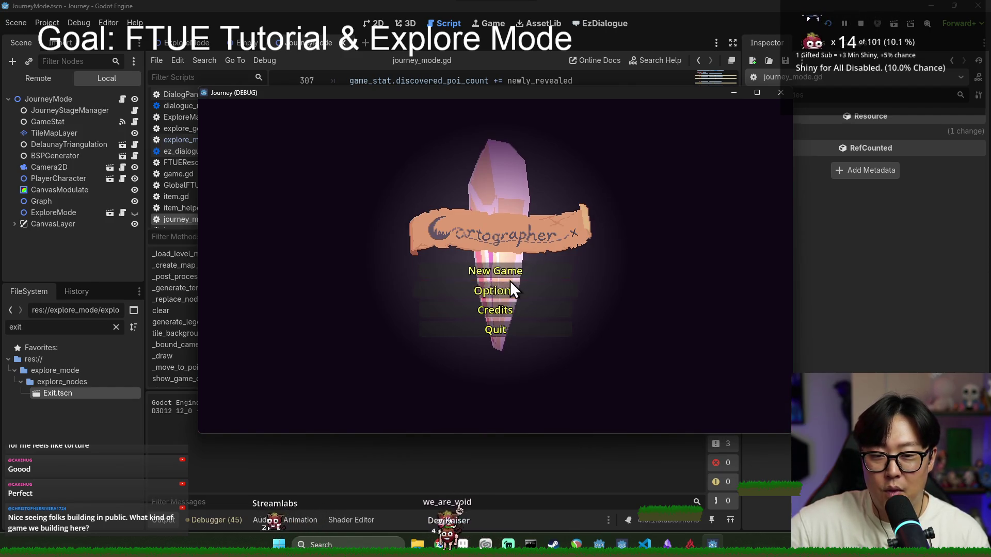
Get past the splash, travel to the first POI, dismiss the move tip, and pick an upgrade.
left_click(510, 280)
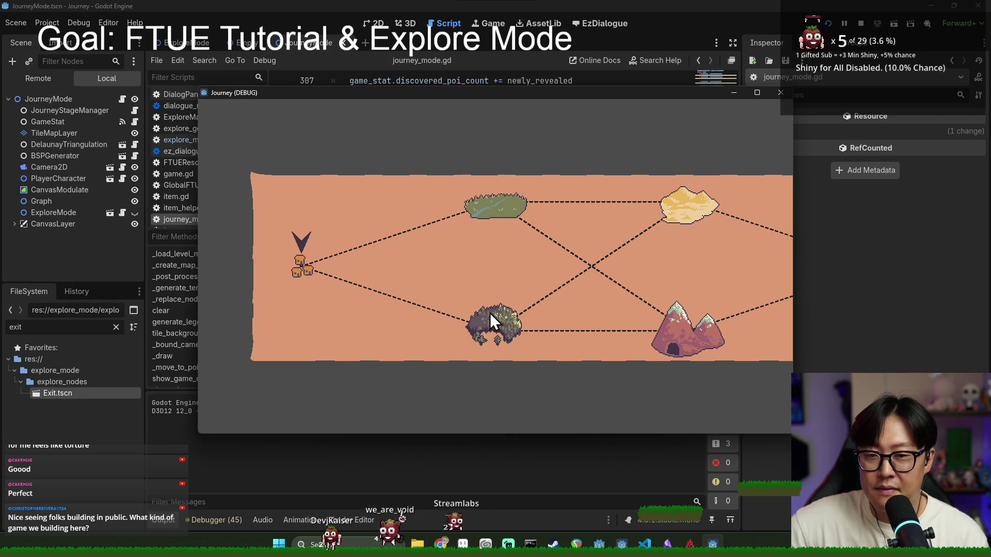
left_click(491, 314)
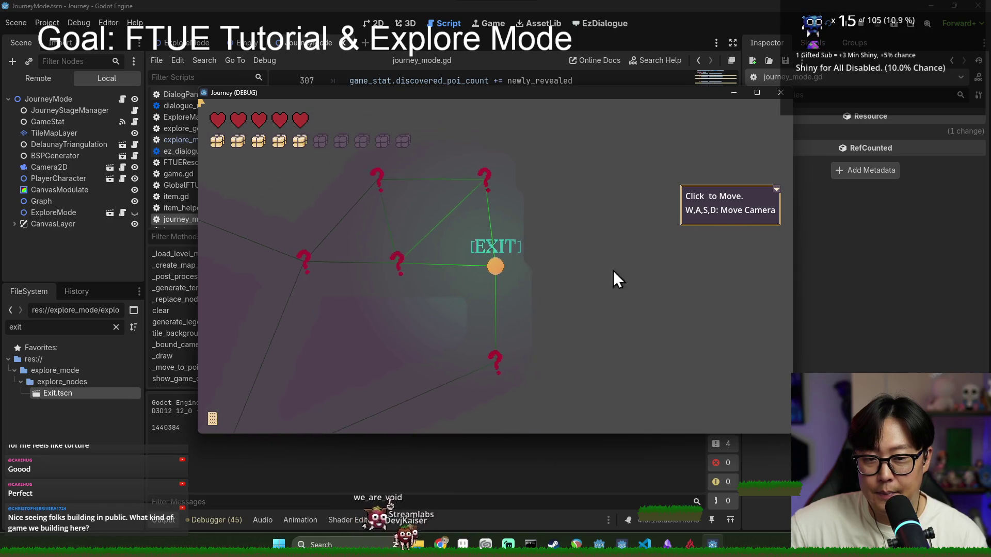
left_click(776, 190)
scroll(779, 284, "down", 3)
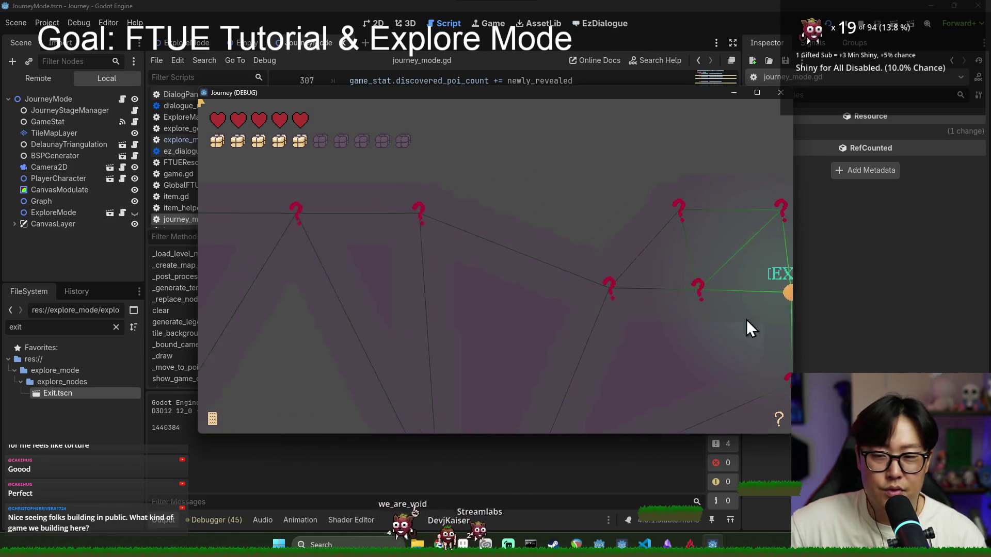
left_click(560, 276)
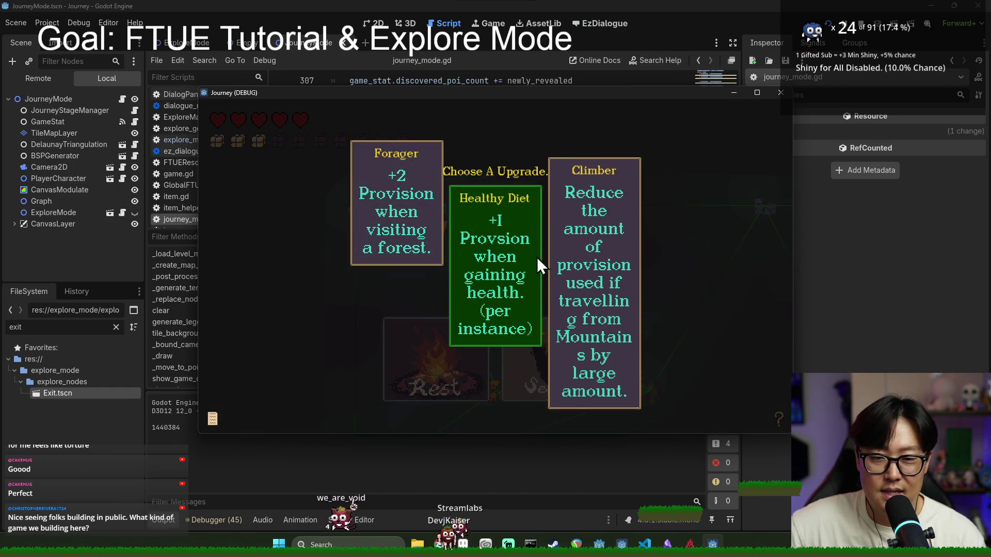
left_click(537, 257)
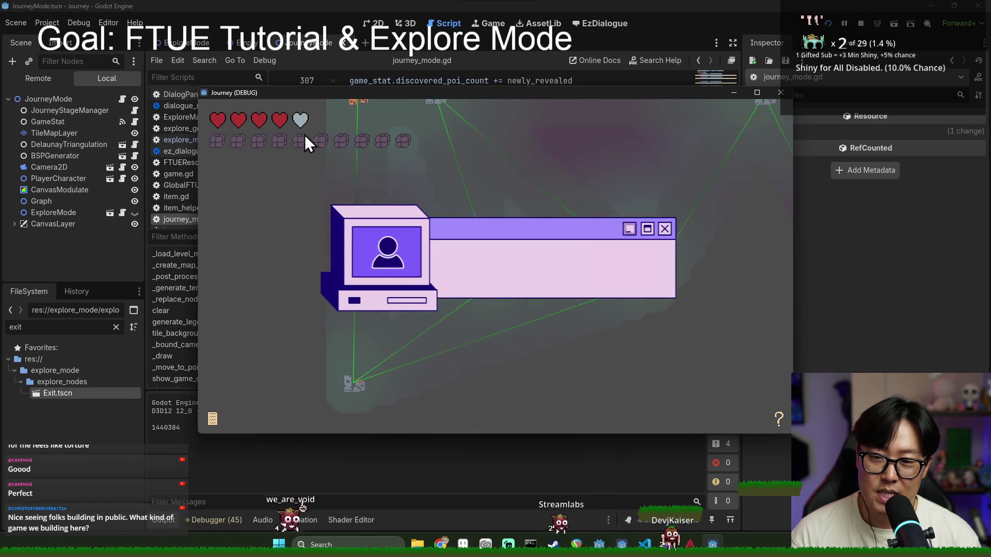
Search, close the tutorial, walk across several map nodes searching again, then stop the game.
left_click(547, 368)
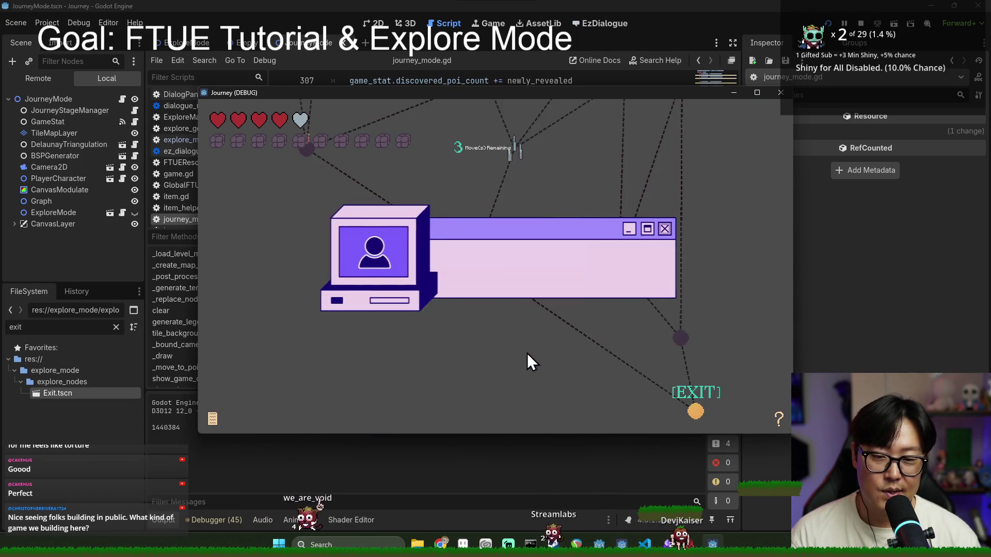
left_click(491, 326)
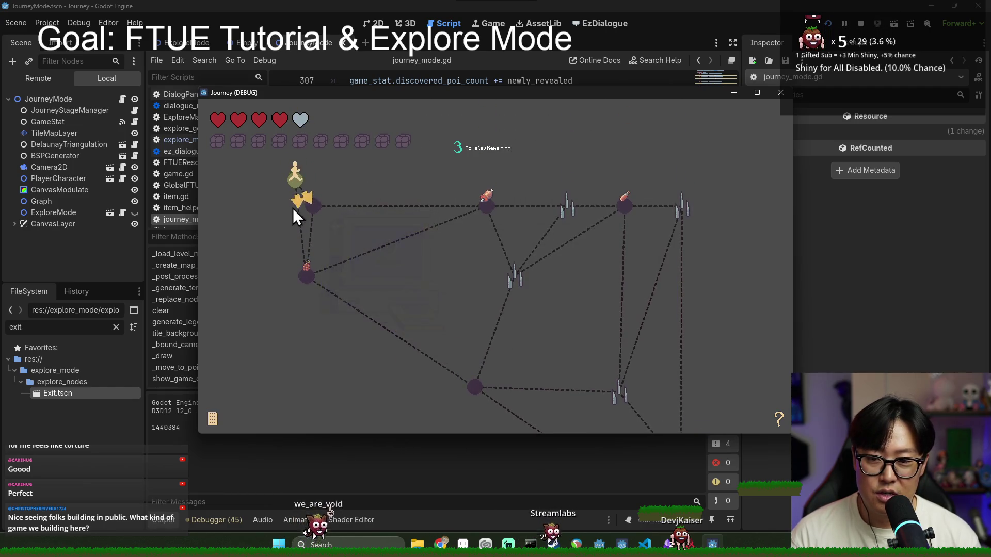
left_click(315, 206)
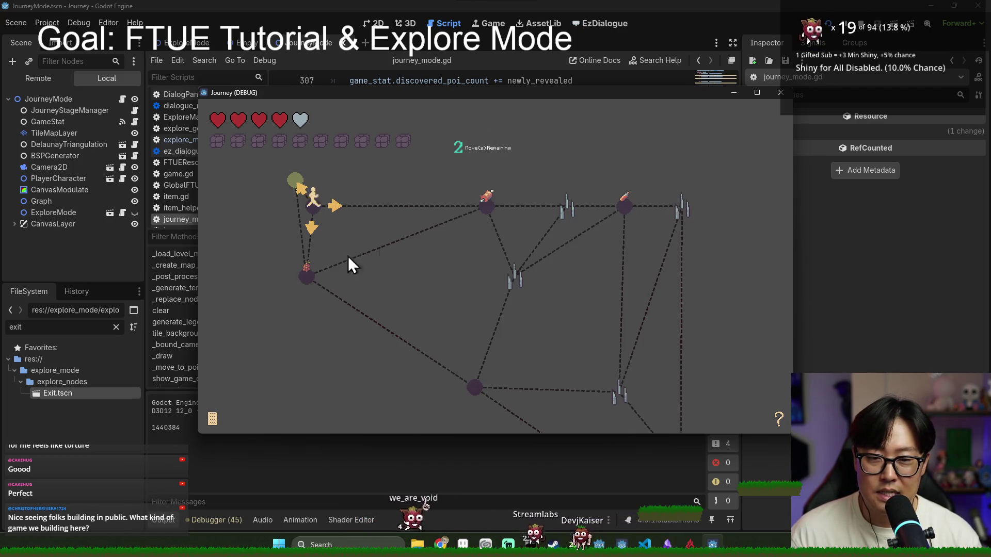
left_click(308, 269)
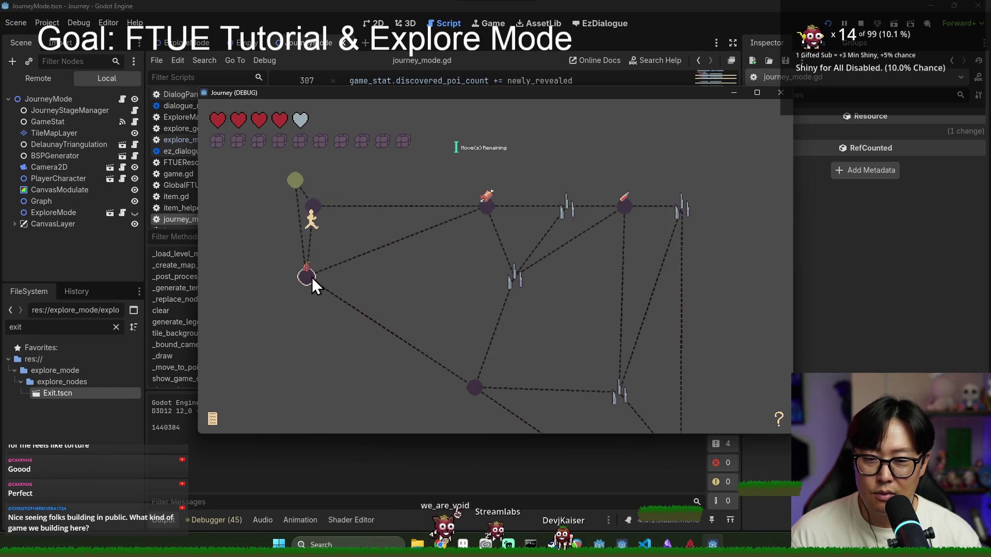
left_click(490, 209)
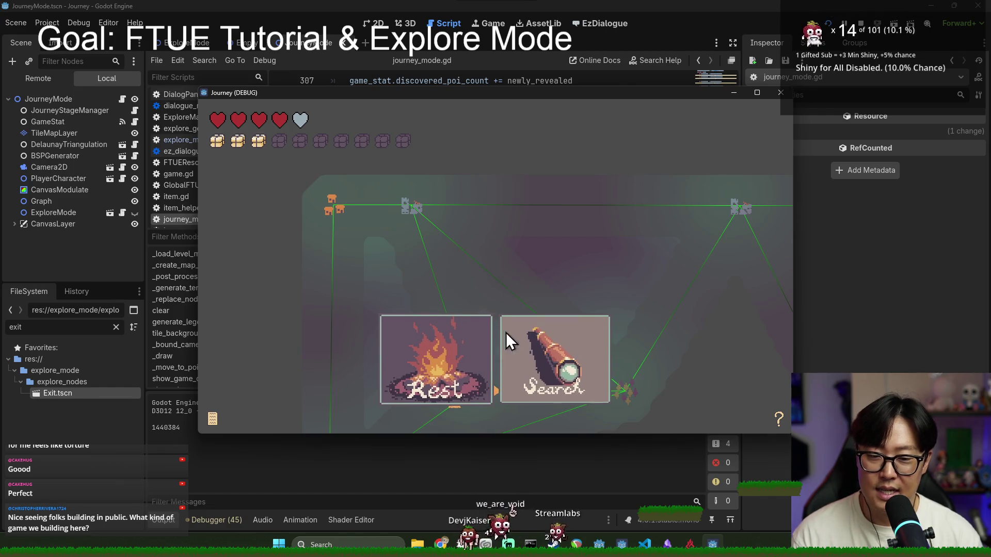
left_click(506, 333)
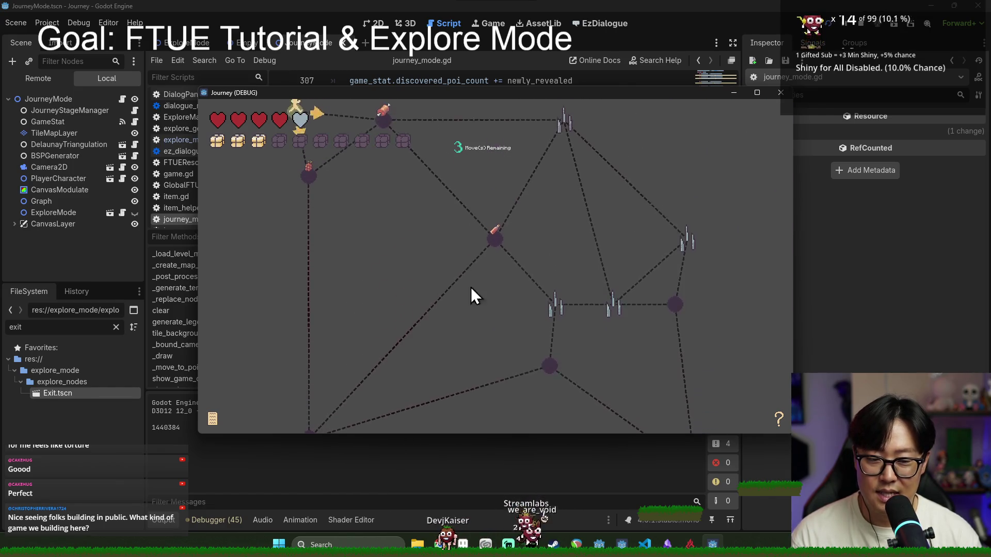
left_click(497, 308)
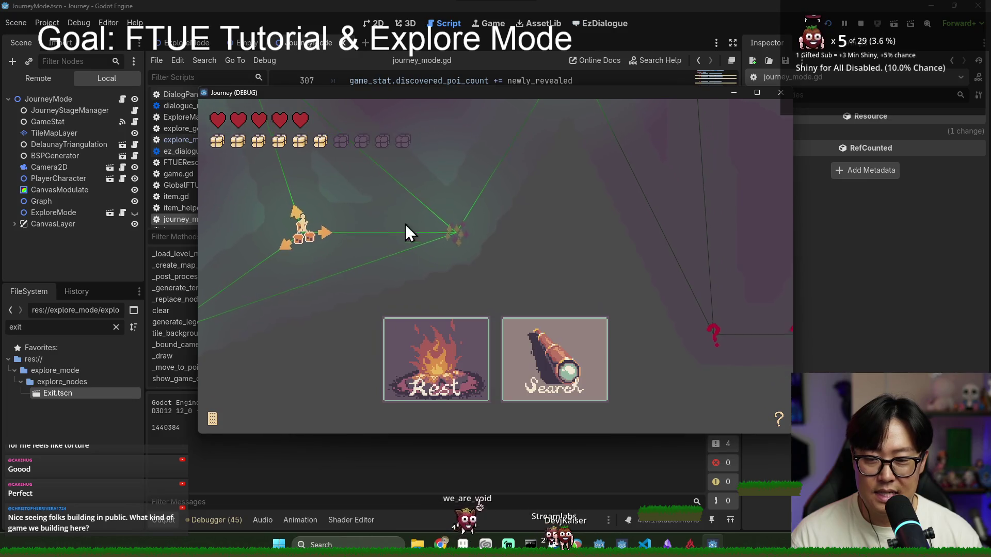
left_click(451, 233)
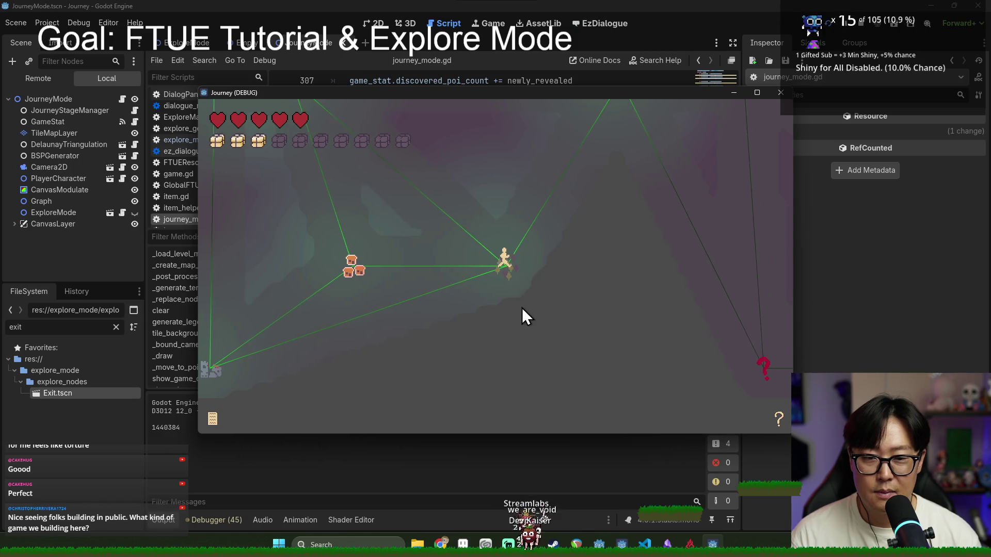
left_click(556, 360)
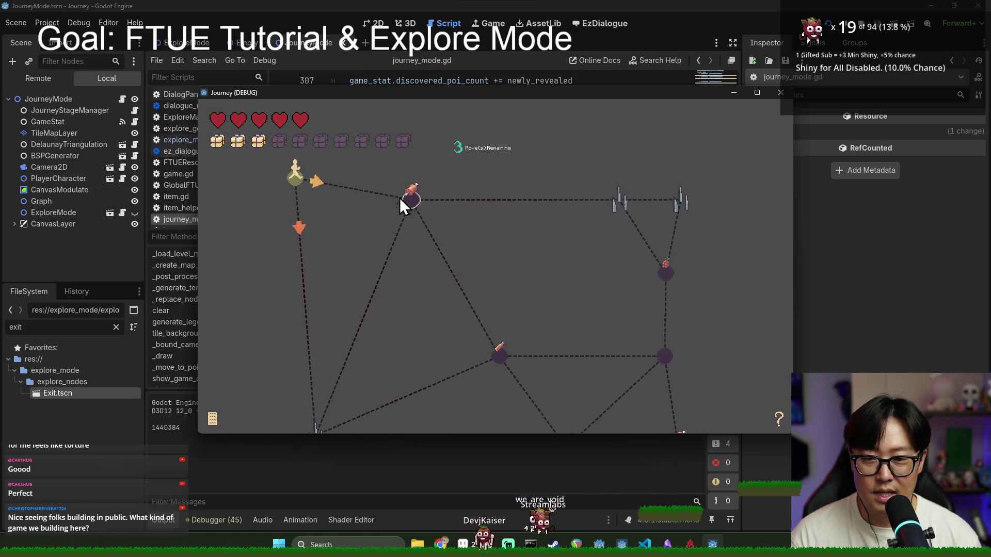
key("F5")
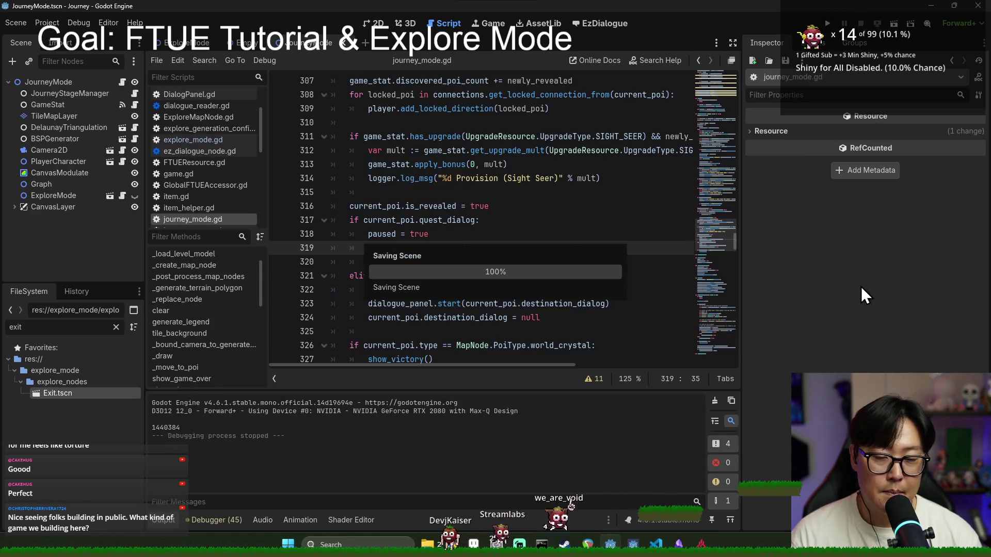
Clear stray indentation around lines 315–318 of _move_to_poi and save.
left_click(428, 220)
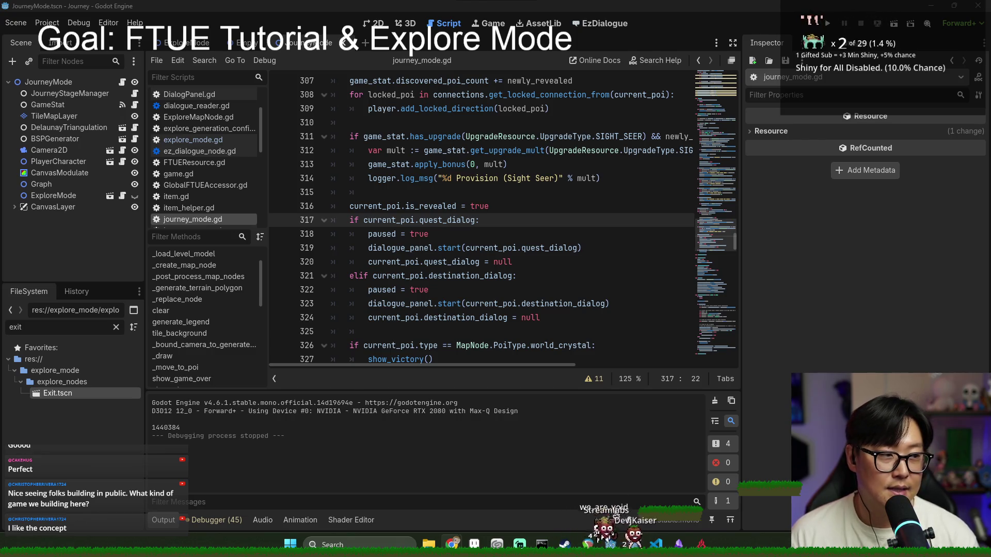
key("Down")
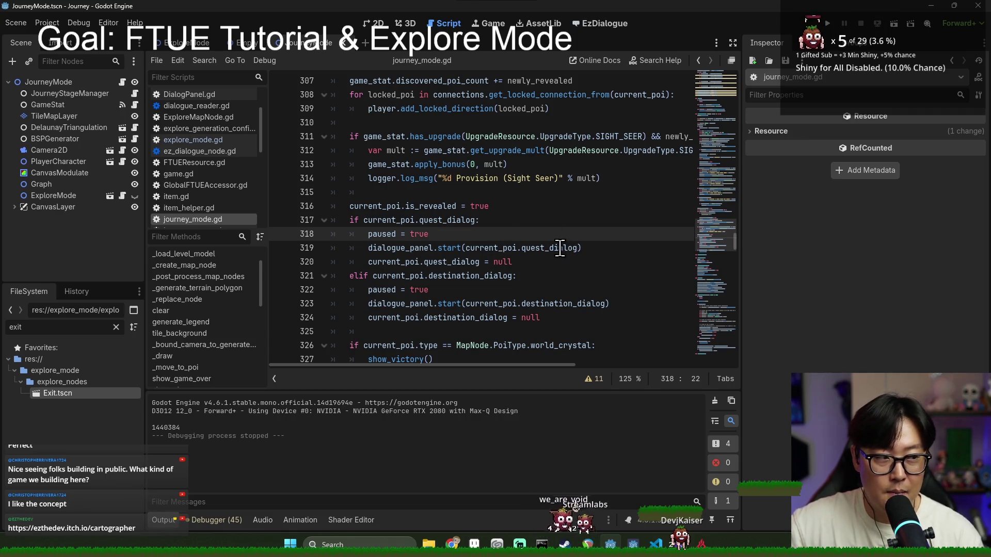
left_click(494, 189)
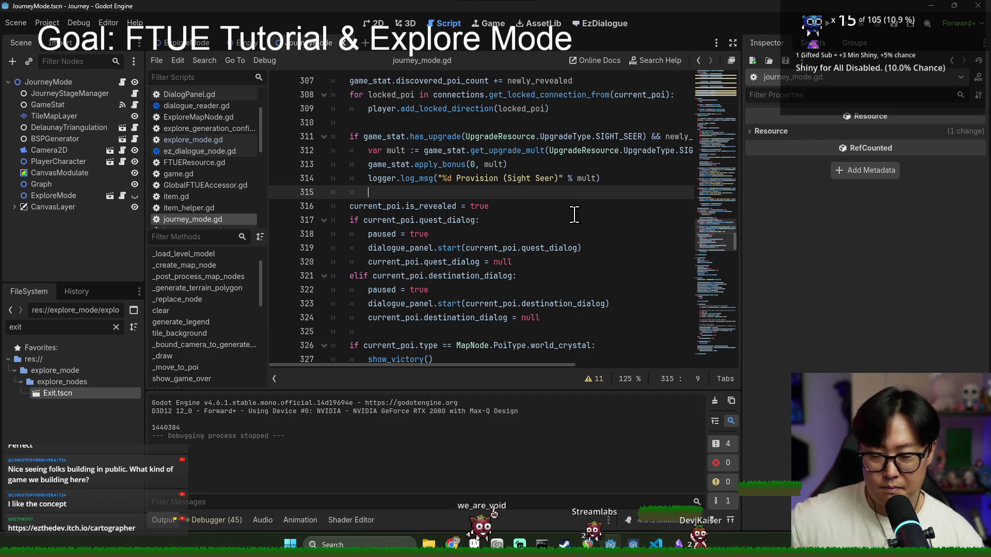
key("ctrl+s")
left_click(423, 202)
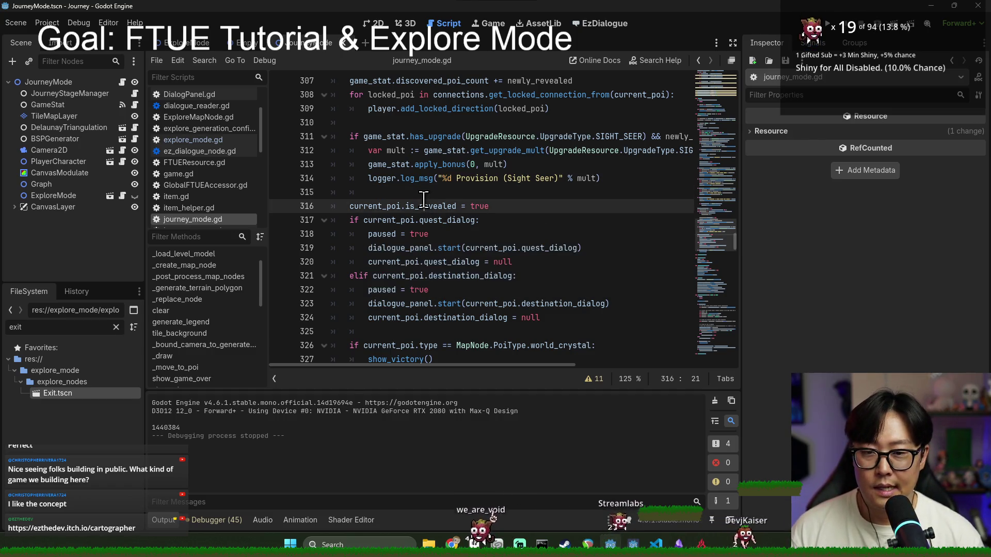
left_click(429, 195)
key("ctrl+s")
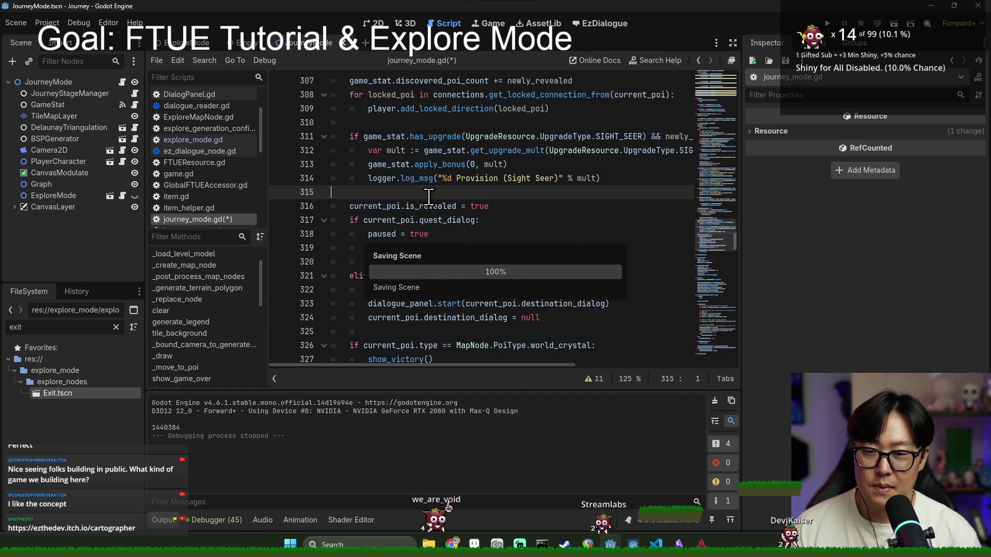
key("ctrl+s")
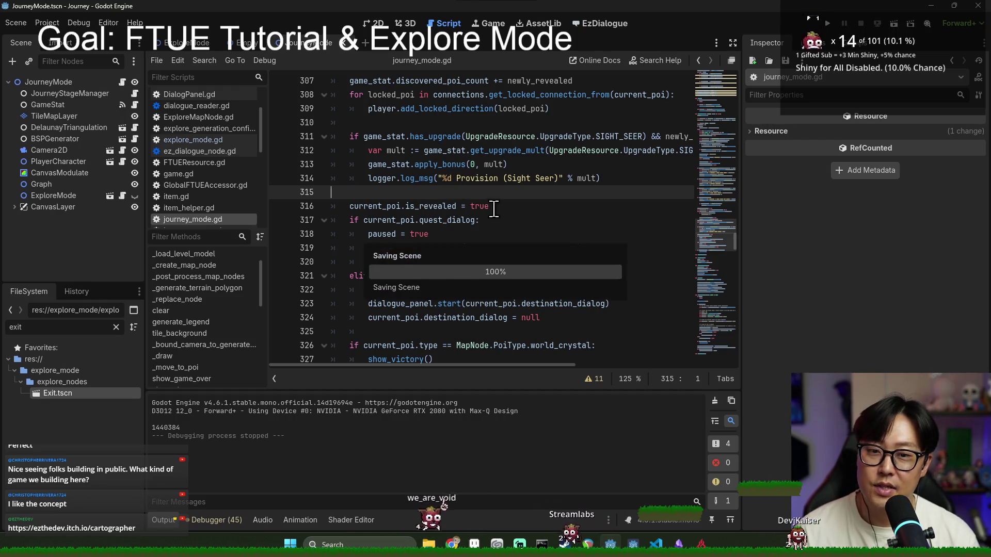
key("ctrl+s")
Trim extra indentation on line 304 and blank line 295, then save.
scroll(438, 175, "up", 3)
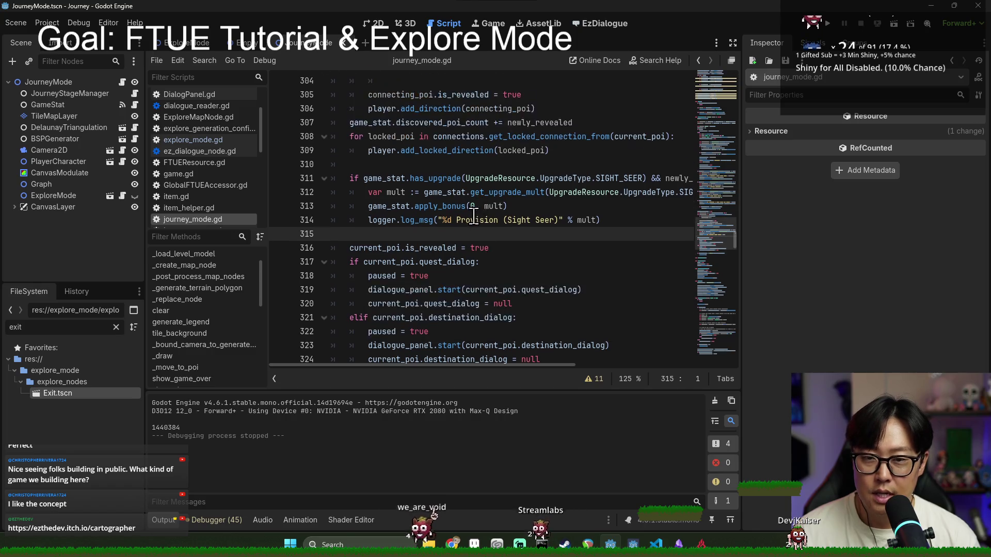
left_click(413, 248)
left_click(411, 163)
key("BackSpace")
key("BackSpace")
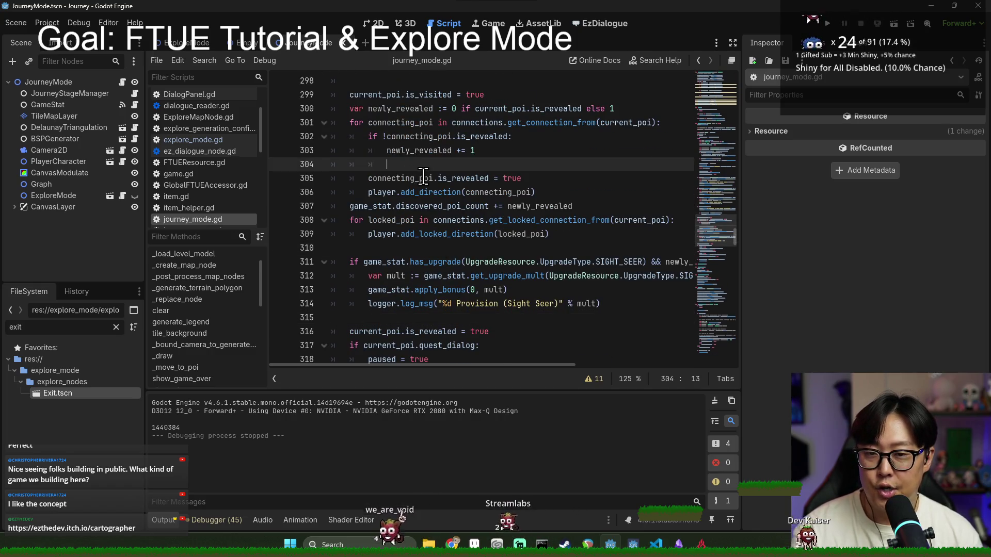
key("ctrl+s")
left_click(452, 151)
scroll(402, 163, "up", 1)
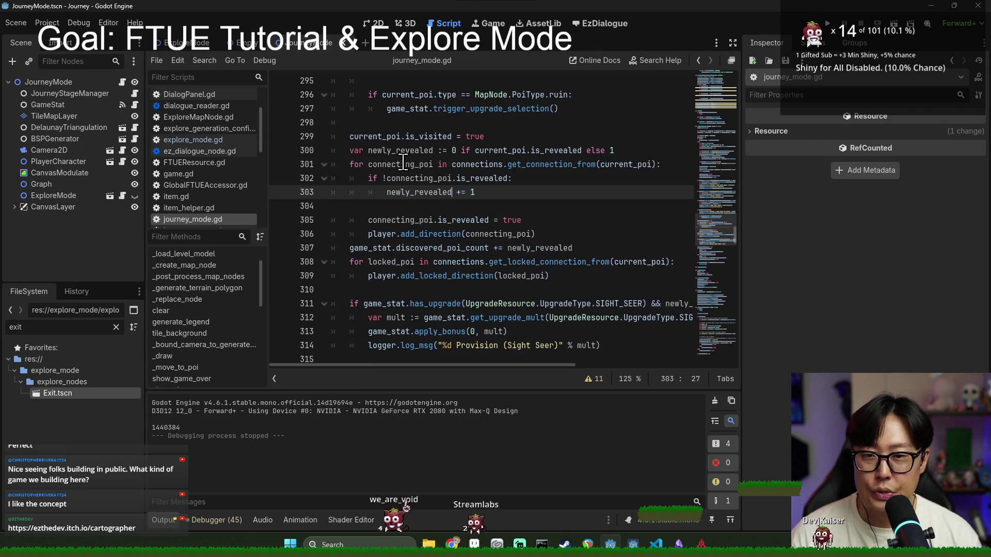
left_click(397, 127)
scroll(402, 127, "up", 1)
left_click(408, 126)
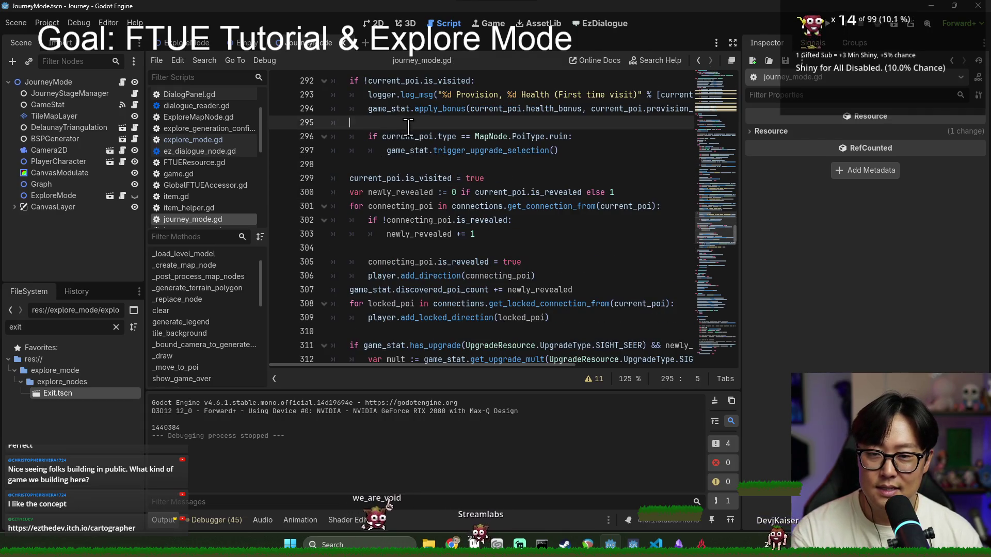
key("ctrl+s")
Tidy blank lines 315 and 325, indent line 328, and save.
scroll(458, 194, "down", 6)
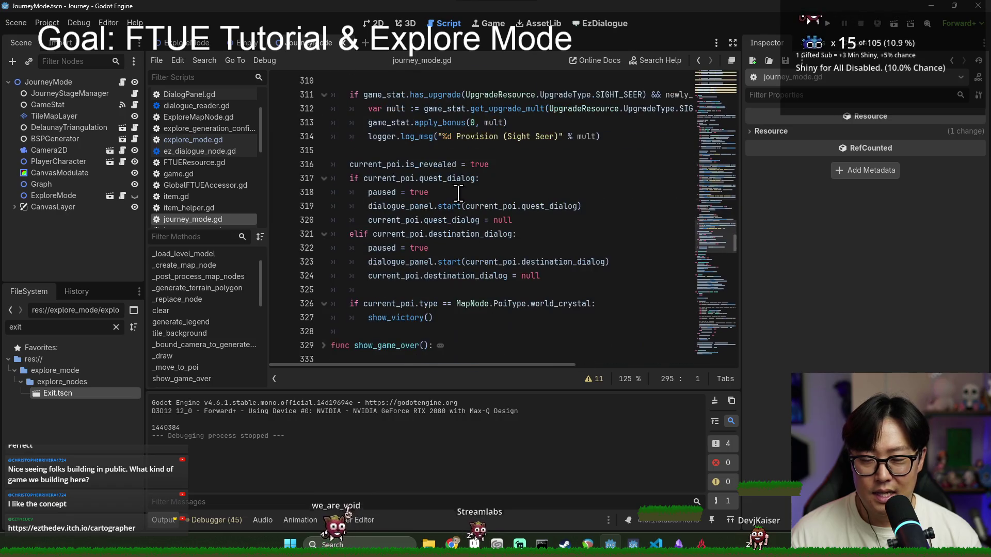
left_click(414, 153)
scroll(441, 212, "down", 3)
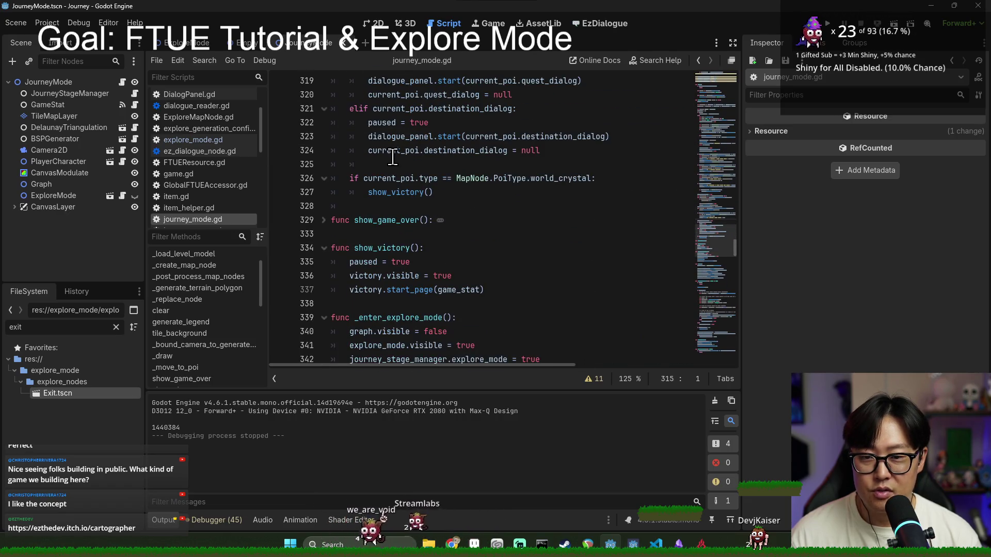
left_click(443, 165)
key("ctrl+s")
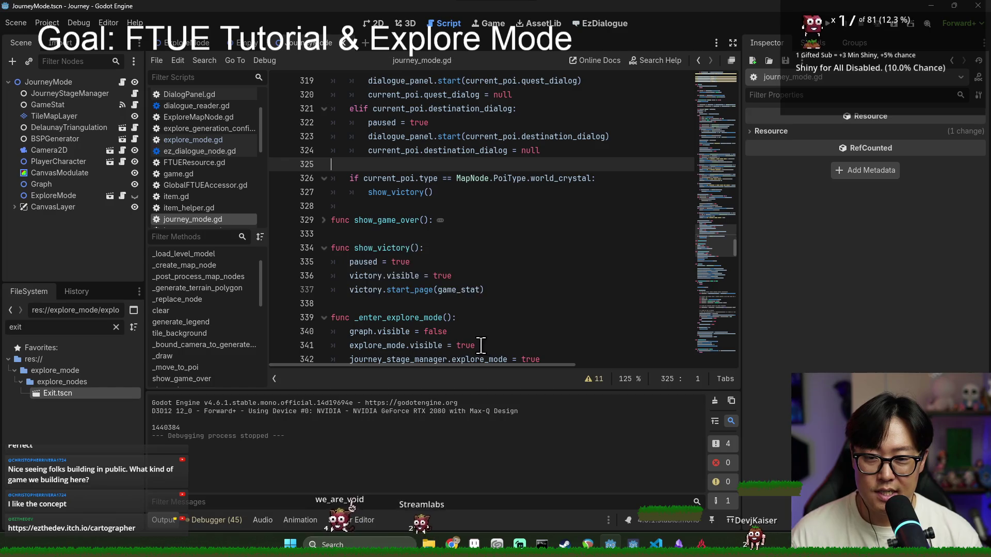
left_click(392, 206)
key("Tab")
scroll(600, 293, "up", 2)
key("ctrl+s")
scroll(580, 316, "up", 1)
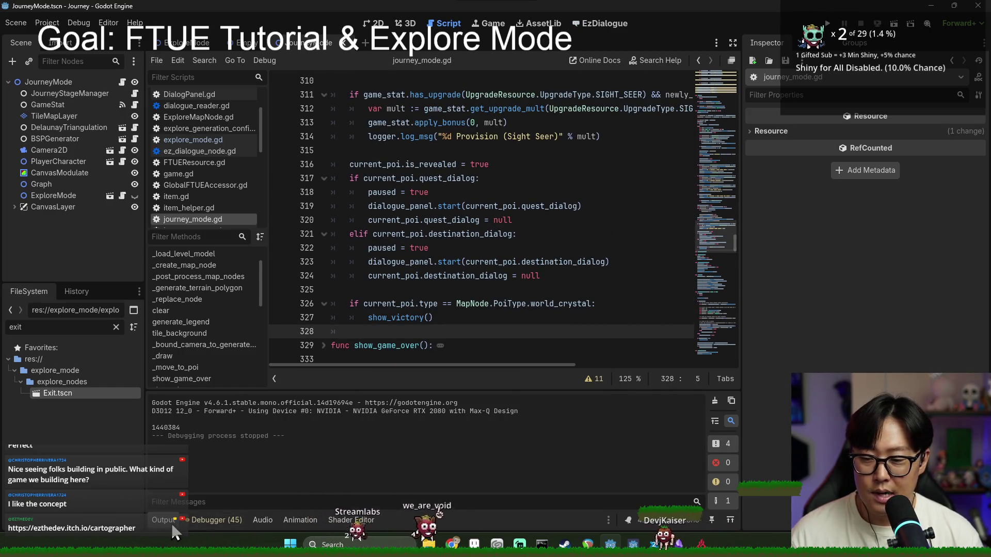
Collapse the Output panel and hide the scripts and methods list.
left_click(172, 523)
left_click(275, 498)
scroll(331, 299, "up", 1)
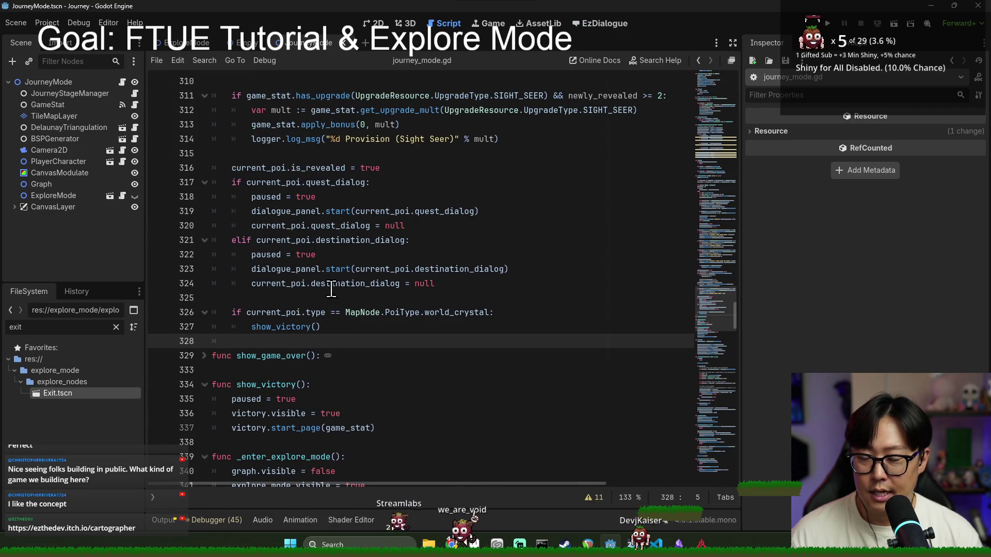
Save after reviewing the is_visited = true line, then view explore_mode.gd in the ExploreMode scene.
scroll(397, 241, "up", 1)
key("ctrl+s")
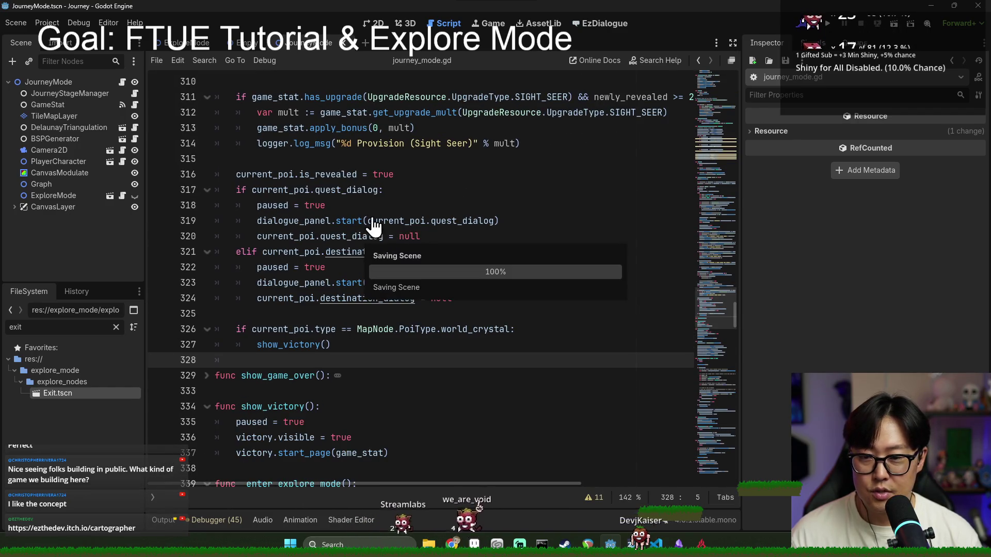
left_click(376, 221)
scroll(515, 292, "up", 9)
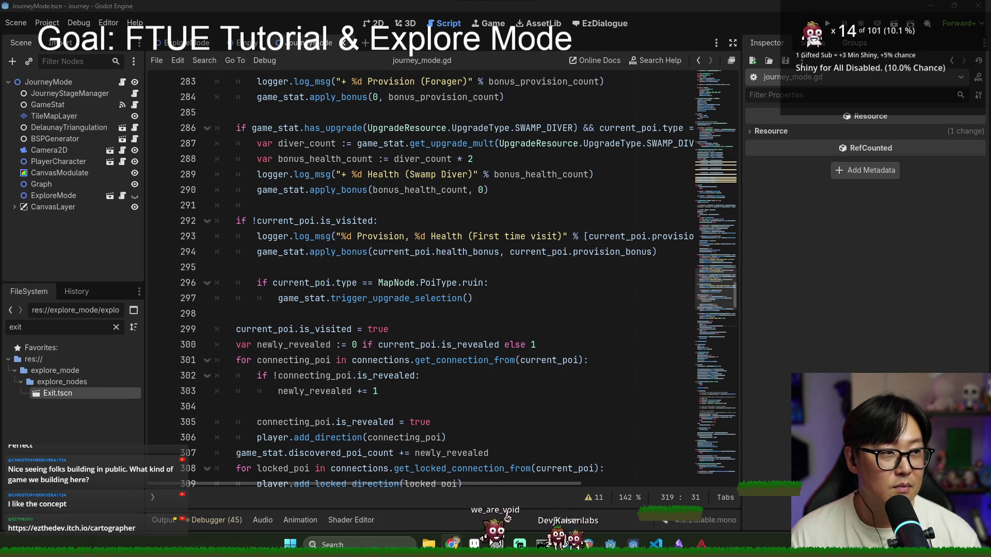
left_click(424, 330)
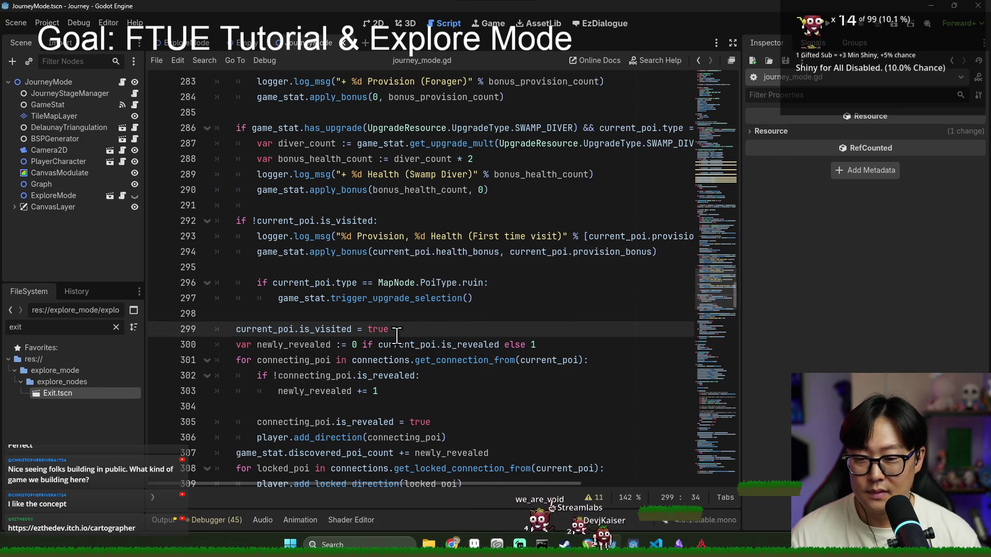
scroll(283, 158, "down", 4)
key("ctrl+s")
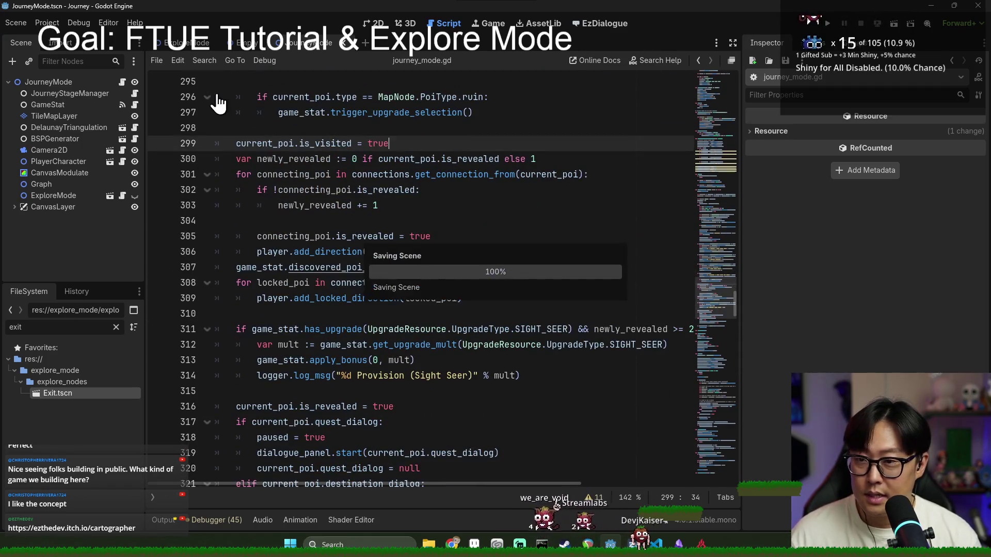
left_click(184, 48)
key("ctrl+s")
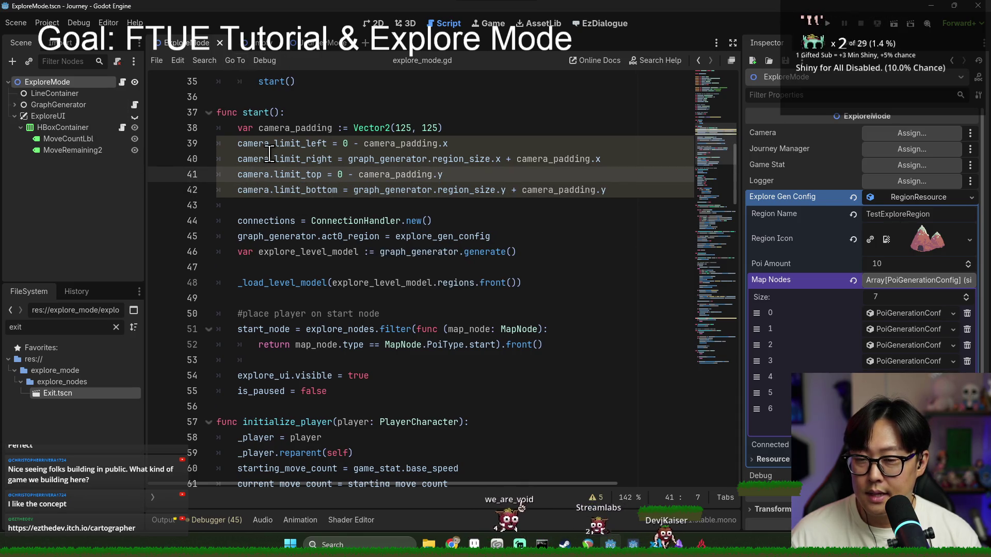
Switch to the JourneyMode scene and inspect the current_poi references on lines 316–317.
left_click(310, 42)
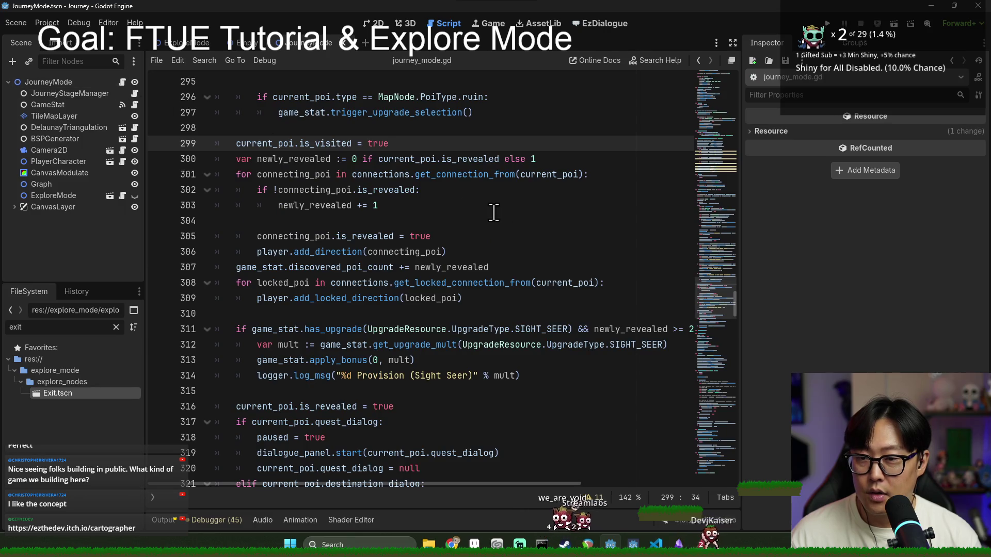
scroll(336, 227, "up", 4)
scroll(278, 179, "down", 10)
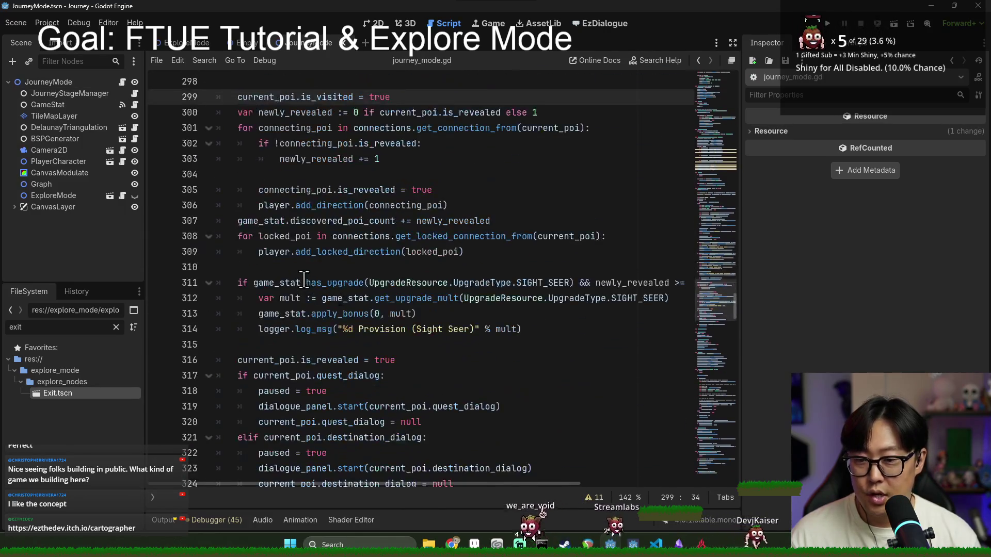
left_click(278, 178)
double_click(278, 178)
scroll(360, 194, "up", 1)
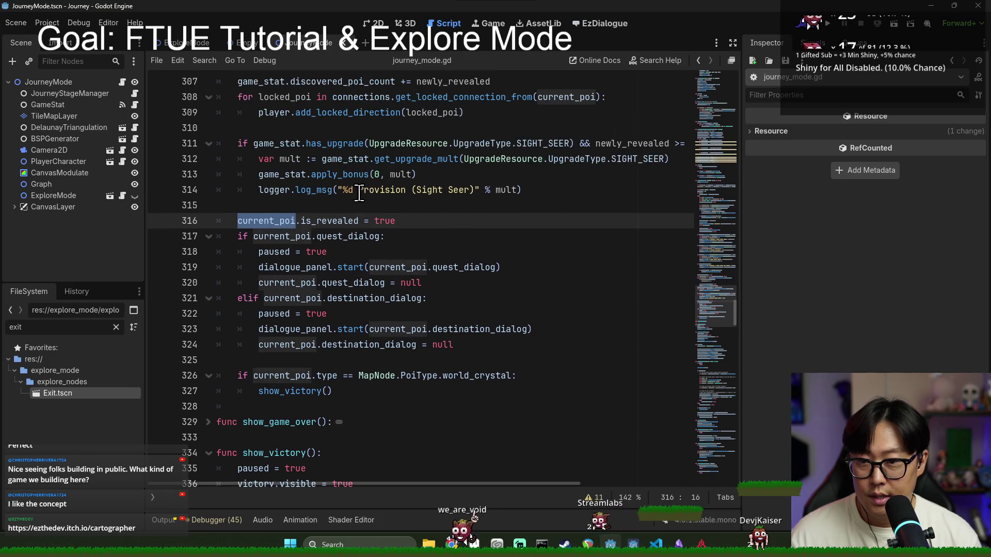
double_click(281, 238)
scroll(310, 315, "down", 3)
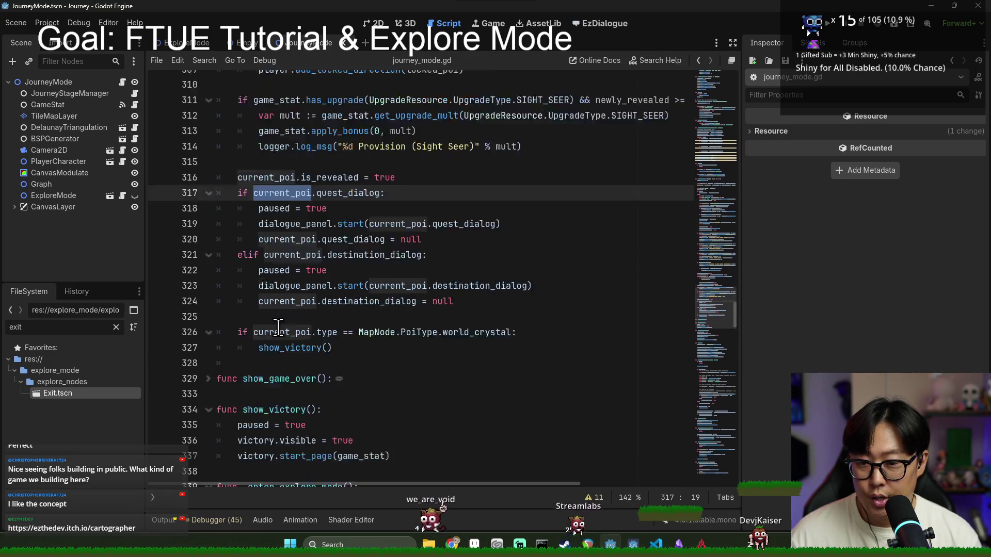
scroll(334, 259, "up", 1)
scroll(334, 260, "up", 7)
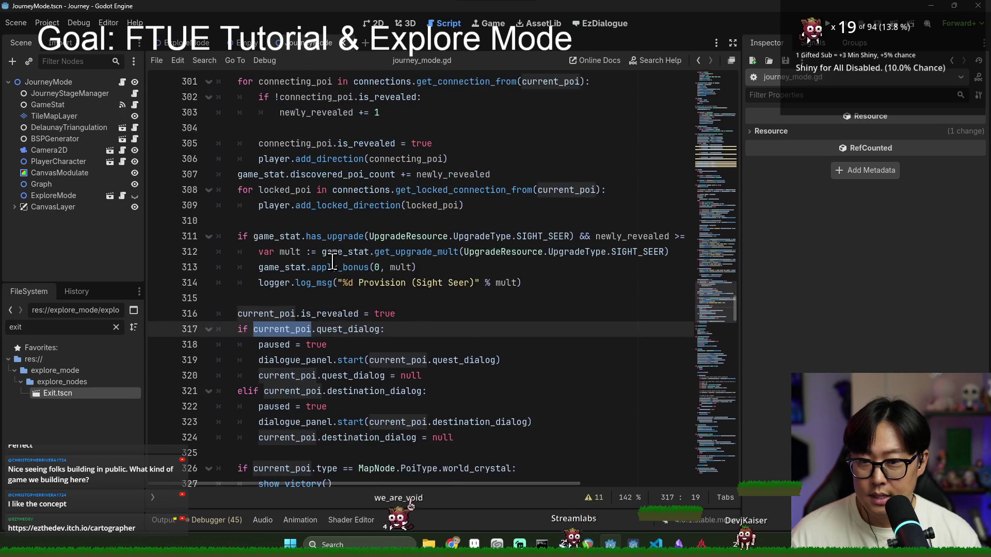
Inspect the is_visited first-visit check and select its log and apply_bonus lines.
double_click(325, 190)
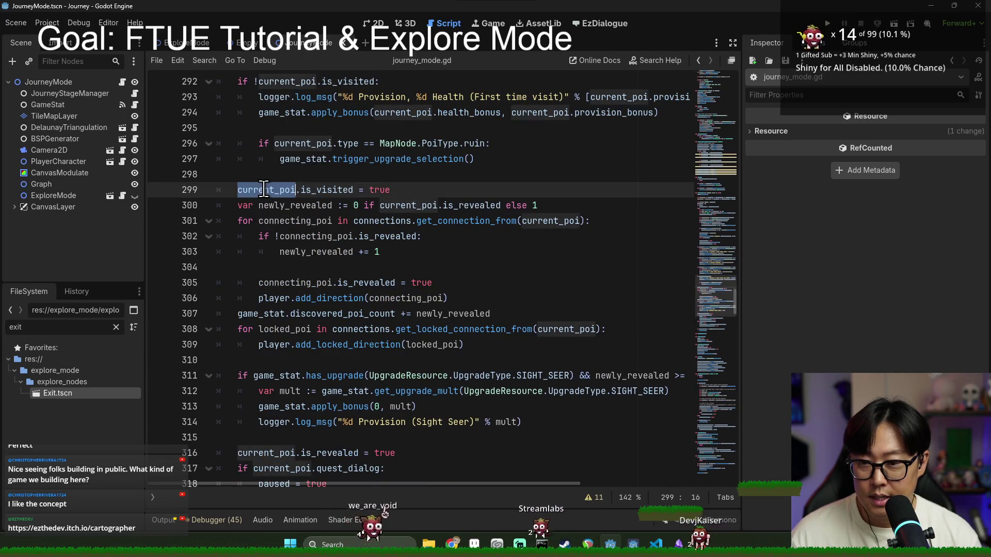
left_click(316, 192)
double_click(315, 192)
scroll(315, 195, "up", 2)
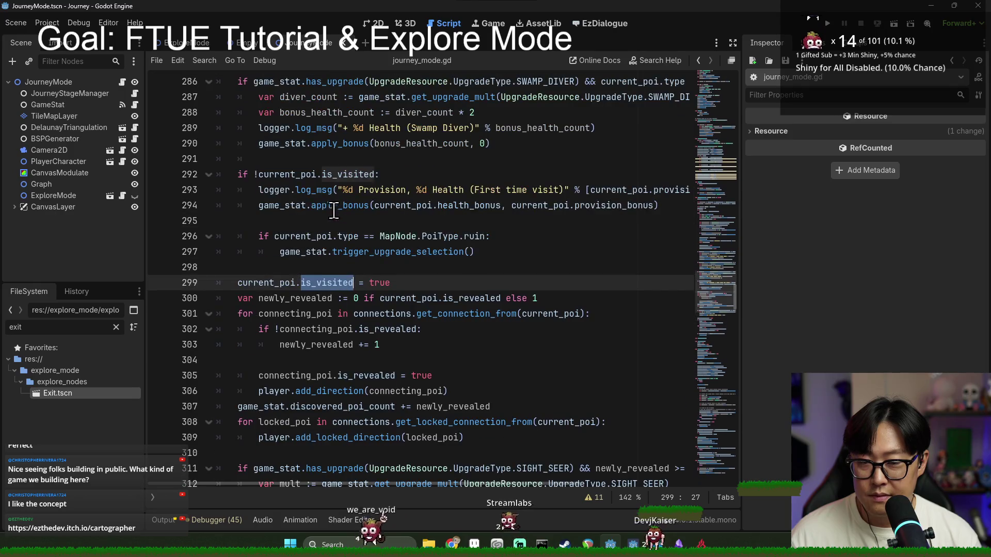
double_click(287, 174)
double_click(350, 174)
left_click(361, 194)
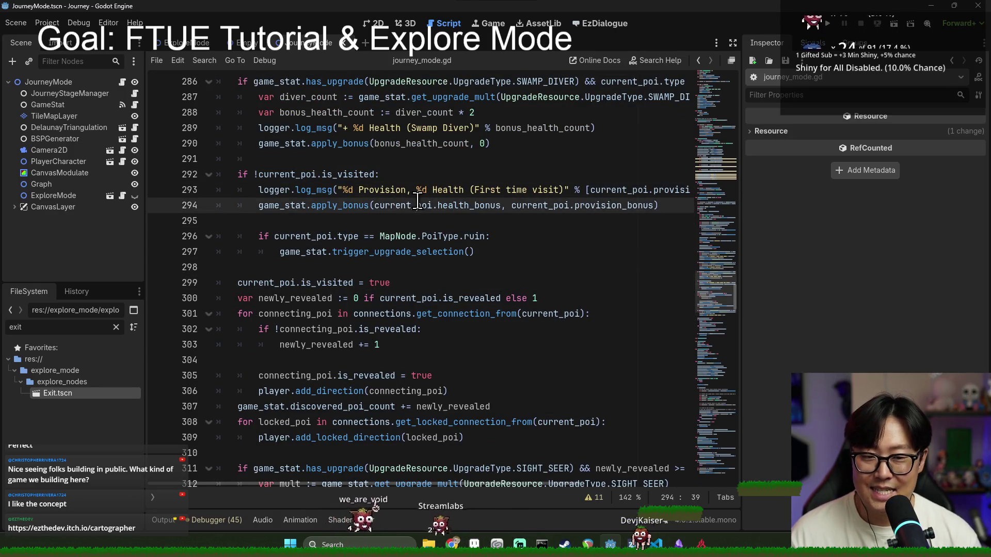
double_click(287, 175)
left_click(366, 185)
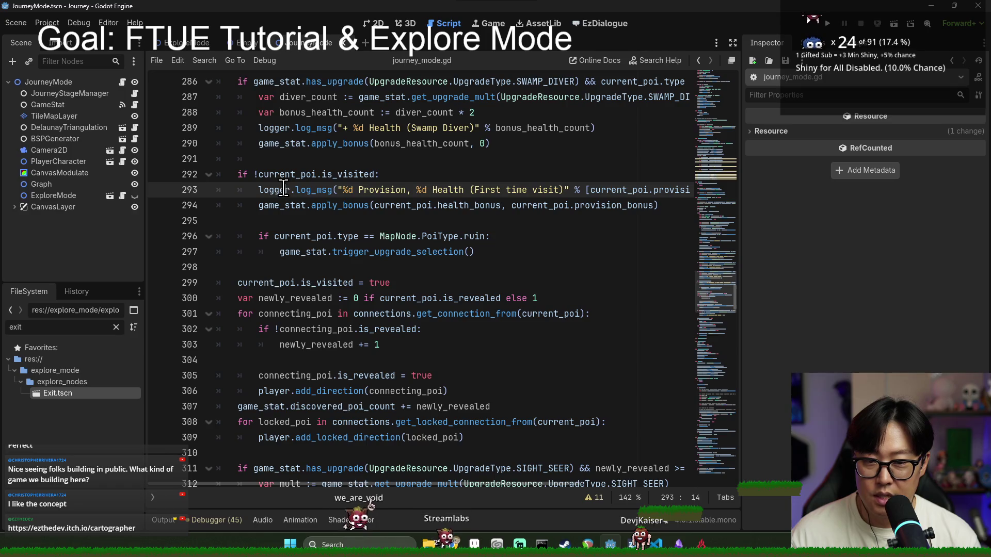
left_click_drag(284, 189, 534, 189)
left_click(609, 189)
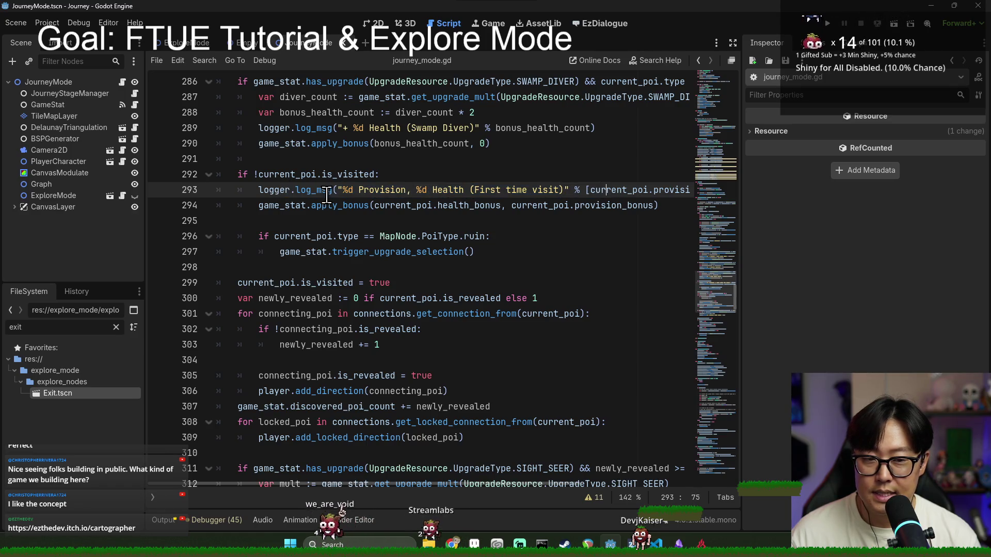
left_click(254, 199)
mouse_move(261, 190)
left_mouse_down()
mouse_move(271, 207)
mouse_move(420, 225)
left_mouse_up()
Comment out the first-visit log and bonus lines, undoing an accidental deletion of them.
key("ctrl+k")
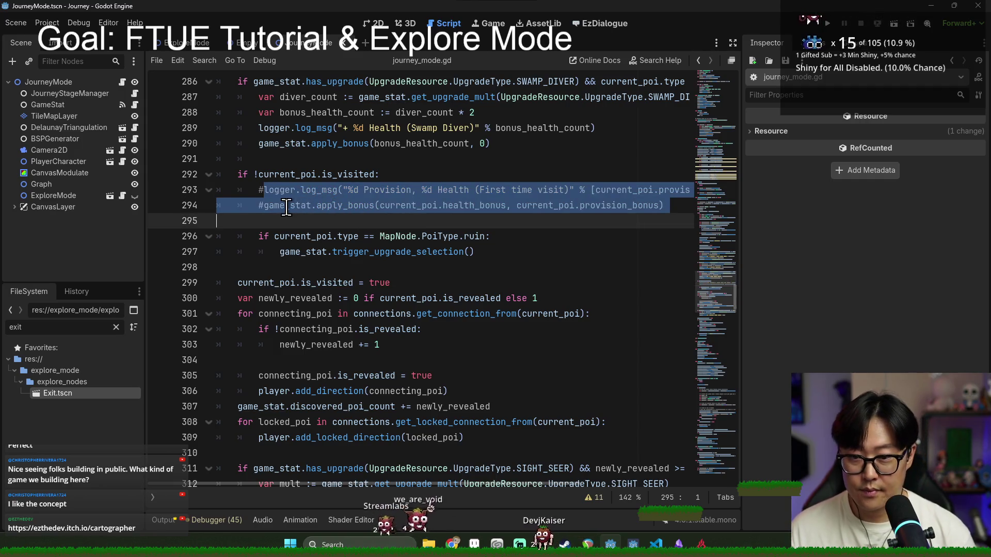
left_click(290, 220)
key("shift+Up")
key("shift+Up")
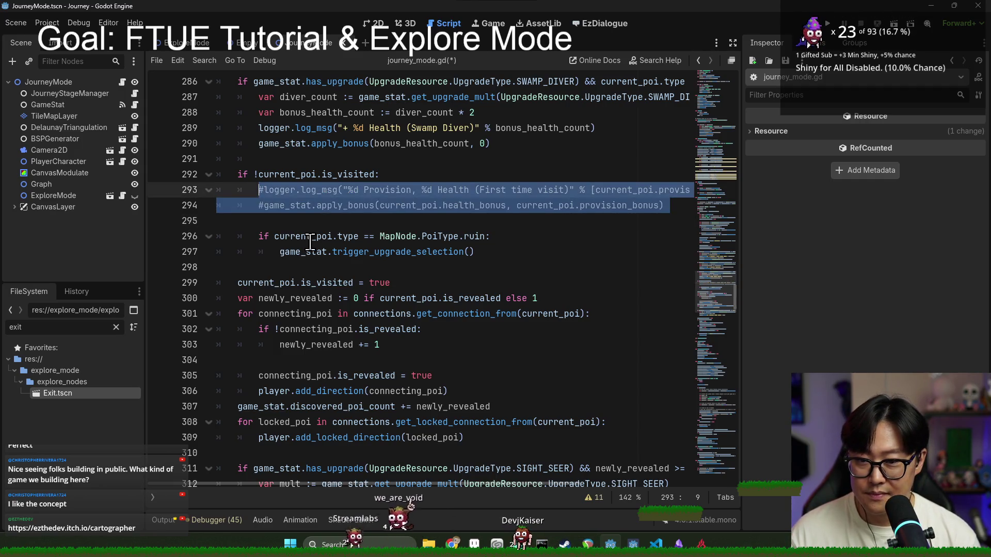
key("BackSpace")
key("BackSpace")
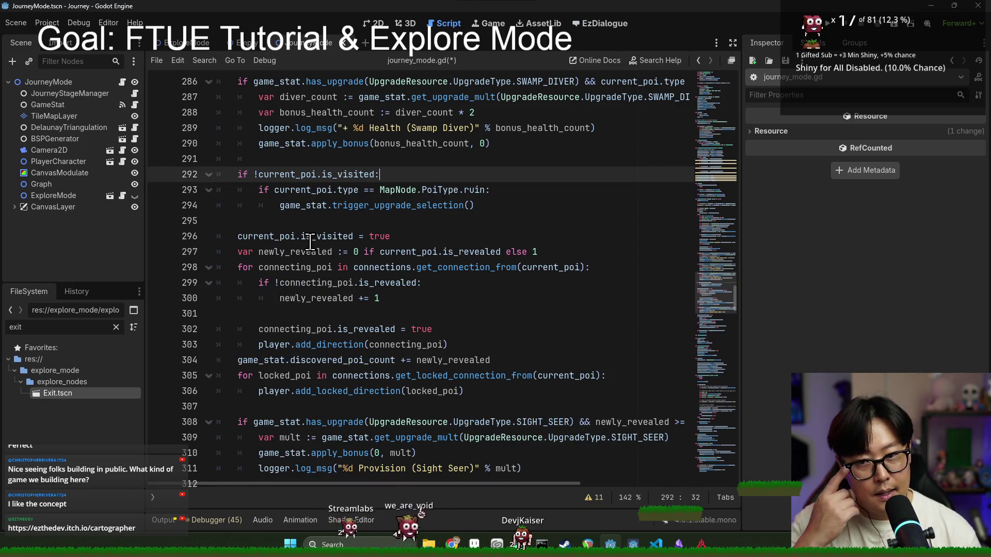
key("ctrl+z")
left_click(329, 214)
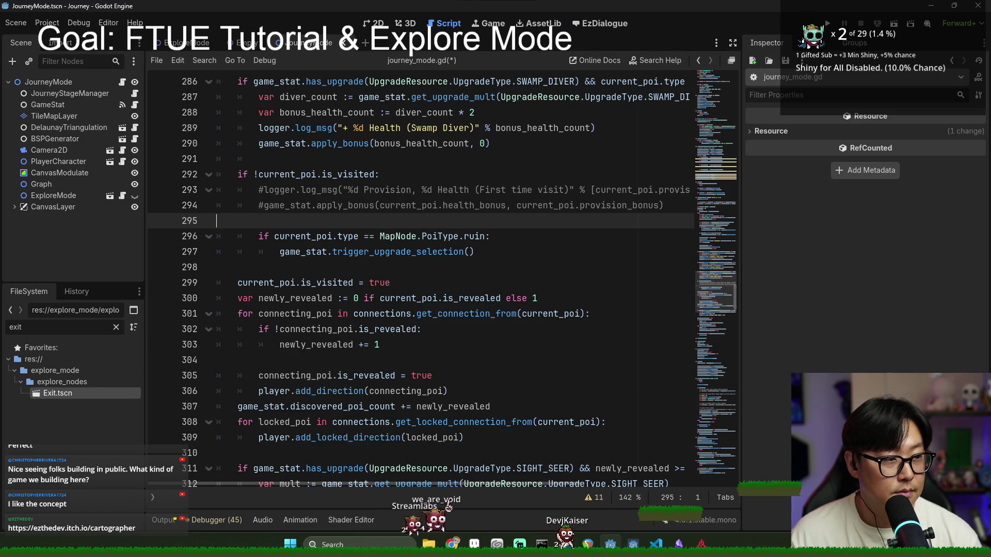
Comment out the ruin-type upgrade check around trigger_upgrade_selection.
triple_click(314, 233)
double_click(407, 252)
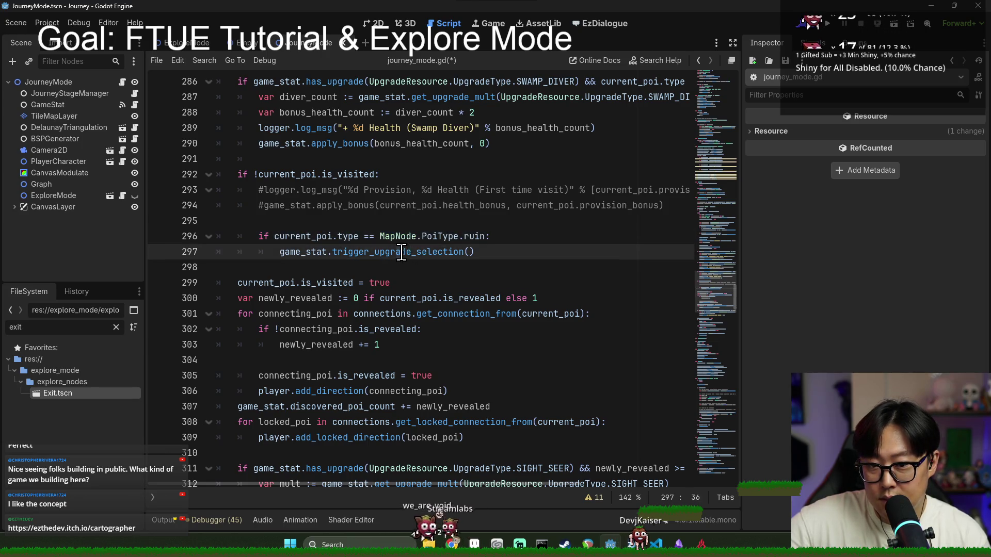
left_click_drag(262, 236, 341, 253)
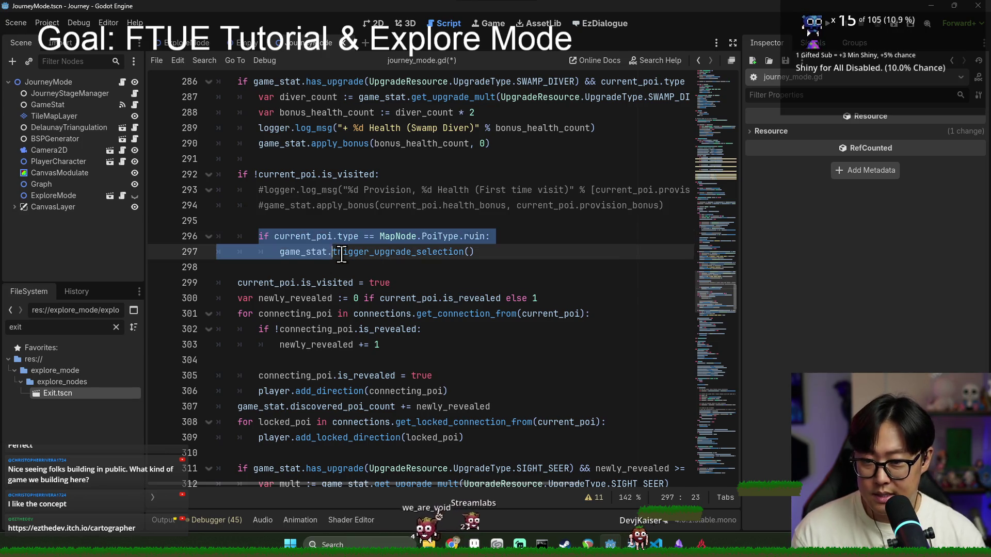
key("ctrl+k")
Add an _enter_explore_mode() call on a new line below the commented block.
left_click(503, 252)
key("Return")
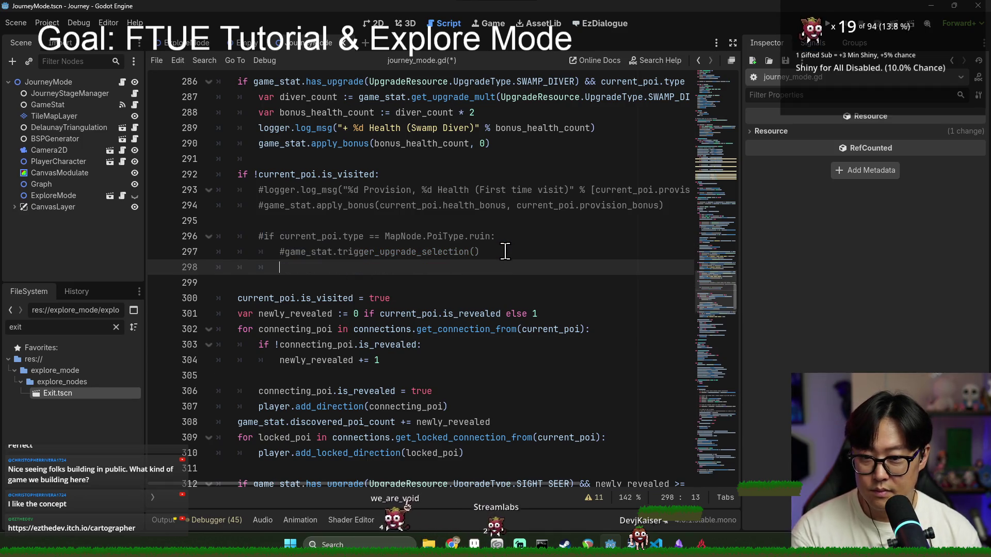
key("Return")
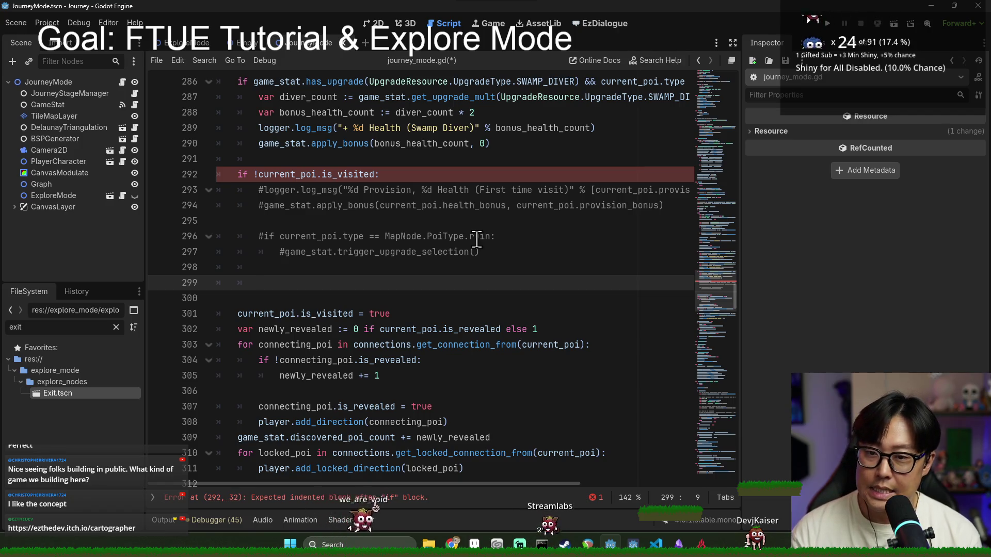
type("xplo")
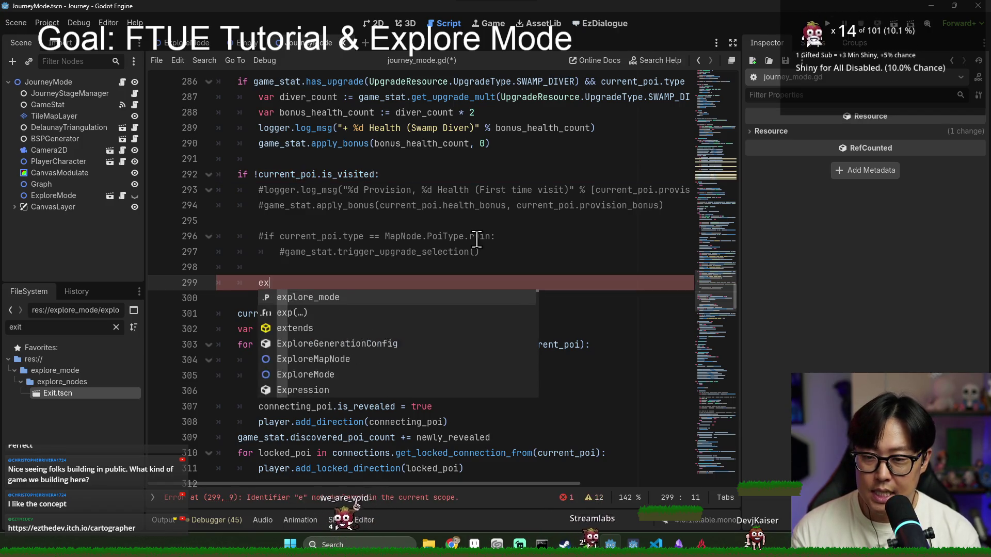
key("Return")
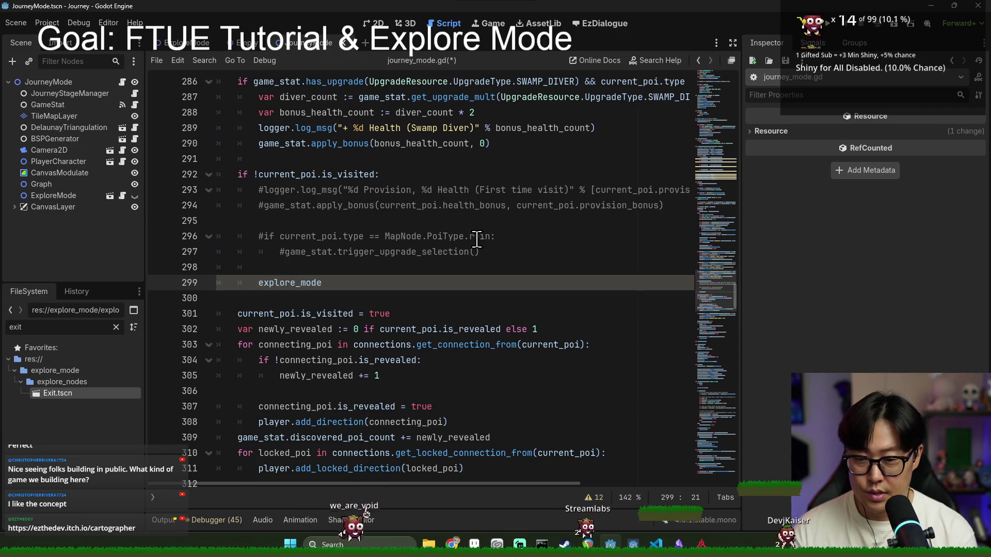
type("stat")
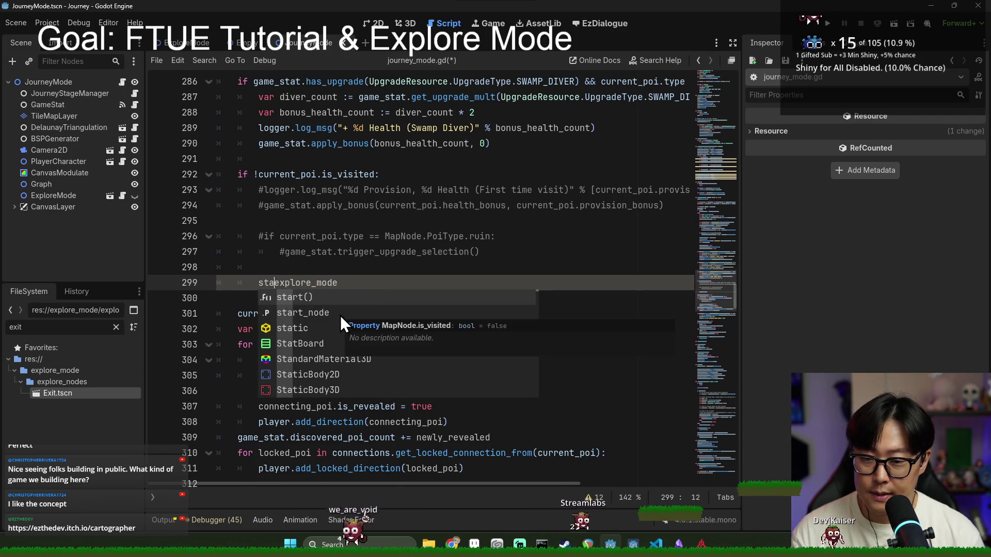
key("BackSpace")
key("BackSpace")
key("BackSpace")
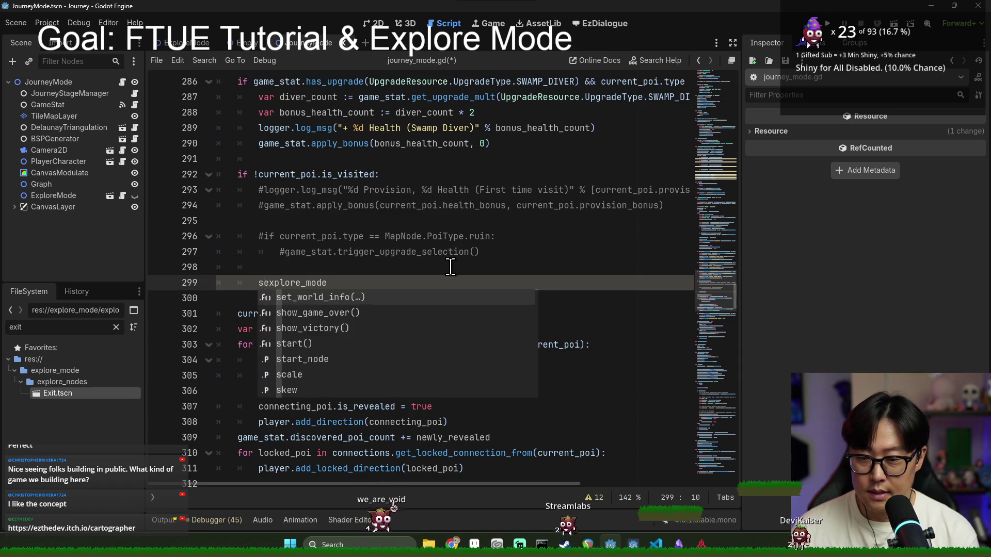
key("shift+End")
type("explore")
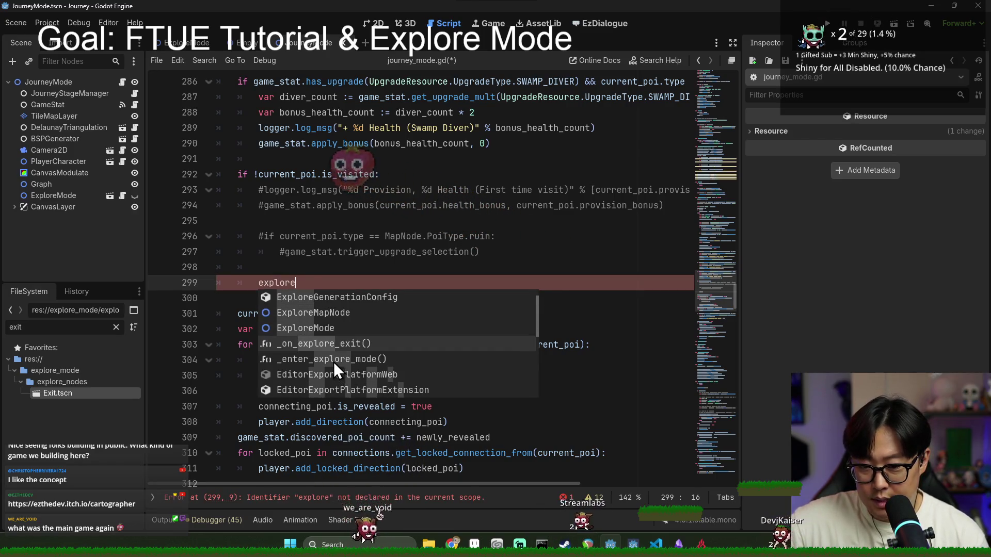
left_click(333, 361)
key("Up")
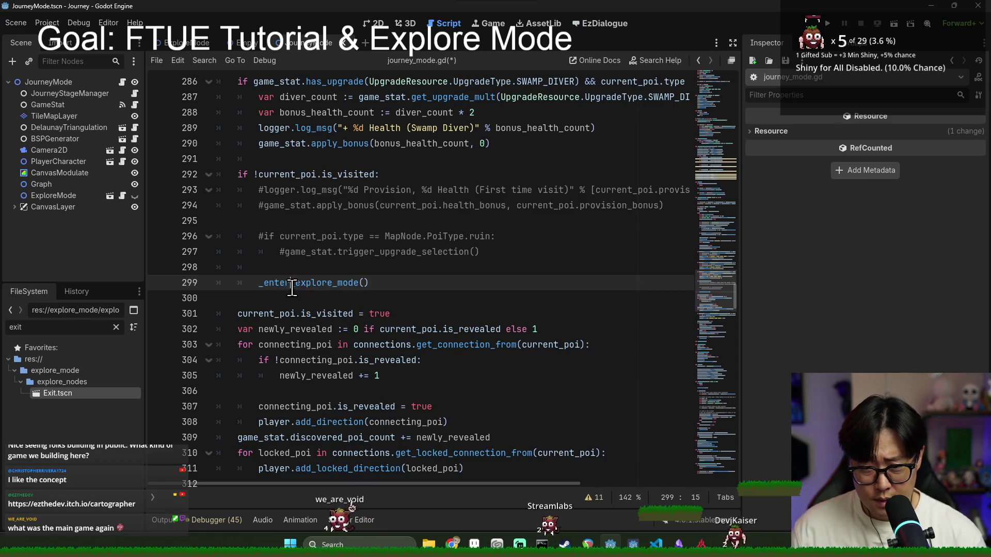
left_click(297, 266)
Save journey_mode.gd with the new explore-mode call.
key("ctrl+s")
key("Up")
left_click(292, 310)
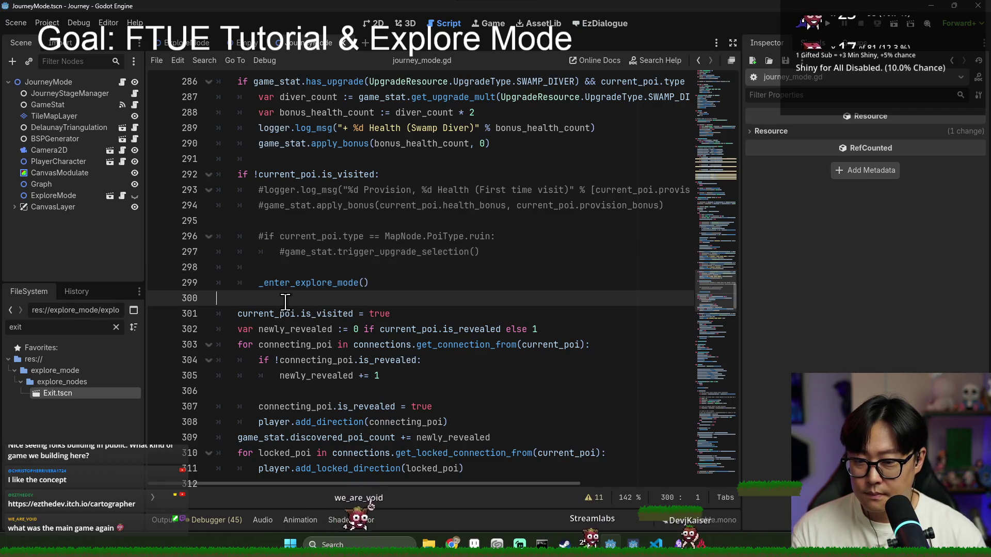
Review where _enter_explore_mode, is_visited, newly_revealed and current_poi are used near the branch.
key("Up")
key("Up")
key("Up")
double_click(305, 281)
double_click(306, 314)
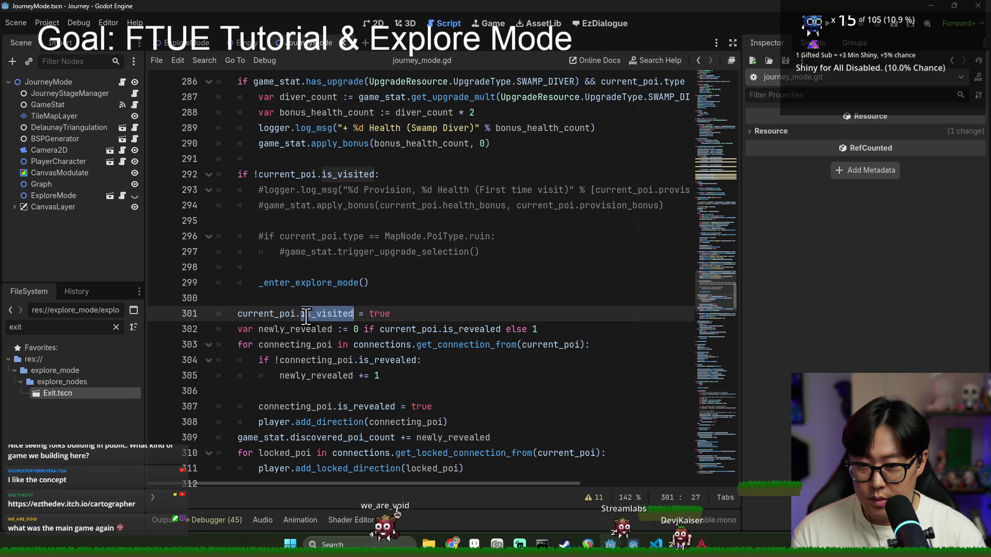
double_click(291, 330)
double_click(288, 282)
double_click(284, 331)
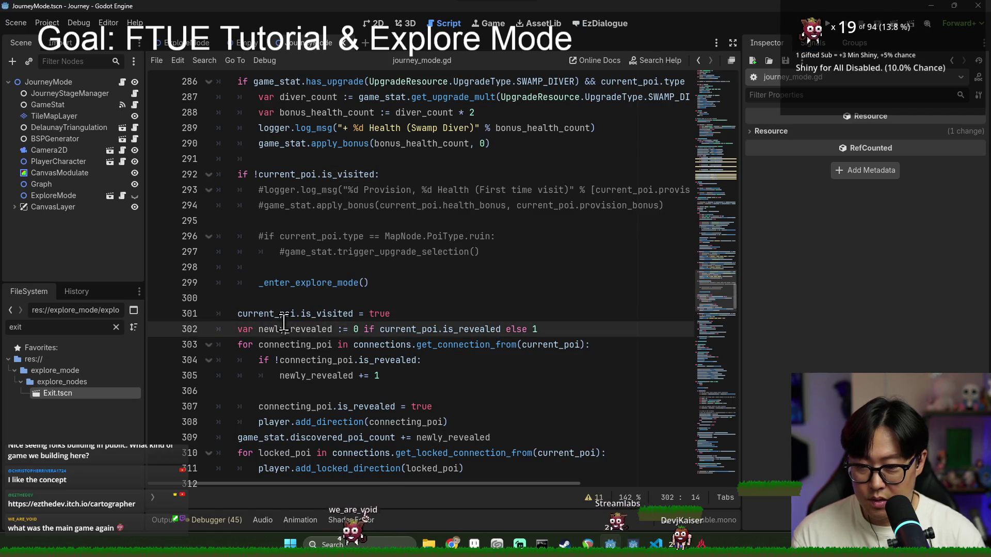
scroll(330, 315, "down", 3)
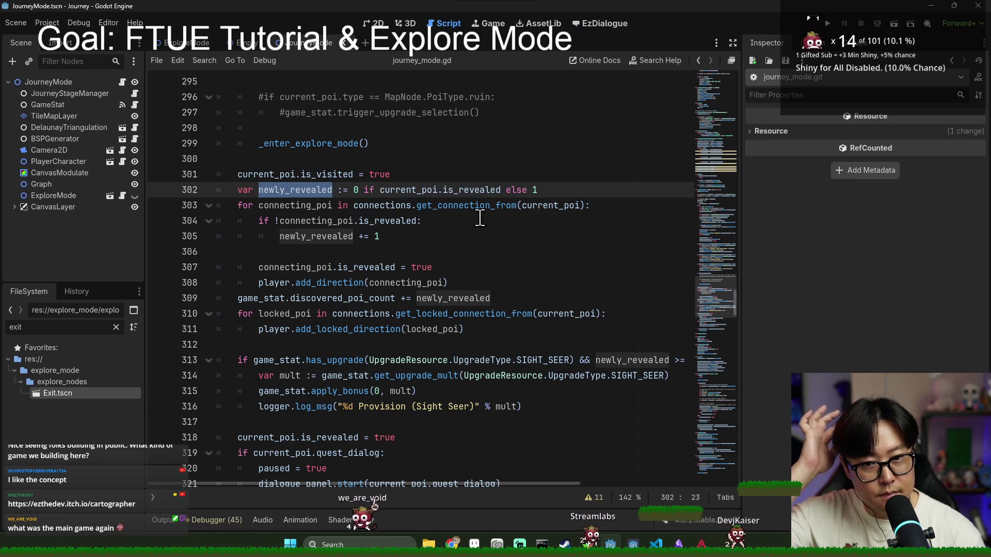
double_click(288, 175)
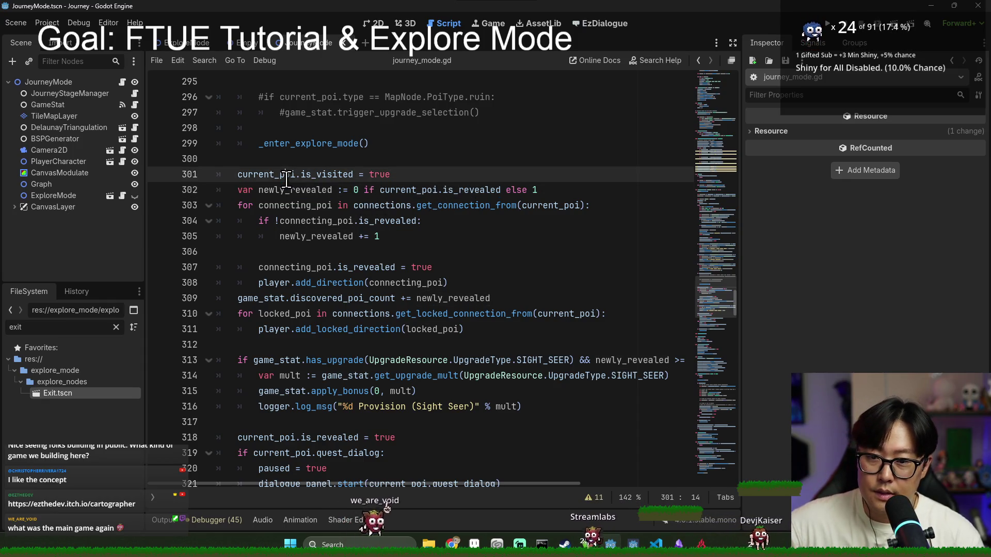
double_click(439, 191)
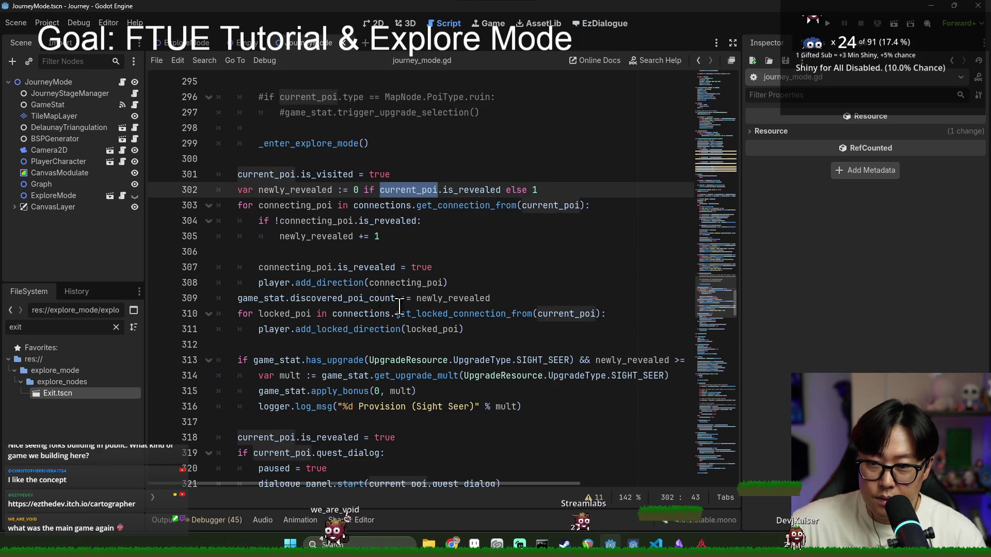
scroll(400, 307, "down", 6)
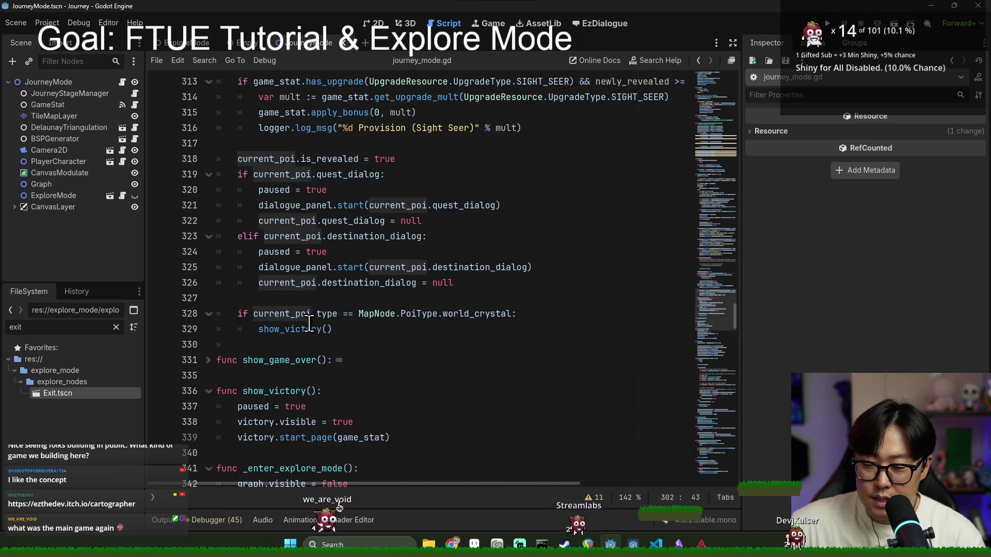
scroll(262, 258, "up", 5)
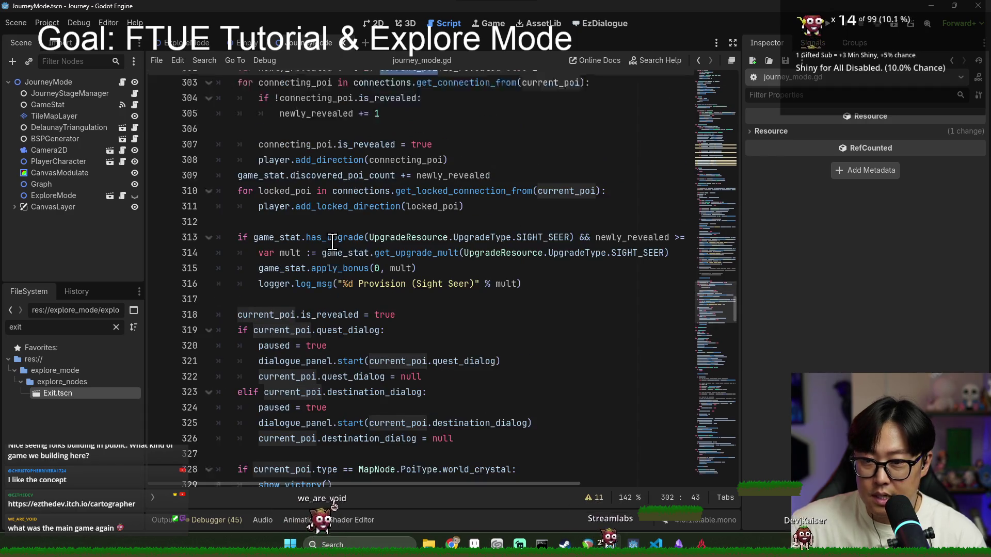
scroll(292, 163, "up", 3)
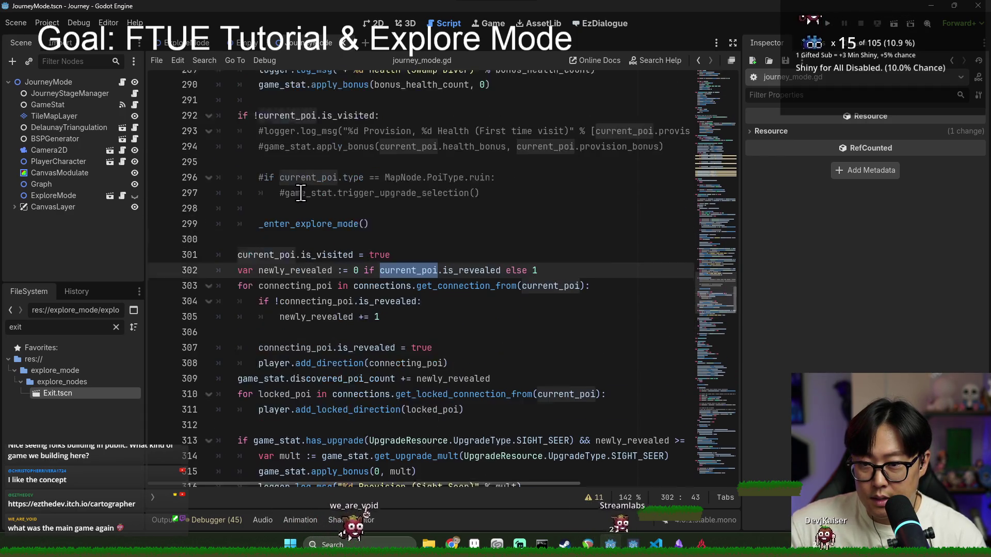
scroll(303, 245, "down", 1)
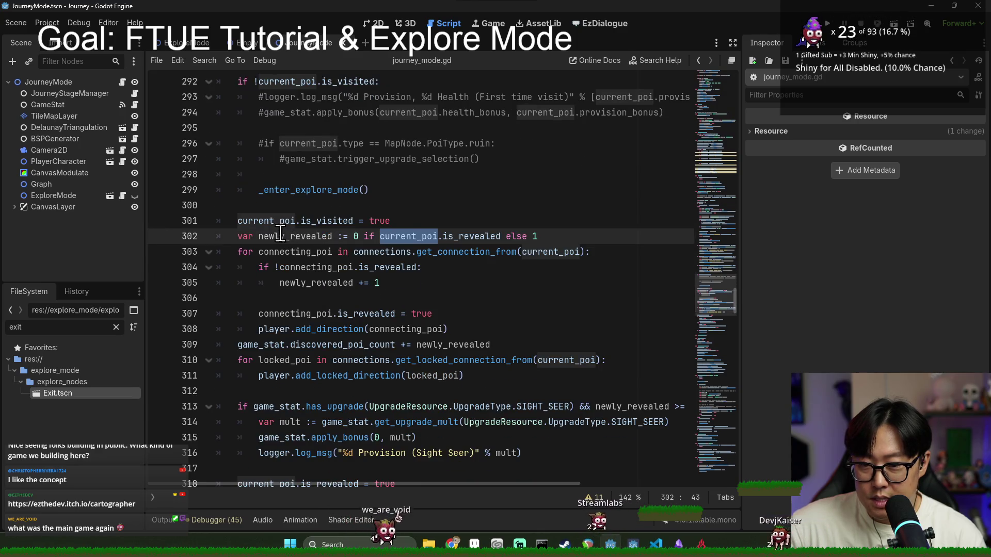
double_click(283, 221)
double_click(291, 237)
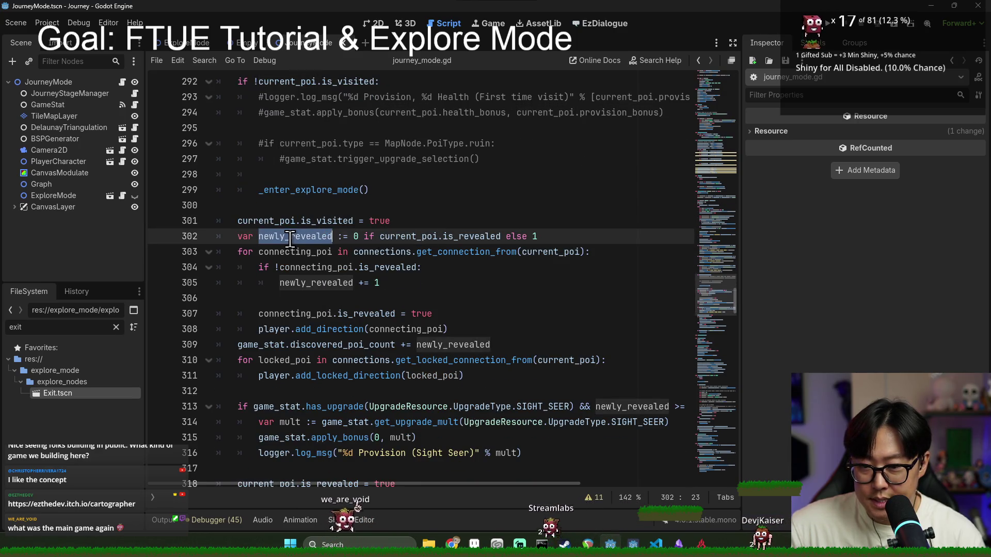
Move 'current_poi.is_visited = true' into the if block under _enter_explore_mode().
left_click_drag(238, 221, 398, 221)
key("ctrl+x")
left_click(388, 195)
key("Return")
key("ctrl+v")
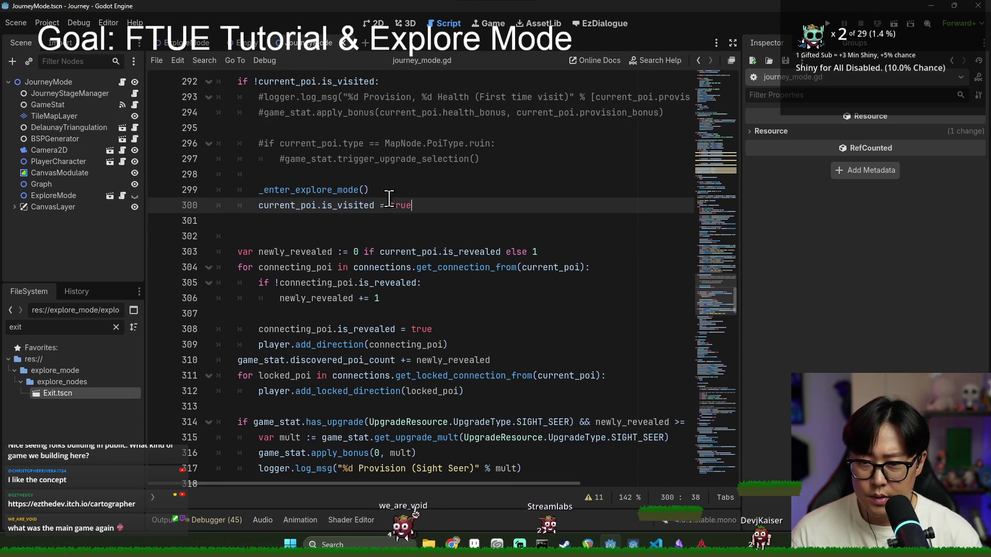
Check the later newly_revealed, discovered_poi_count, is_revealed and quest_dialog code.
double_click(294, 252)
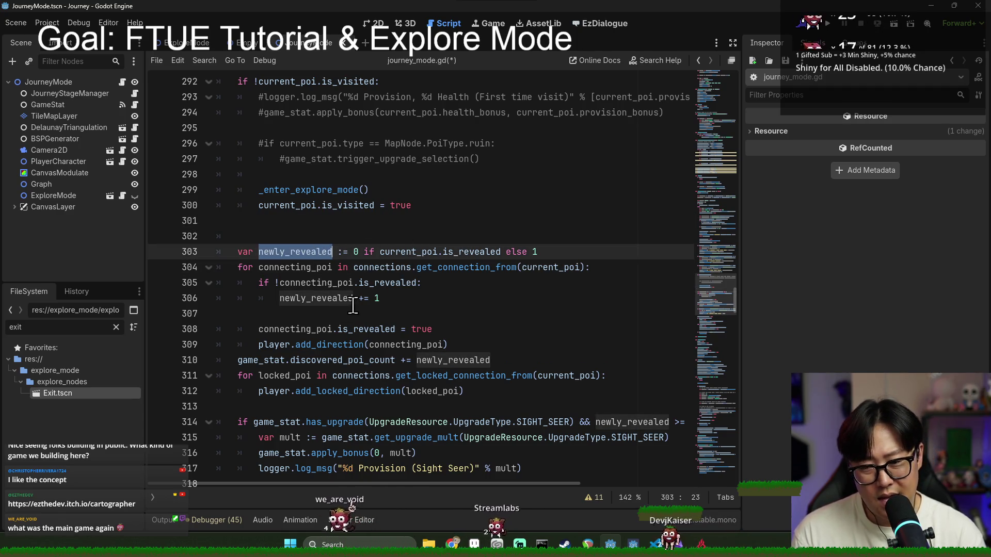
scroll(353, 305, "down", 3)
double_click(336, 221)
scroll(337, 230, "down", 3)
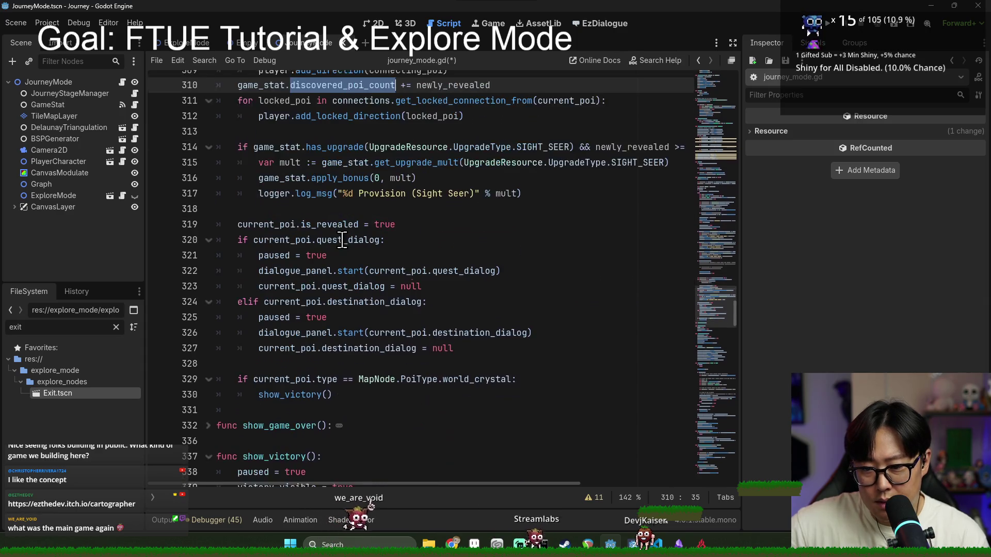
double_click(305, 221)
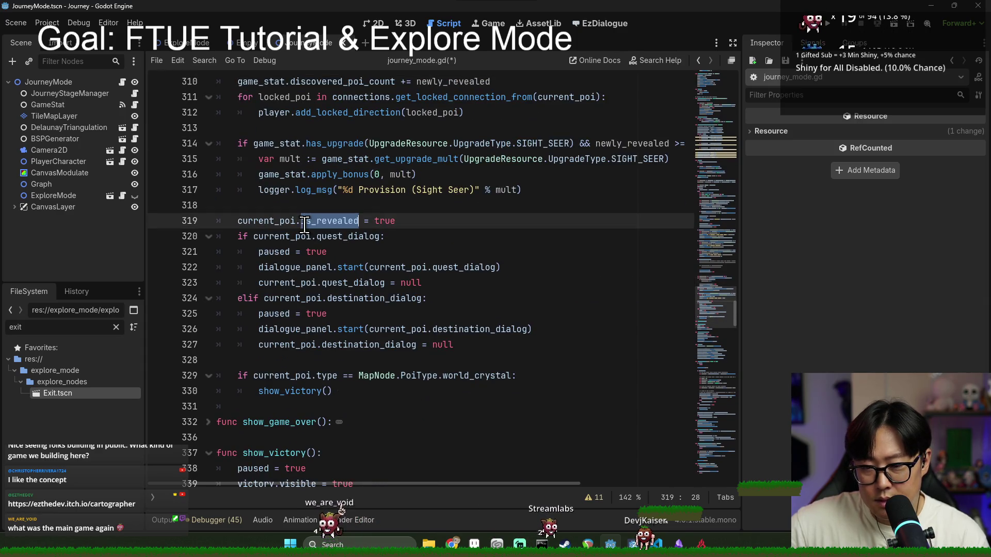
double_click(336, 237)
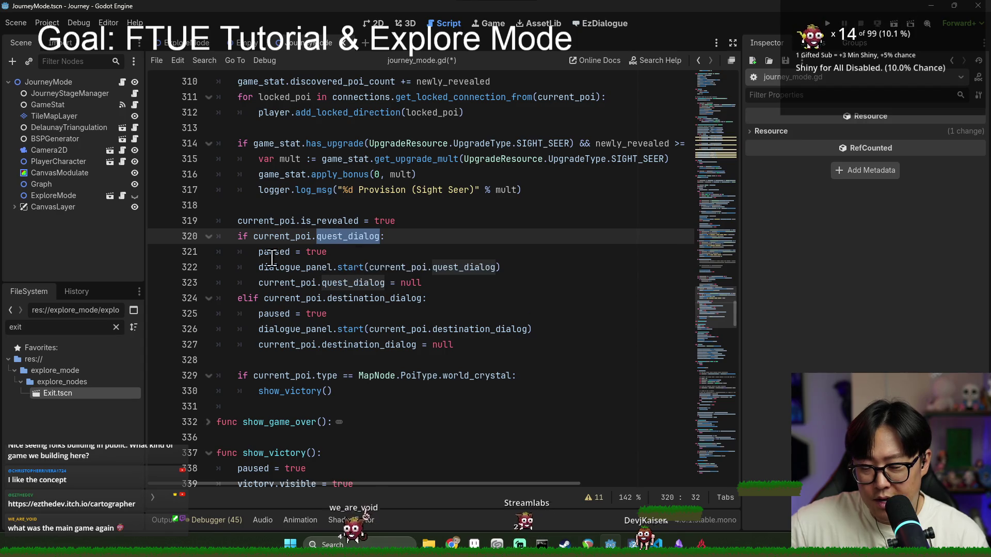
scroll(312, 396, "up", 3)
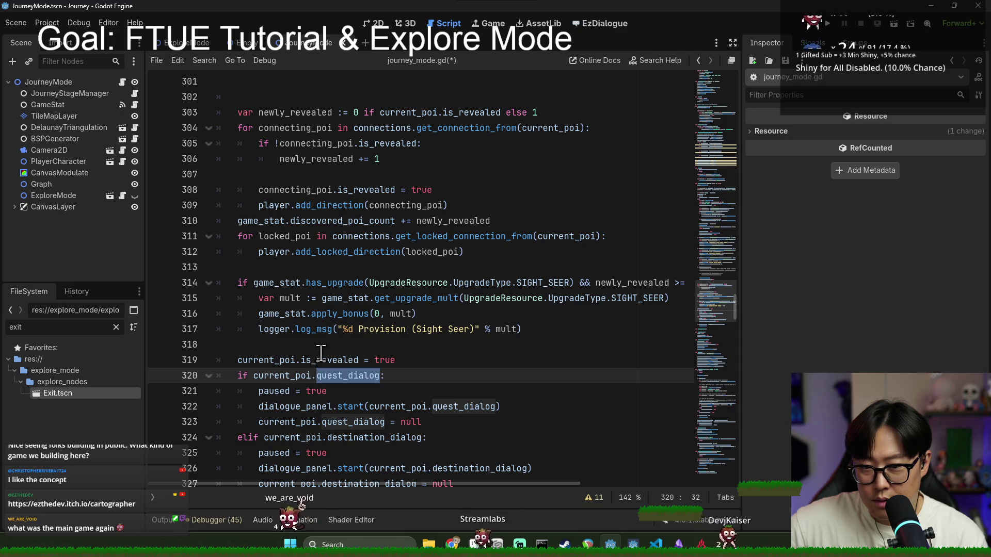
scroll(371, 268, "up", 1)
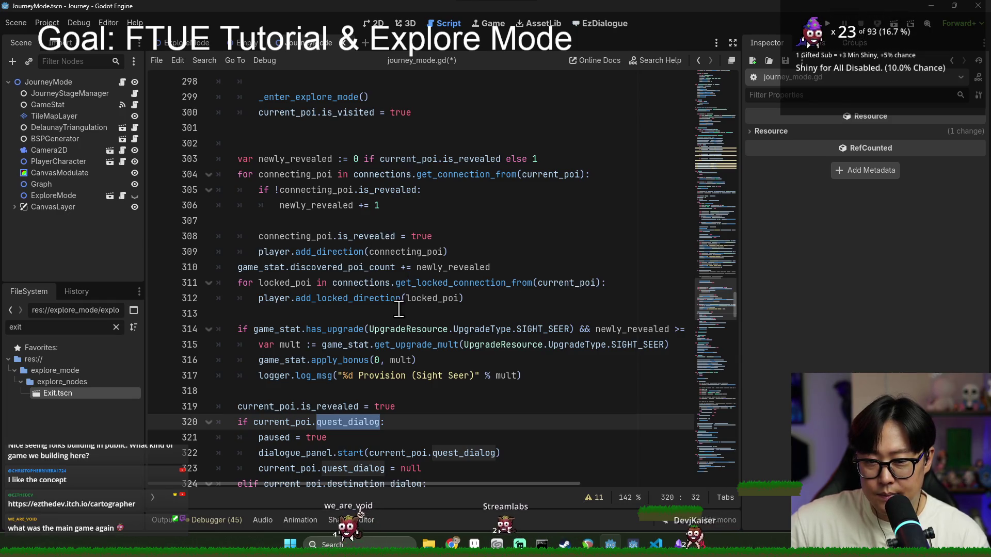
scroll(376, 222, "up", 2)
Add a 'return' after the is_visited assignment, save the script, and run the game.
left_click(435, 205)
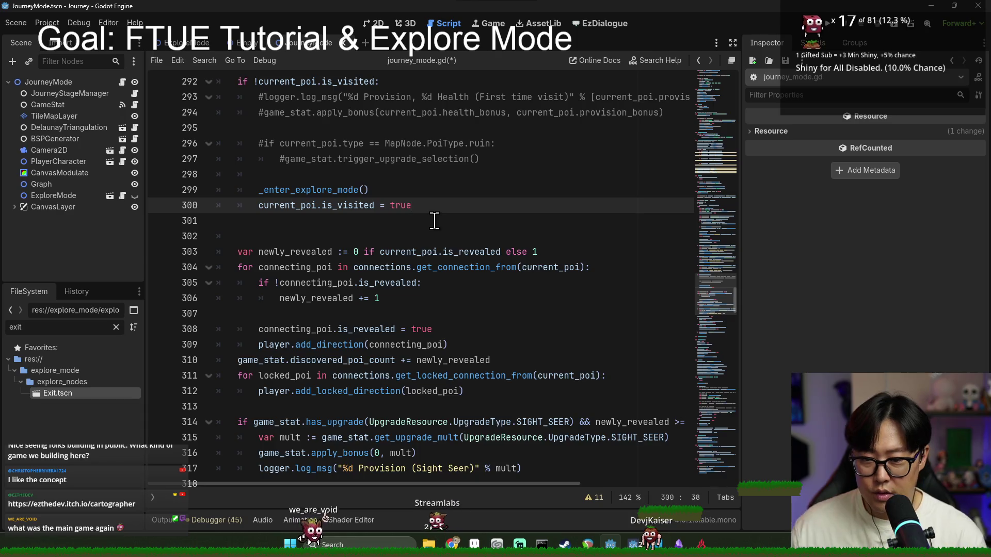
key("Return")
type("urn")
key("ctrl+s")
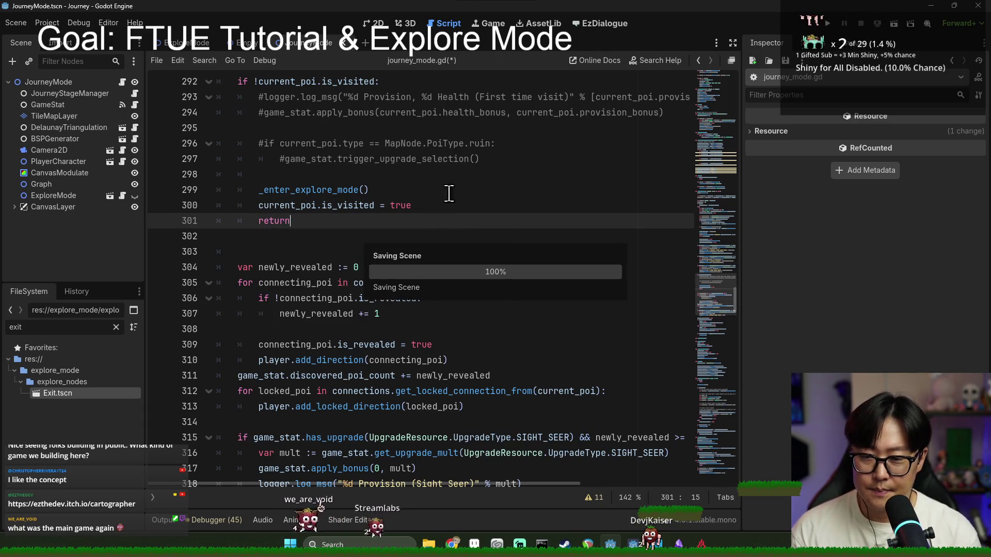
left_click(448, 158)
key("F5")
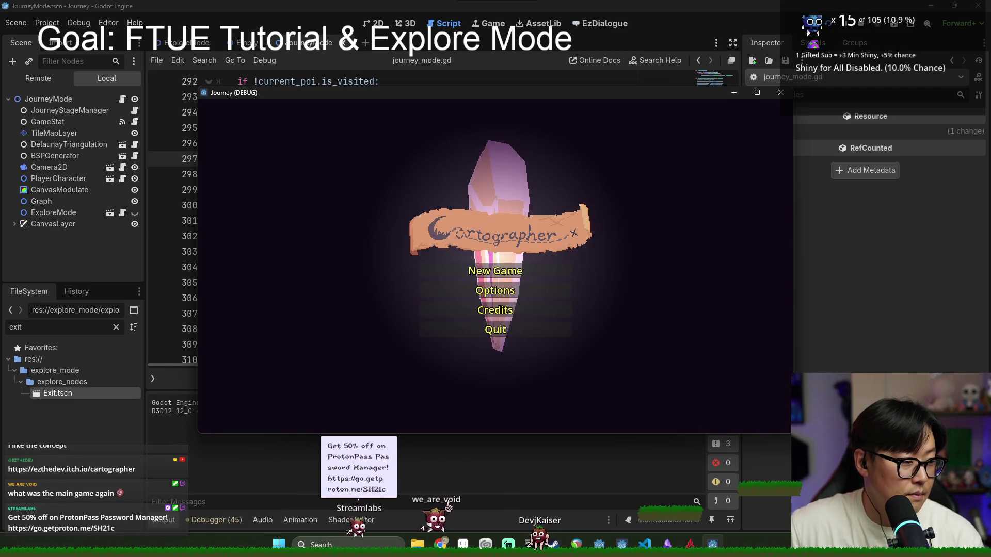
Start a New Game, dismiss the map's movement hint, then stop and relaunch with F5.
left_click(519, 271)
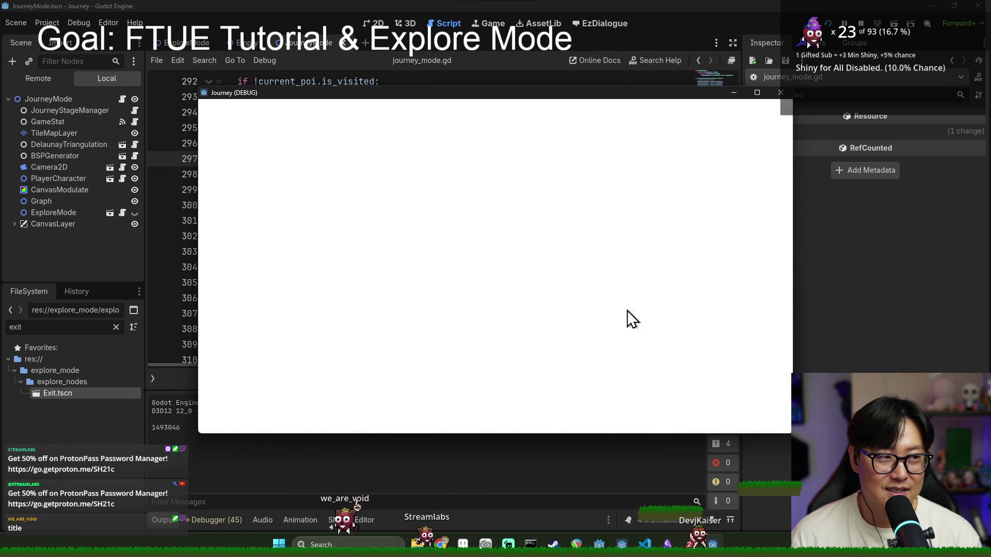
left_click(776, 189)
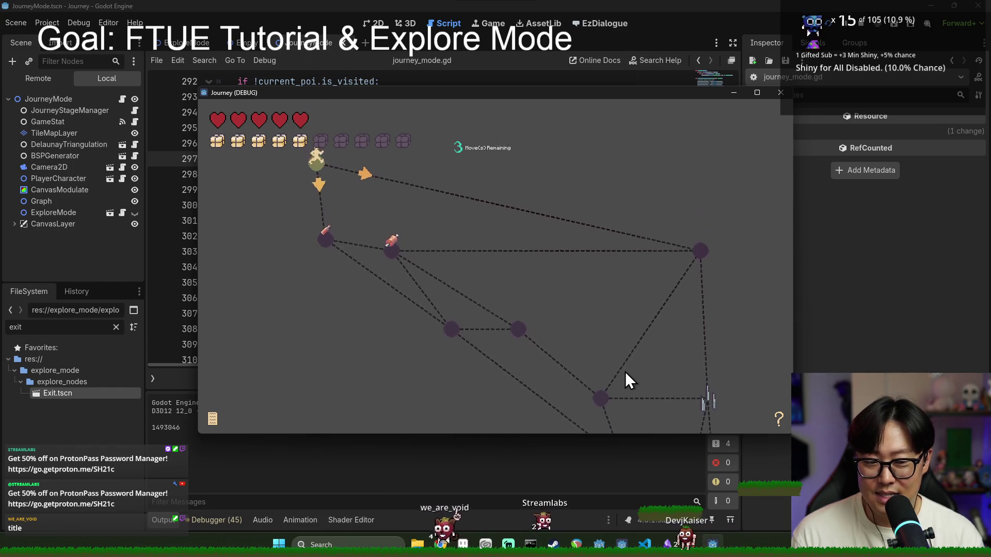
left_click(861, 24)
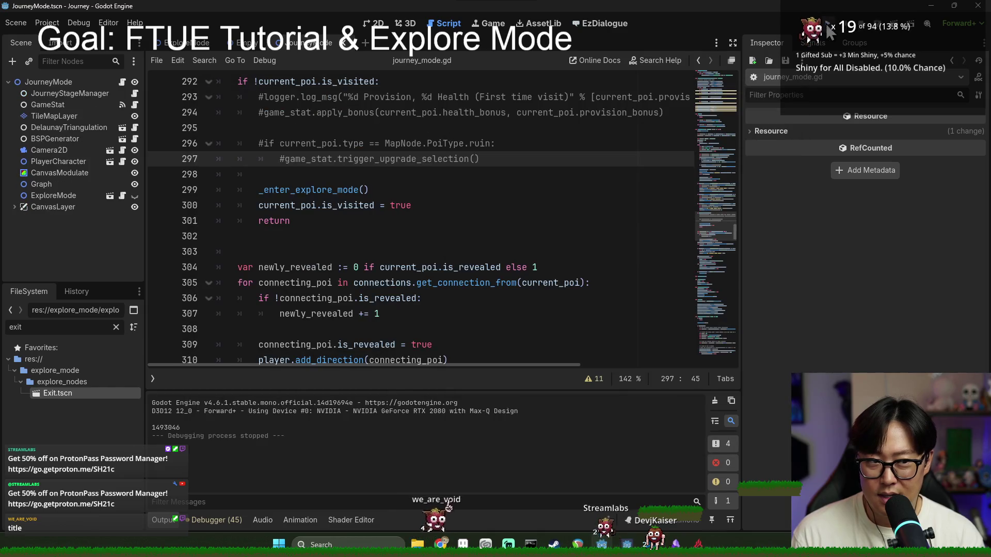
key("F5")
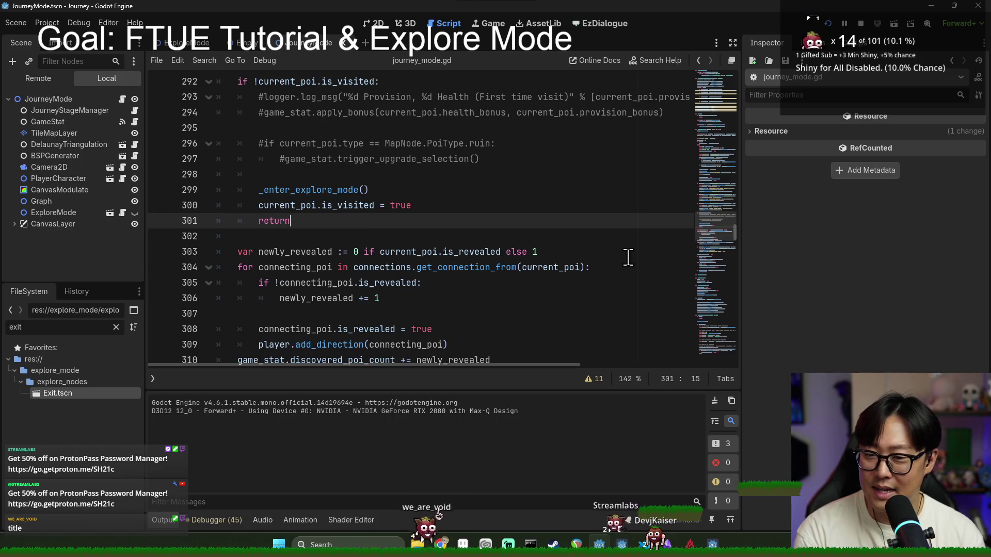
key("alt+Tab")
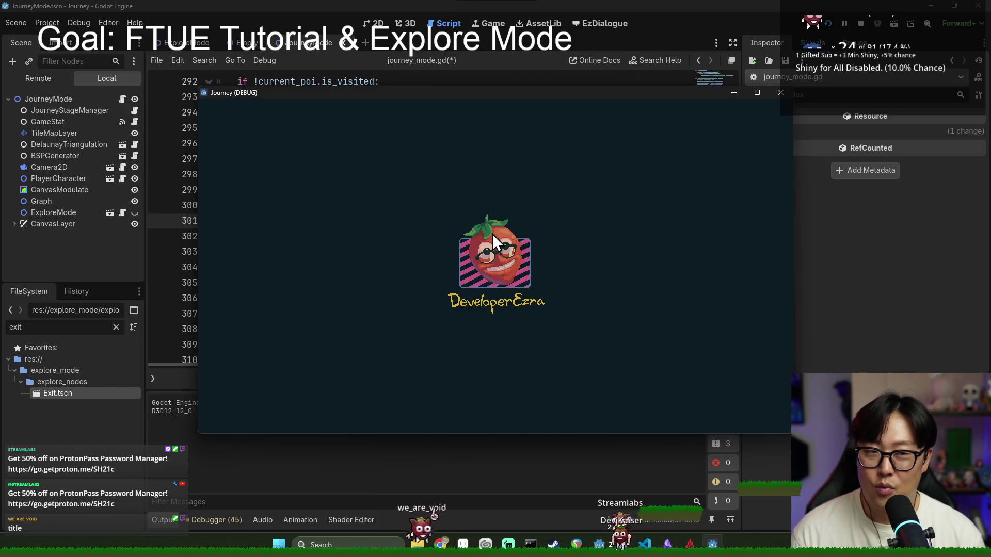
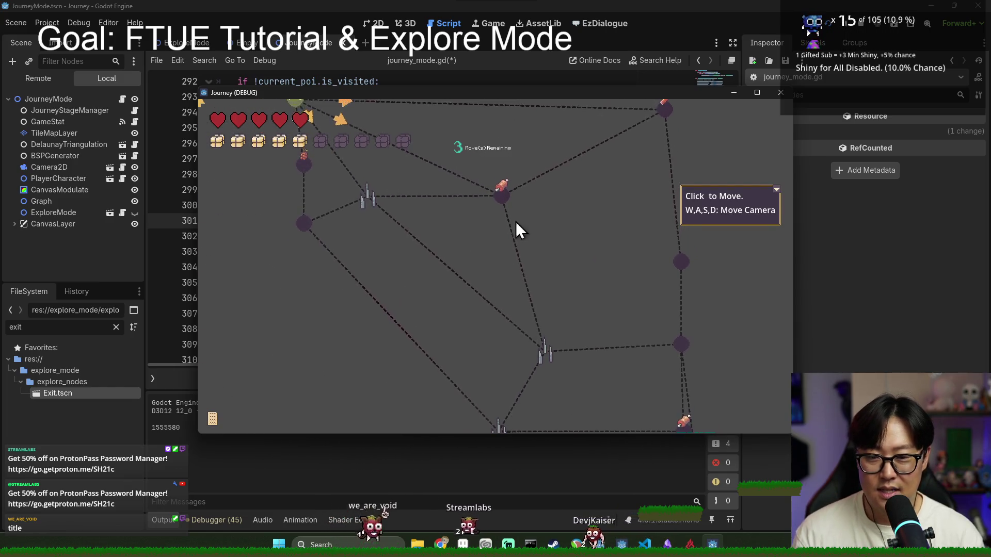
Dismiss the Click to Move tutorial, scan the map to EXIT and back, stop the game, and save.
left_click(777, 189)
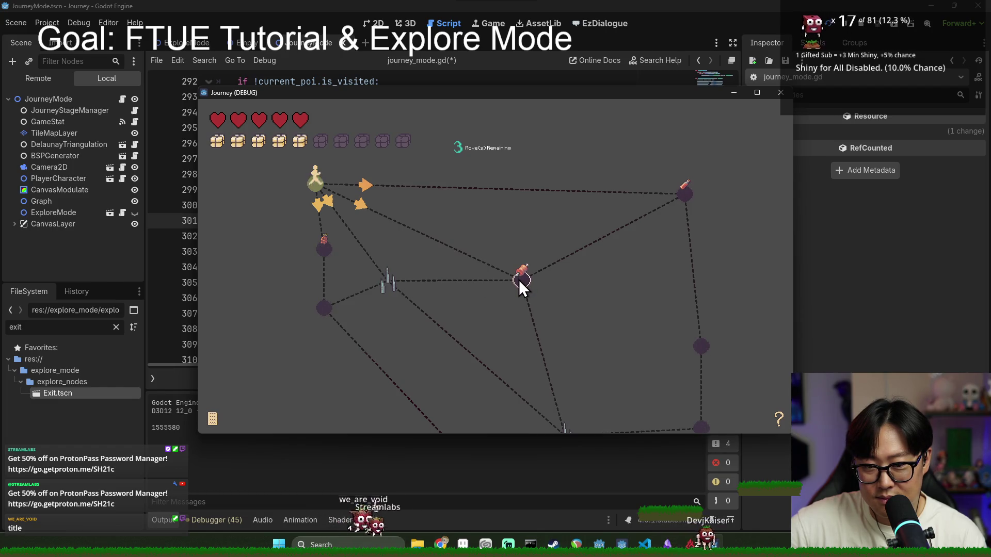
scroll(504, 265, "down", 3)
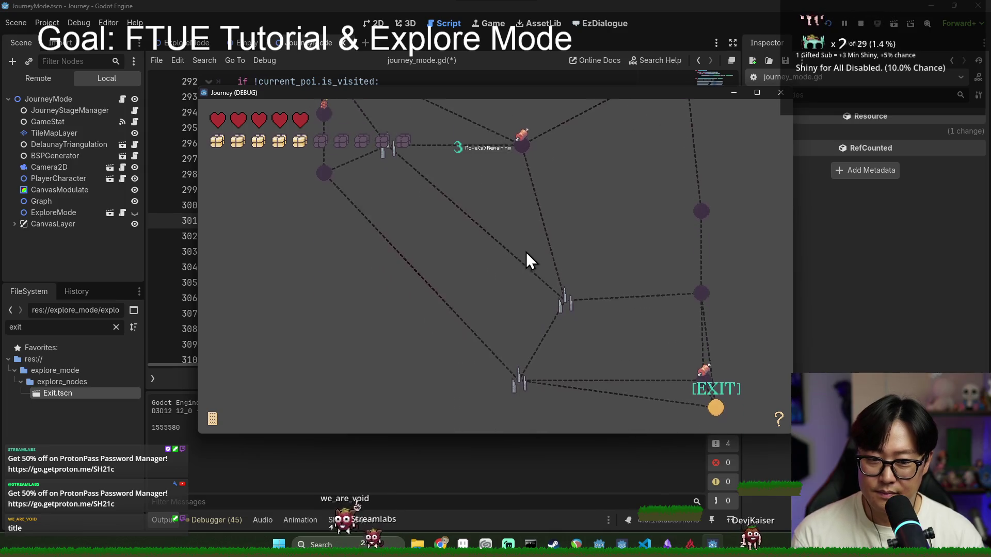
scroll(555, 294, "up", 2)
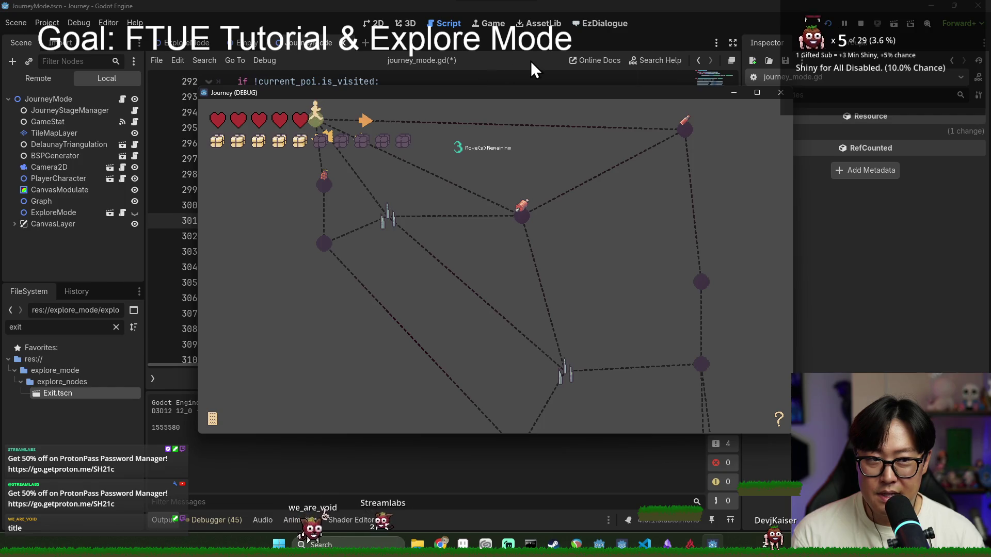
key("F8")
left_click(499, 174)
key("ctrl+s")
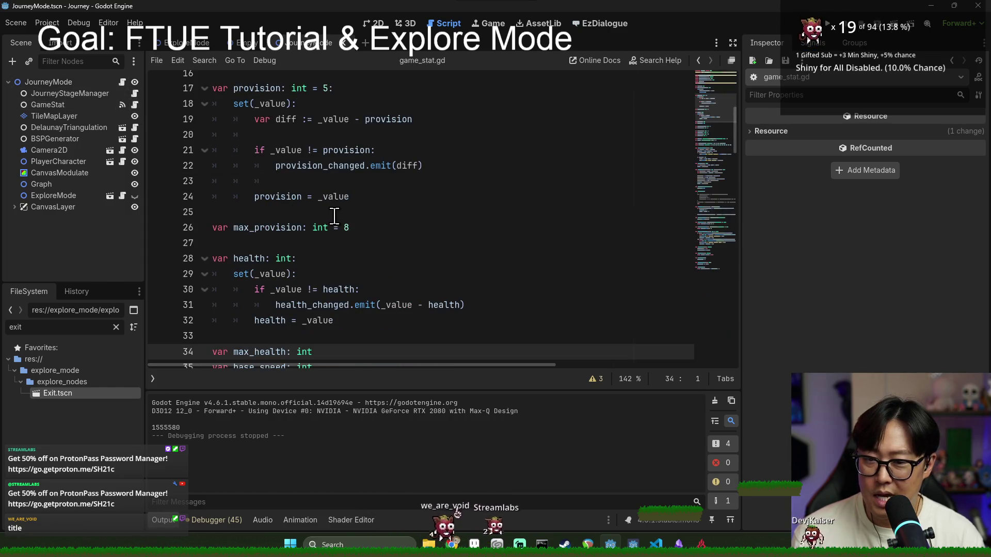
Search journey_mode.gd for 'initi' and trace the initialize and _enter_explore_mode functions.
left_click(122, 82)
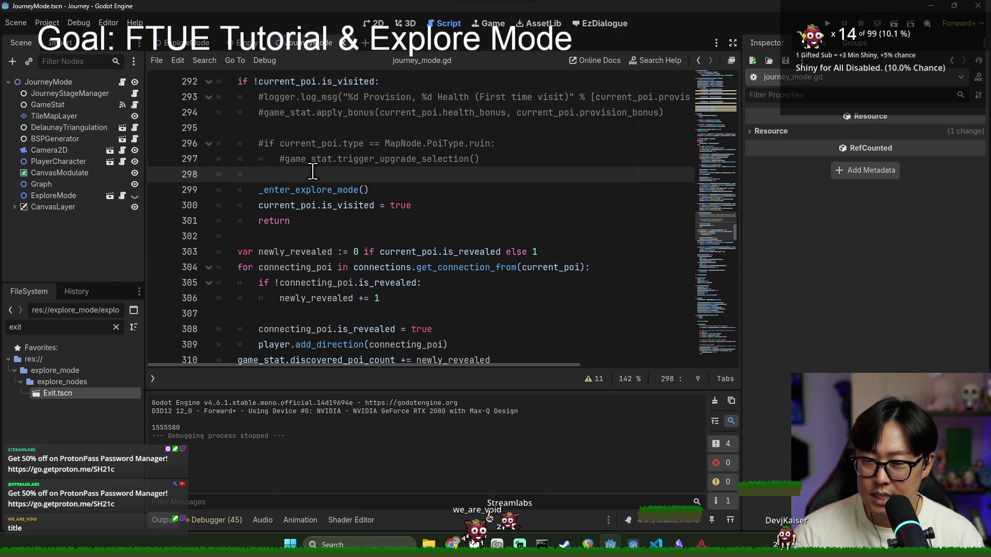
key("ctrl+f")
type("initi")
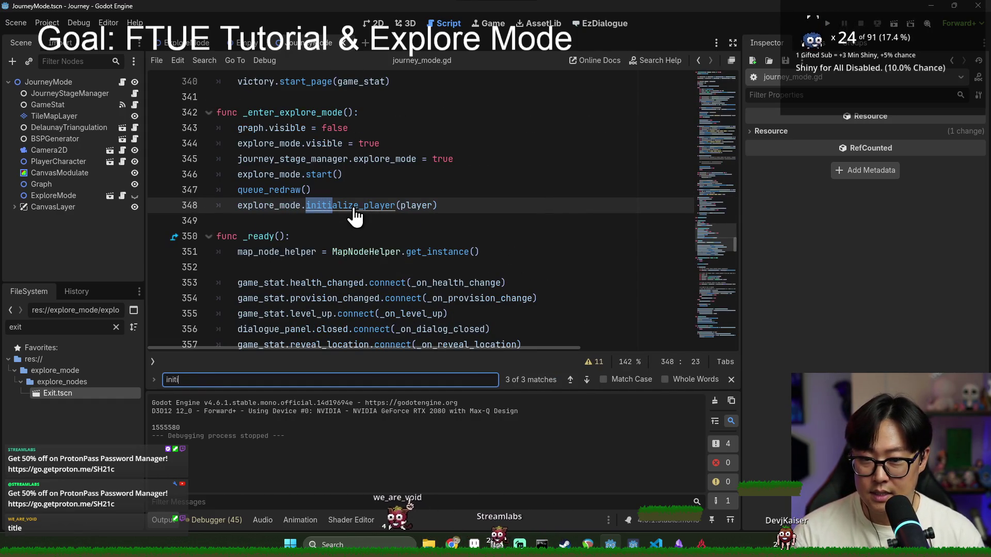
left_click(354, 209, "ctrl")
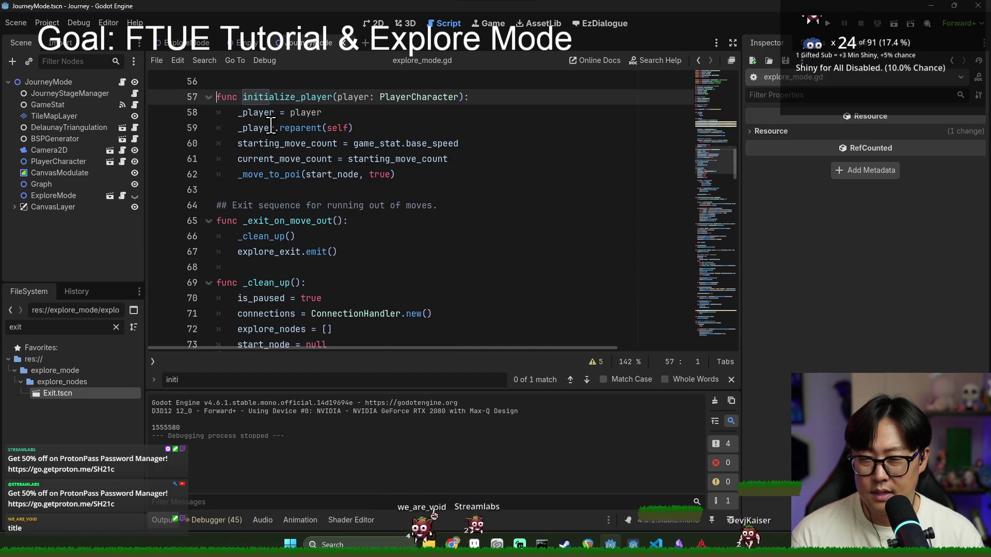
left_click(122, 82)
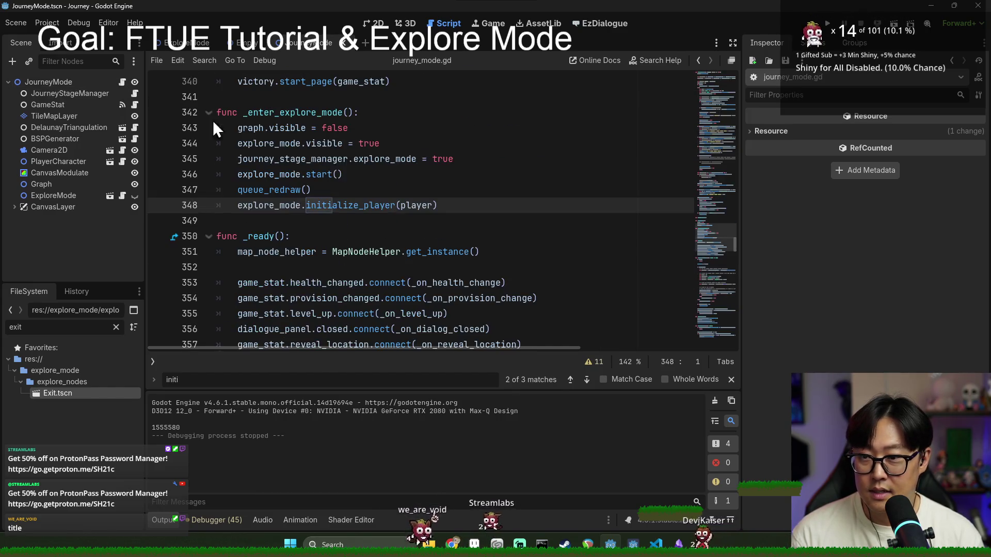
key("ctrl+f")
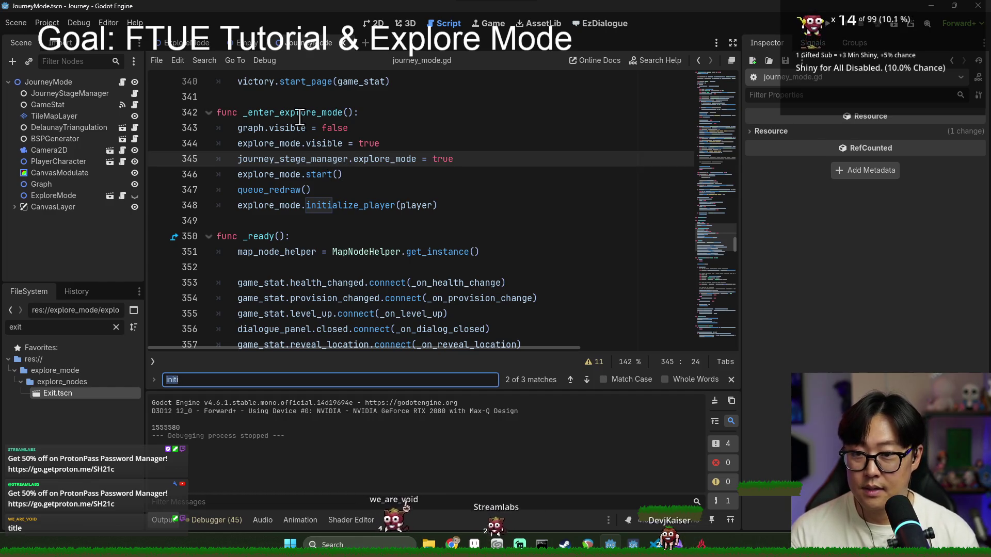
double_click(299, 116)
left_click_drag(734, 250, 751, 88)
scroll(333, 190, "down", 7)
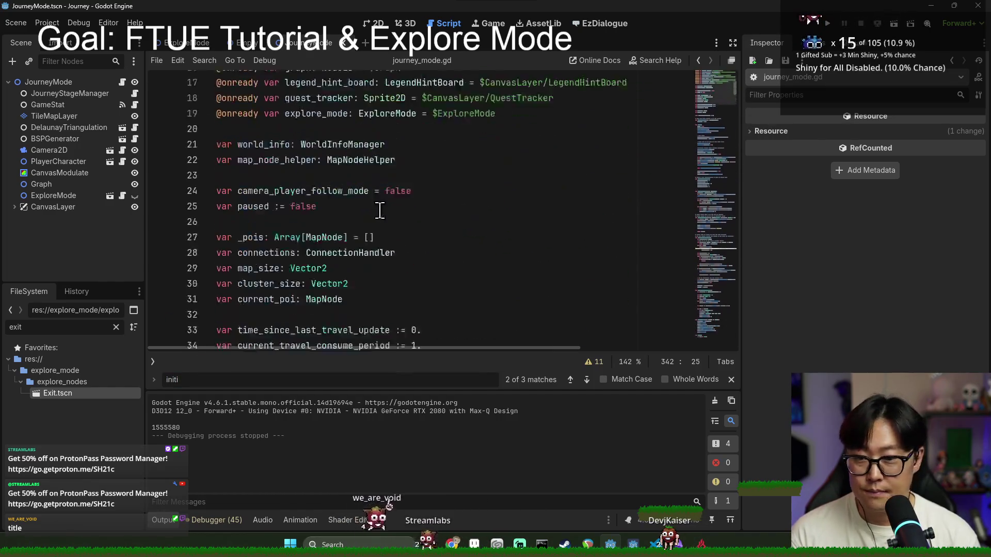
scroll(333, 189, "down", 8)
scroll(288, 170, "up", 5)
Change base_speed in _initialize_game_stat from 3 to 5, save, and switch to the ExploreMode scene.
left_click(288, 174, "ctrl")
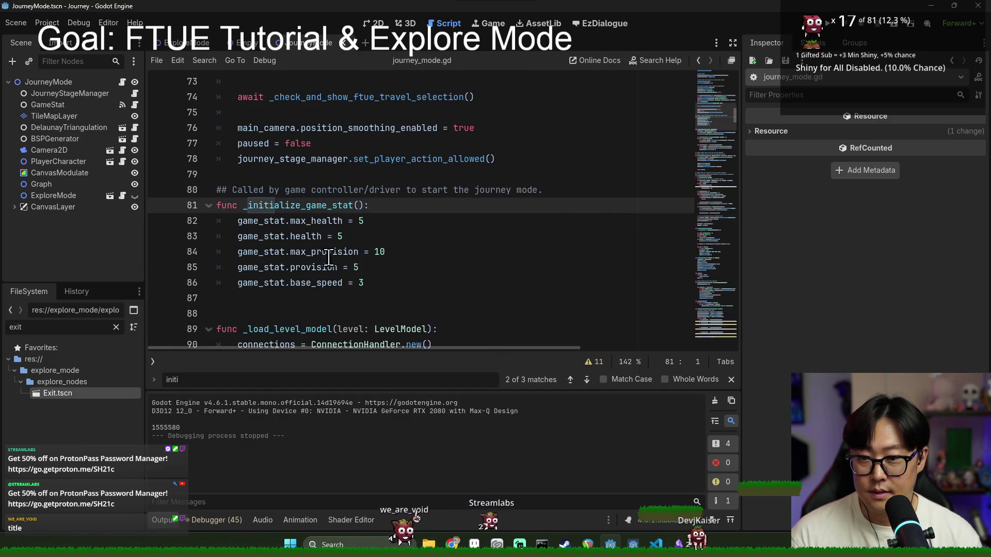
left_click(389, 283)
key("ctrl+s")
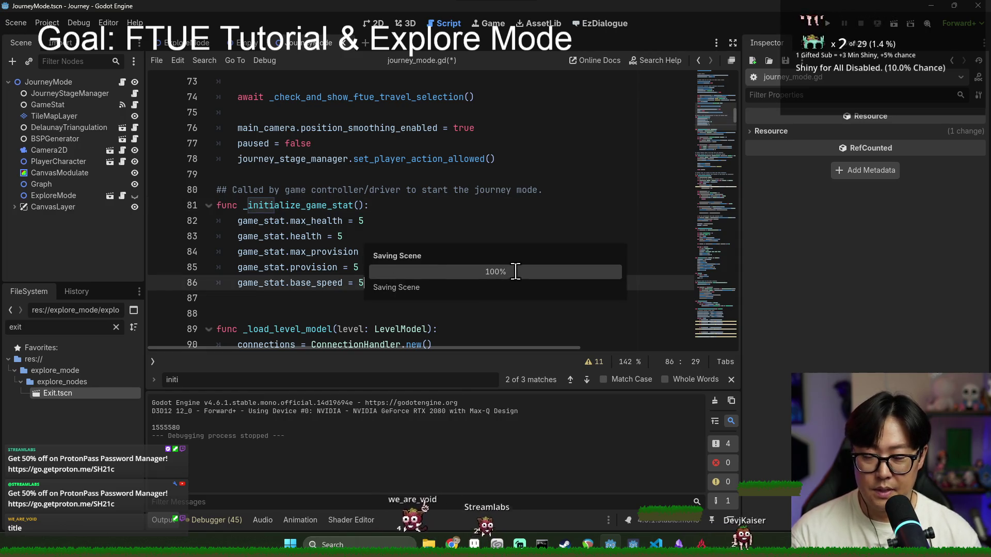
key("Up")
key("Up")
key("Up")
key("ctrl+s")
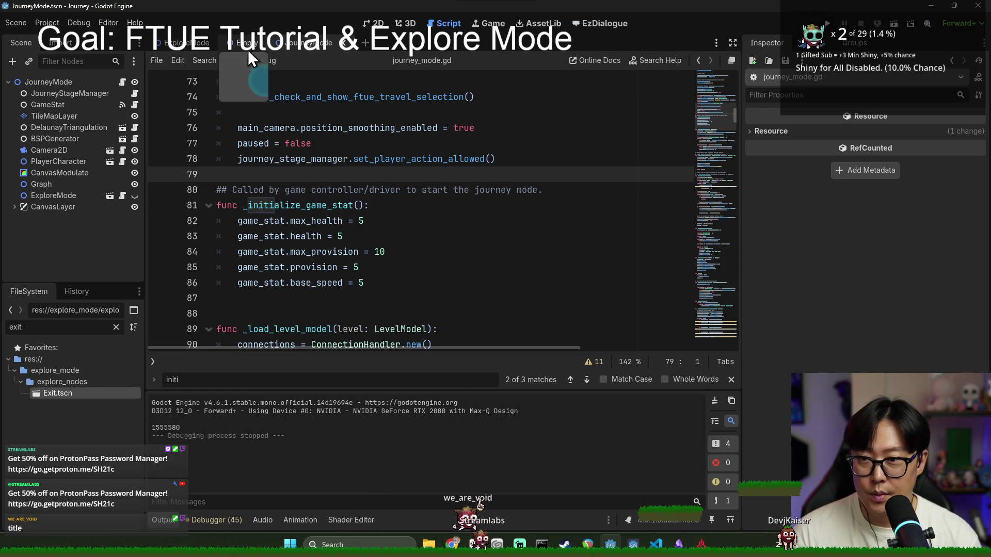
left_click(237, 44)
key("ctrl+s")
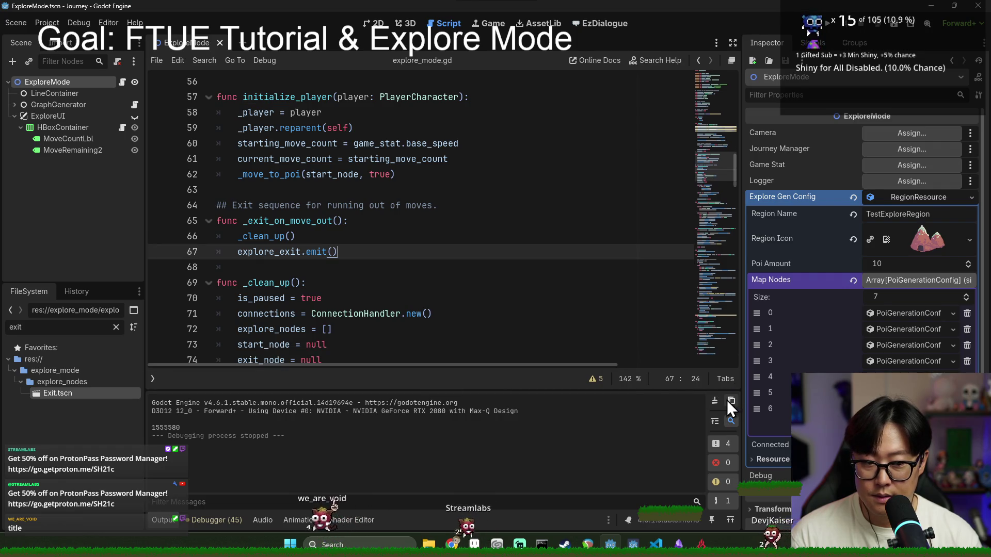
Return to the Godot editor and save the ExploreMode scene.
left_click(469, 282)
key("alt+Tab")
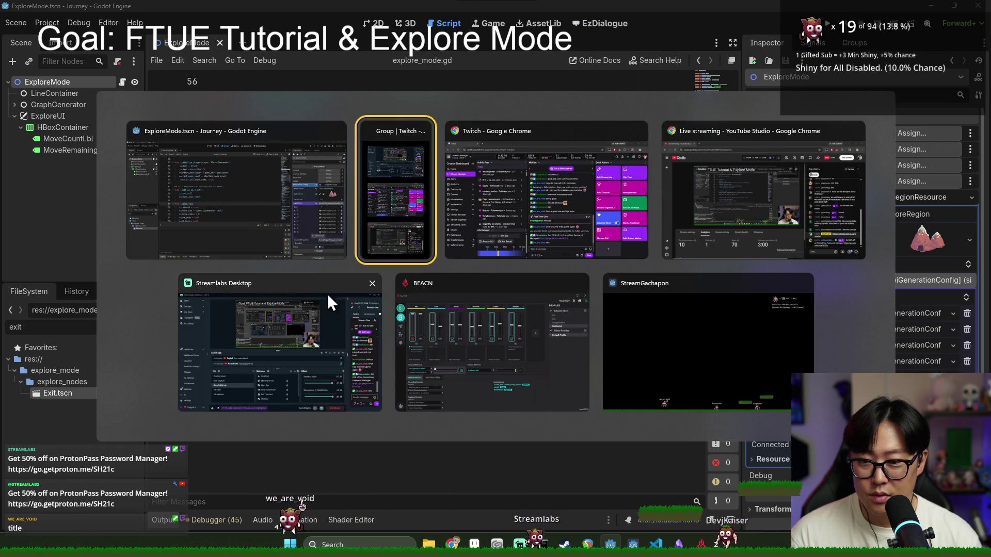
left_click(225, 190)
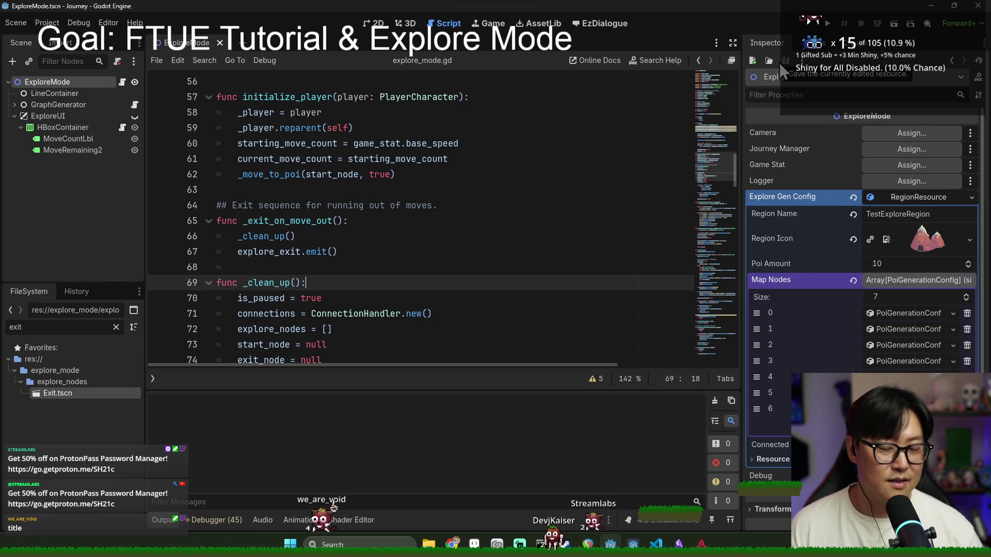
left_click_drag(541, 160, 564, 177)
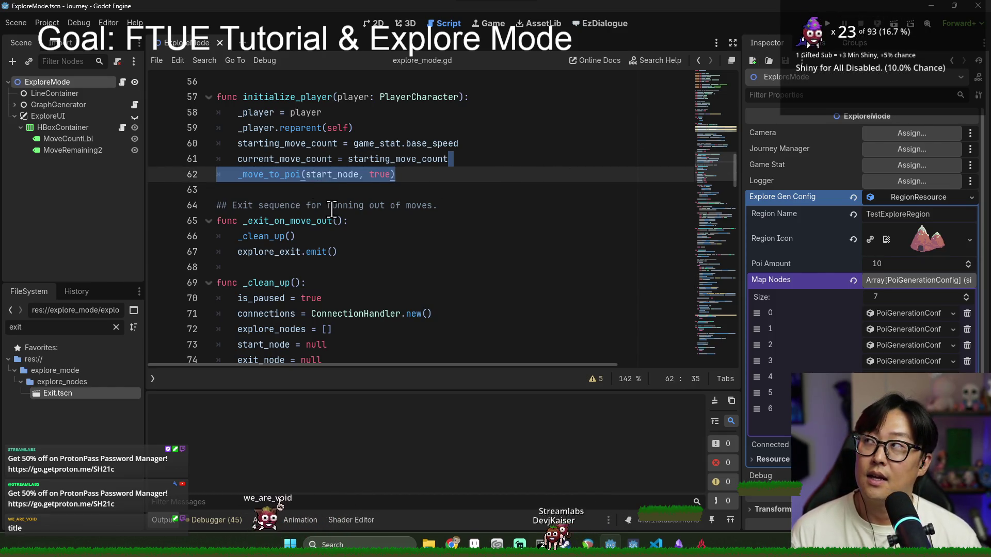
key("ctrl+s")
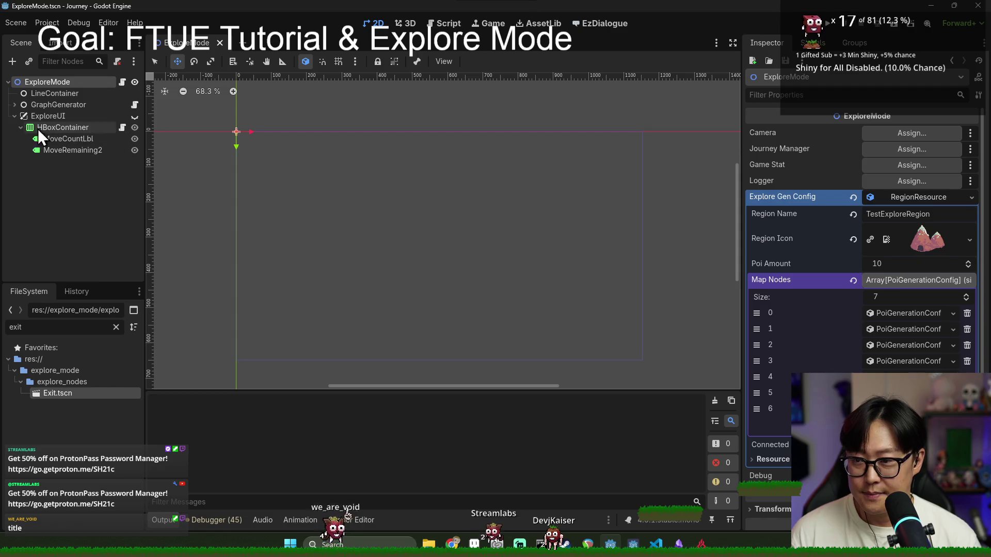
Collapse HBoxContainer and put the caret in explore_mode.gd below the _on_player_travel_requested call.
left_click(20, 126)
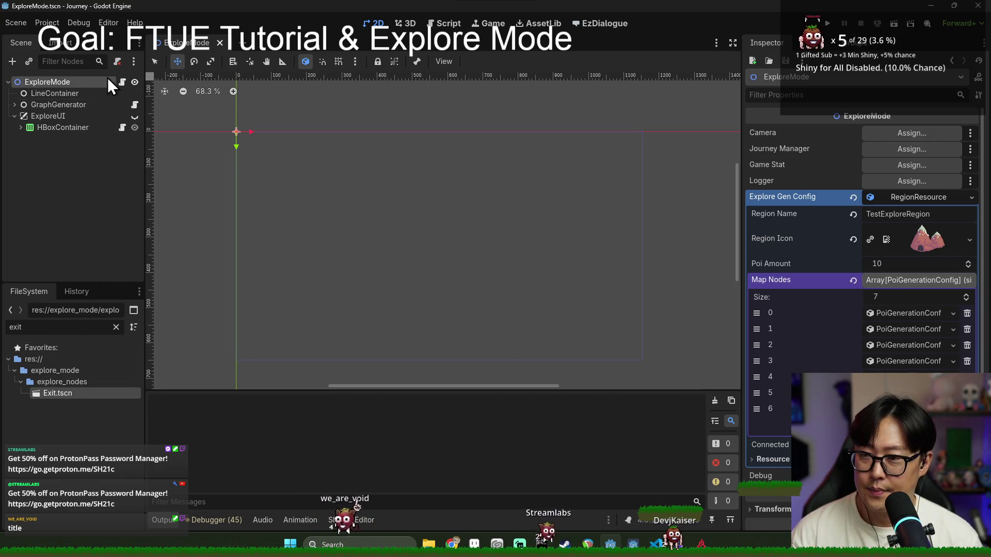
left_click(122, 82)
scroll(272, 186, "down", 20)
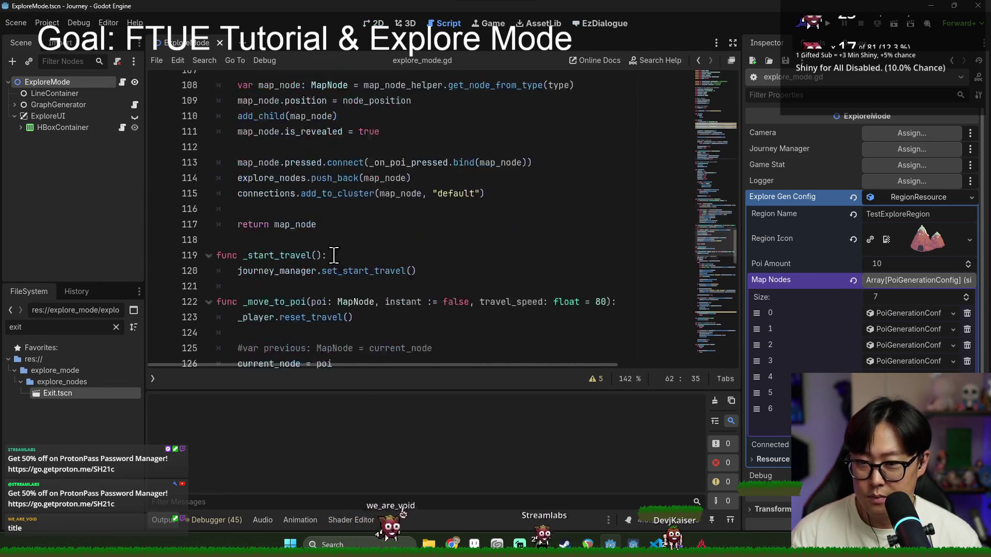
left_click(312, 322)
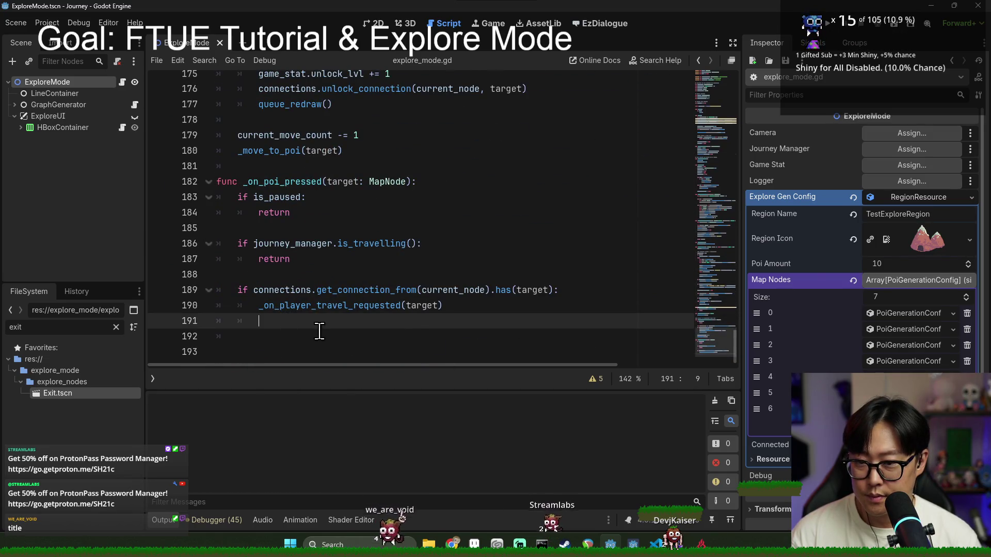
Add pass-only stubs _check_and_show_ftue_move() and _check_and_show_ftue_item_pickup().
key("BackSpace")
key("BackSpace")
key("Return")
type("func ")
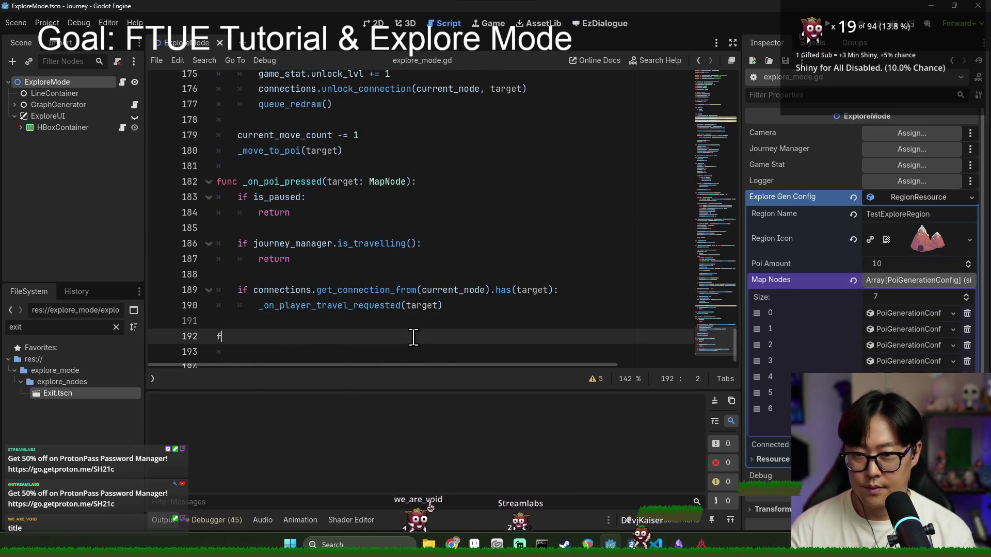
type("_")
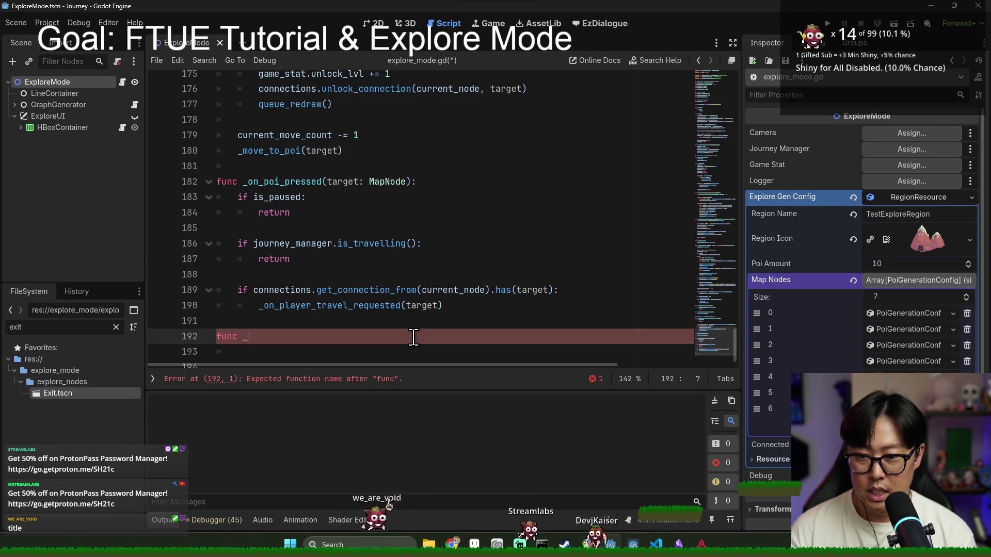
type("check_and_show_ftue_")
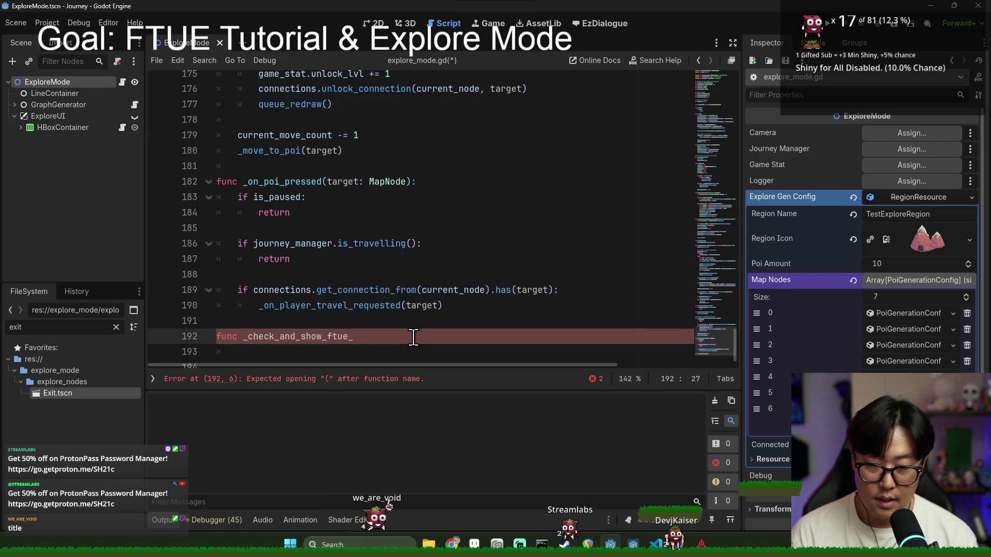
type("move")
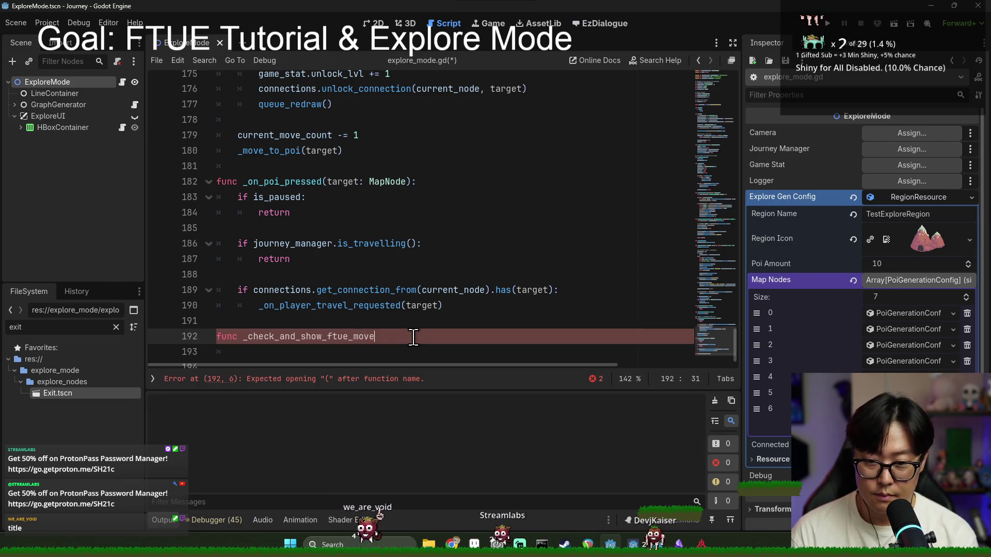
type("():")
key("Return")
type("pass")
key("Return")
key("Return")
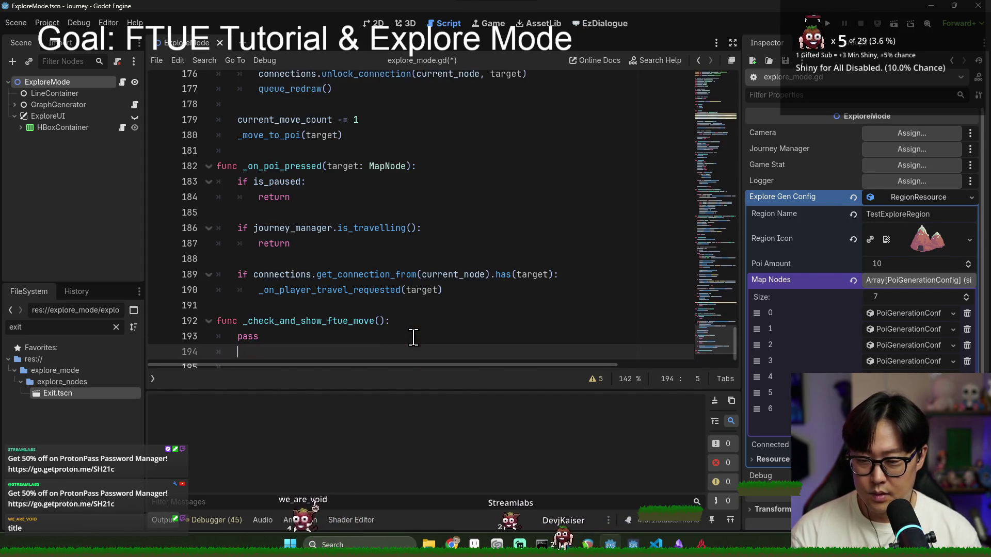
key("BackSpace")
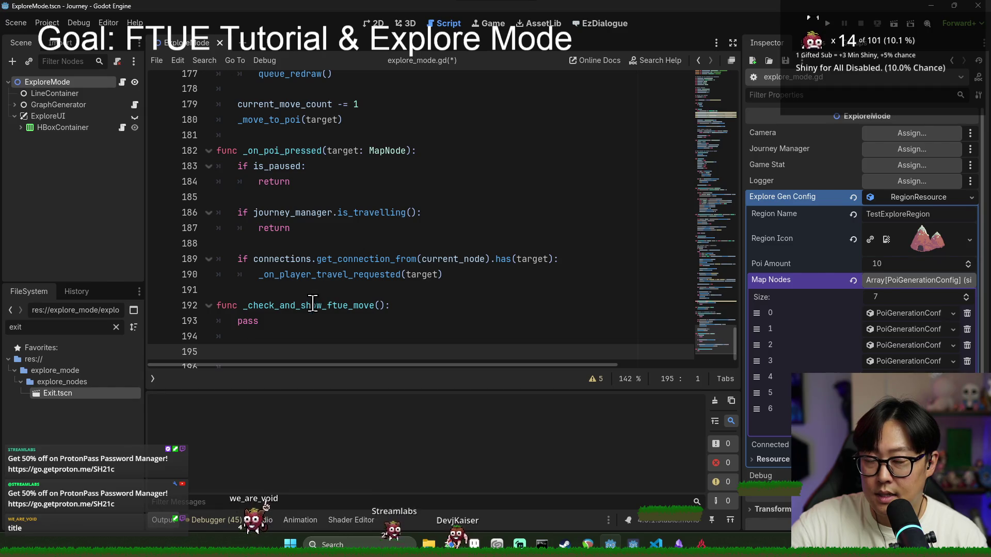
type("_check_and")
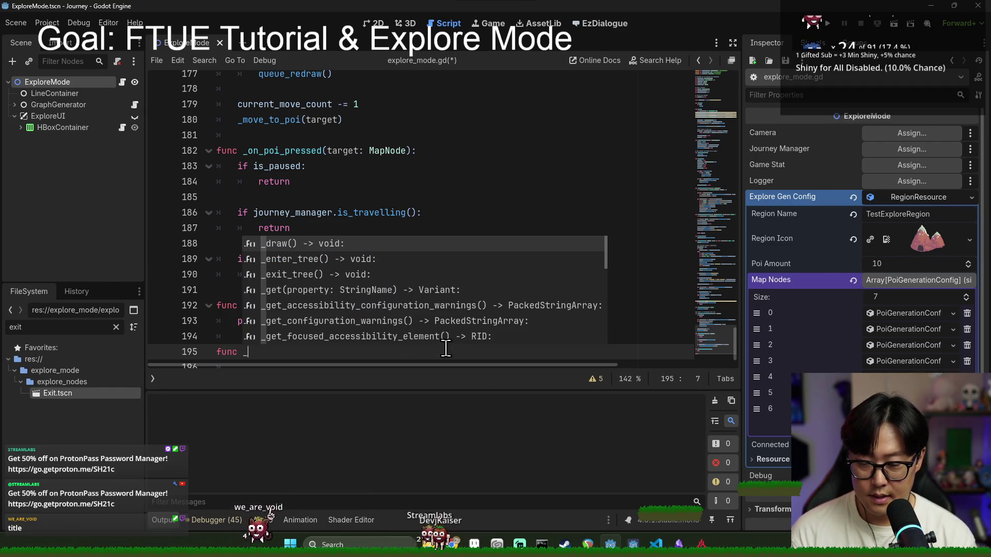
type("_show_ftue_")
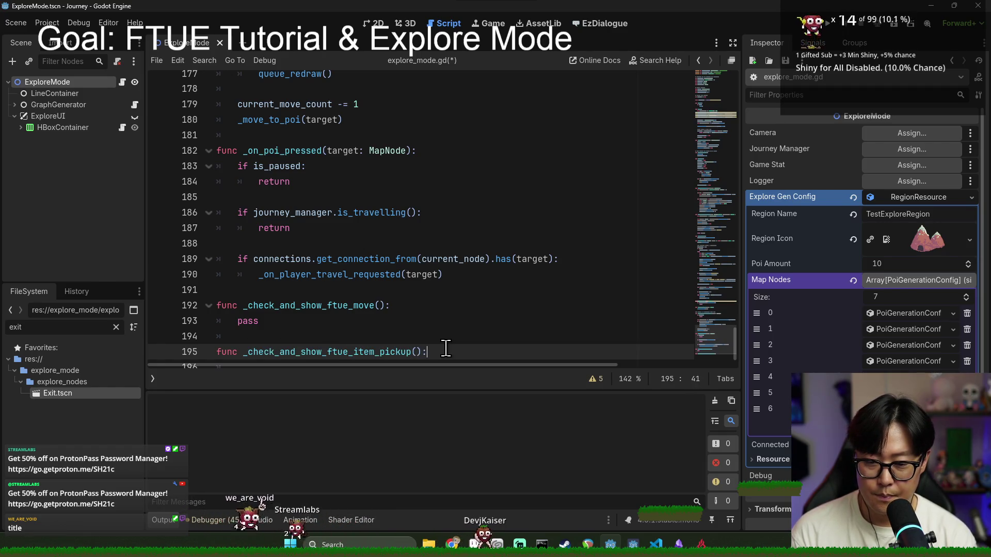
key("Return")
type("pass")
key("Return")
key("Return")
Add pass-only _check_and_show_ftue_hazards() and _check_and_show_ftue_out_of_move() stubs and save.
type("check_and_show_ftue_")
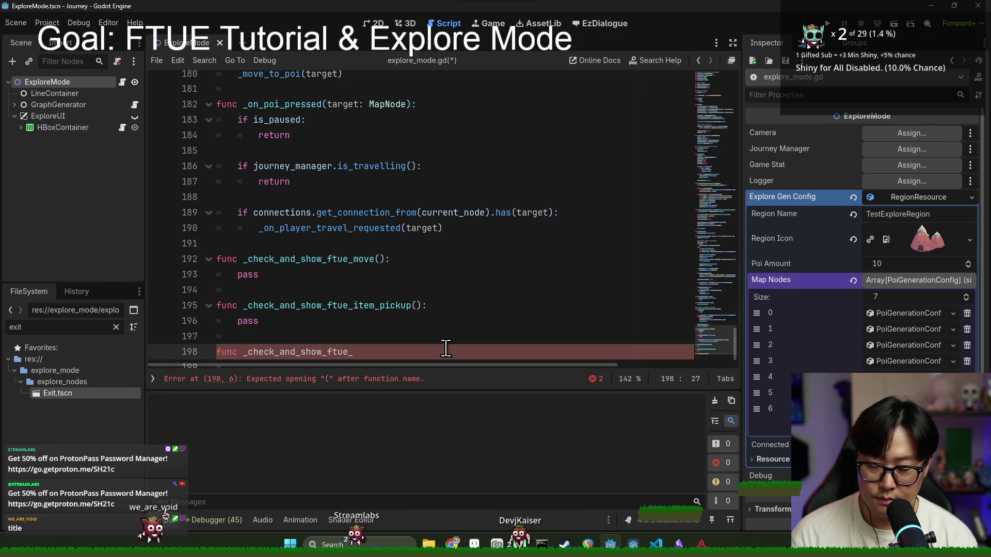
type("hazards()")
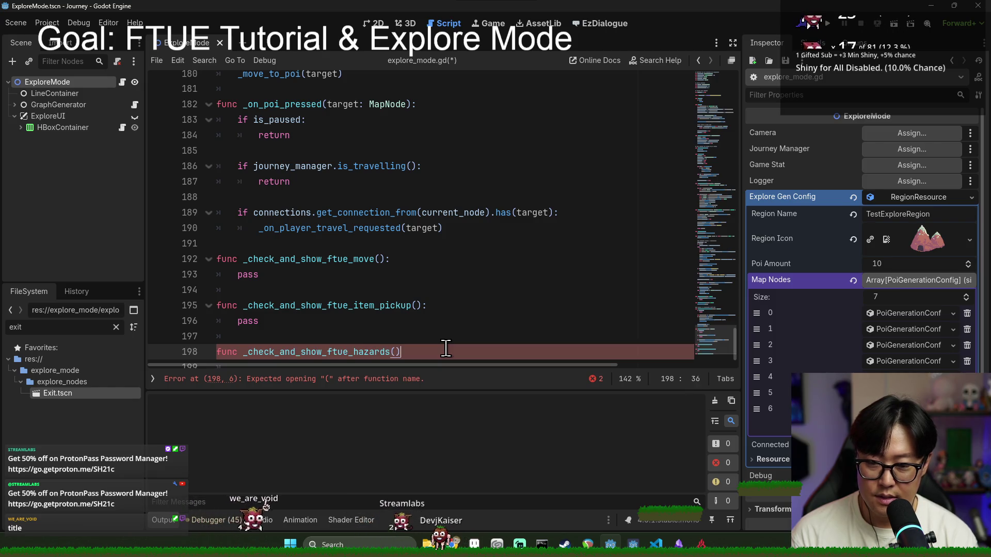
type(":")
key("Return")
type("pass")
key("Return")
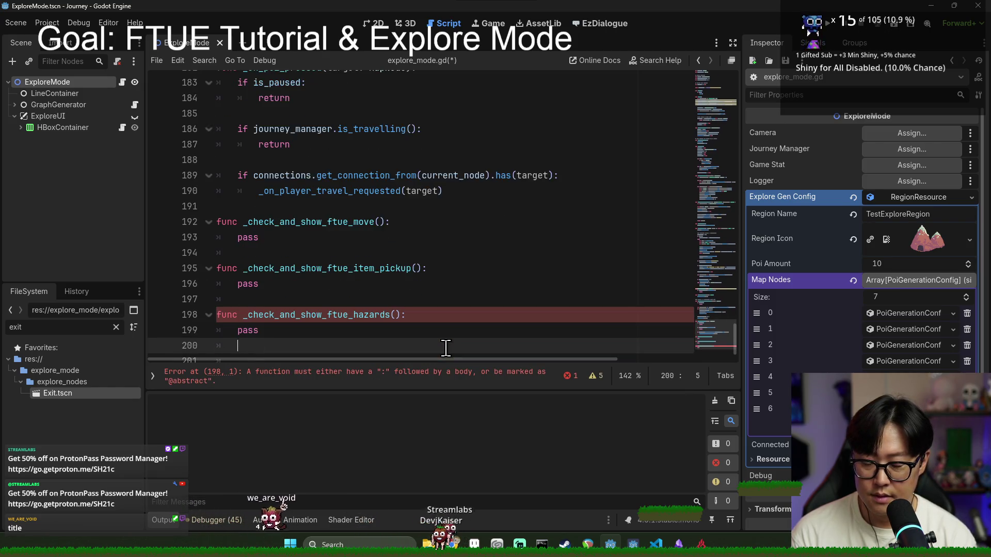
key("Return")
key("BackSpace")
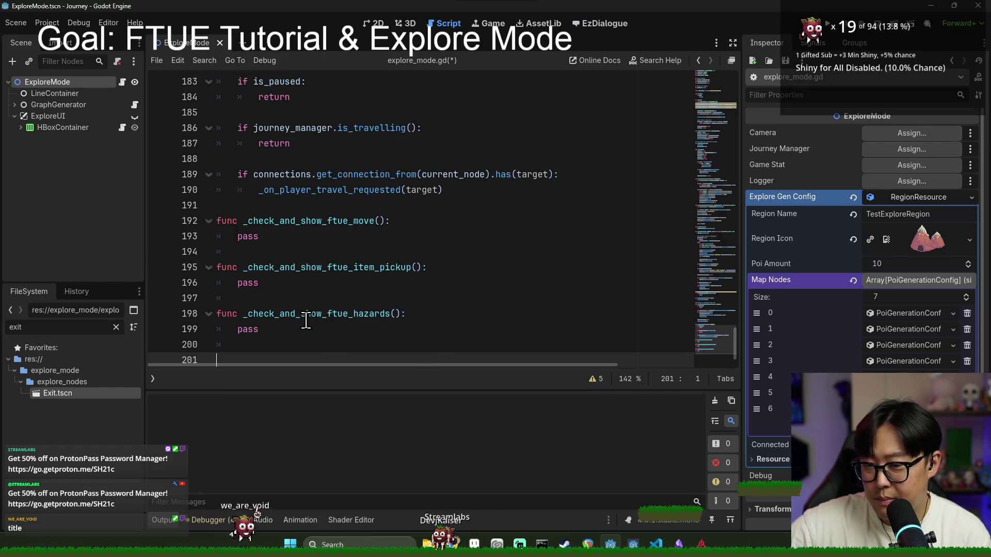
type("func _check_and_show_ftue_out_of_move()")
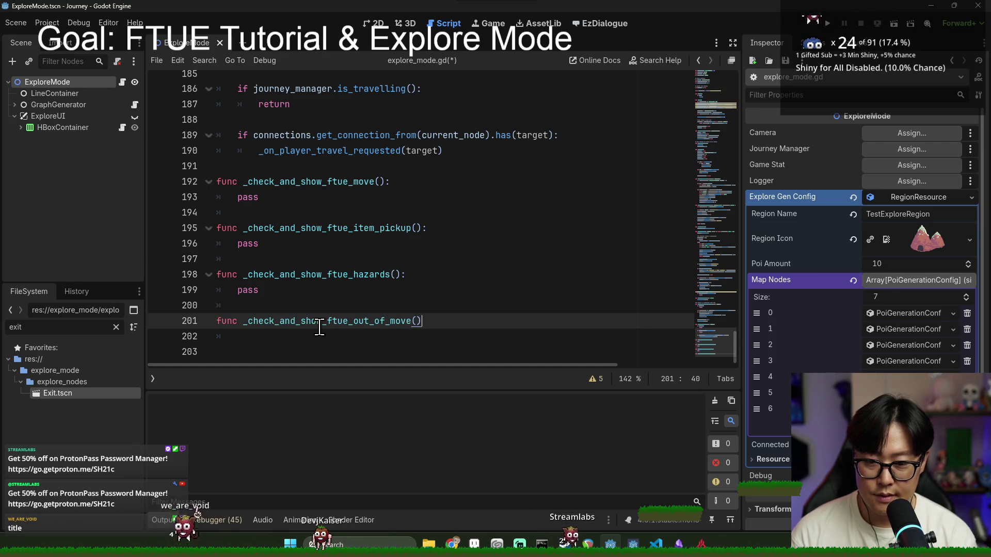
type(":")
key("Return")
type("pass")
key("ctrl+s")
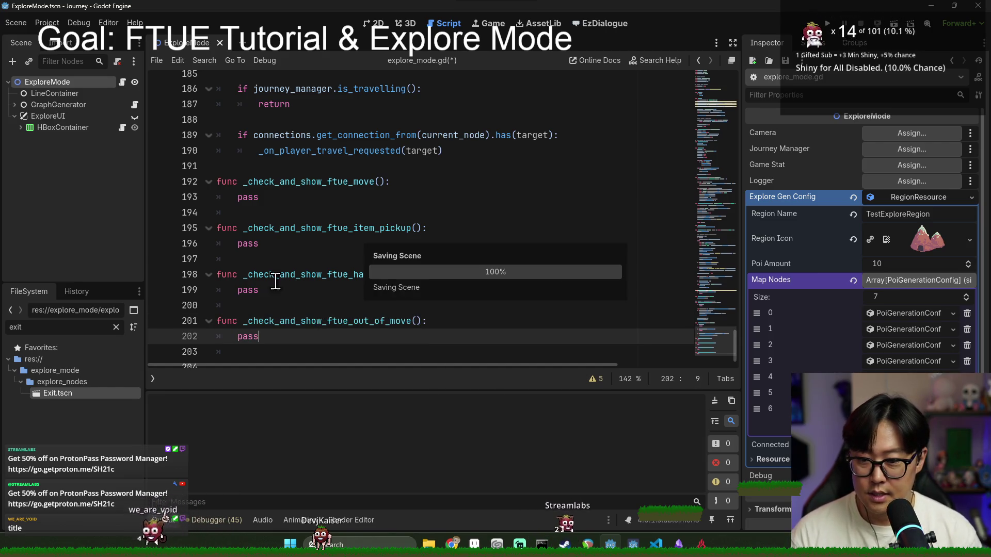
left_click(315, 217)
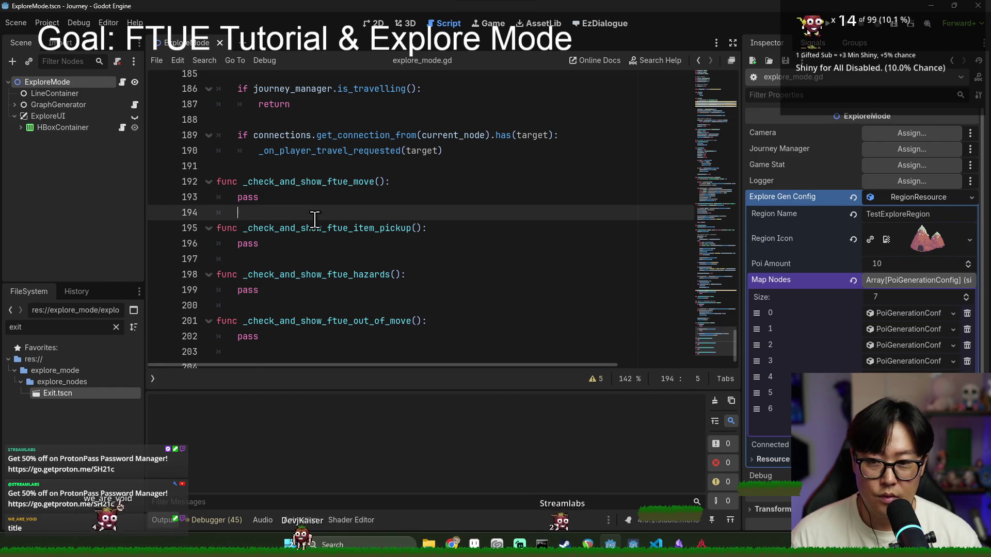
Find the exit_node occurrences in explore_mode.gd, ending in _clean_up.
key("ctrl+f")
type("exit")
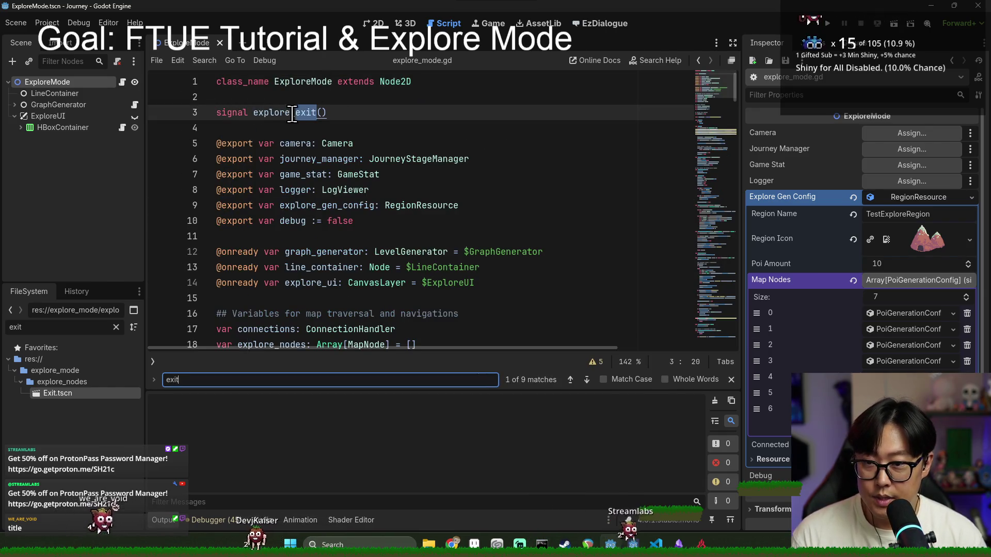
scroll(318, 254, "down", 2)
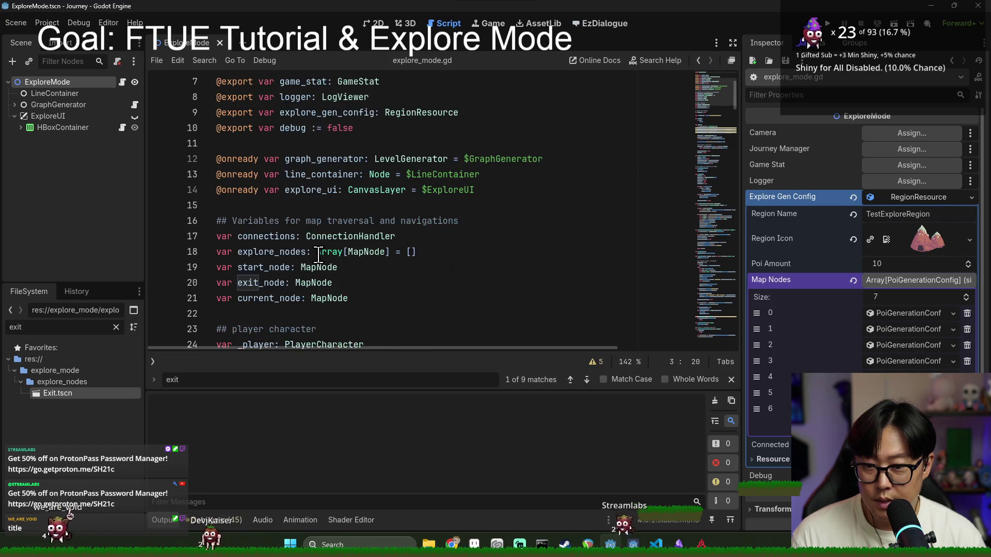
double_click(253, 282)
key("ctrl+f")
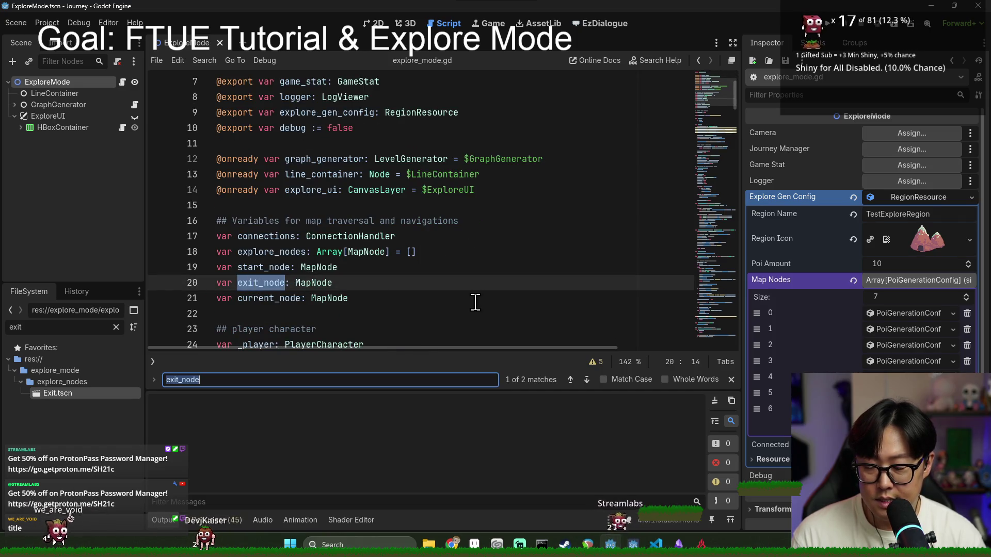
key("Return")
key("Return")
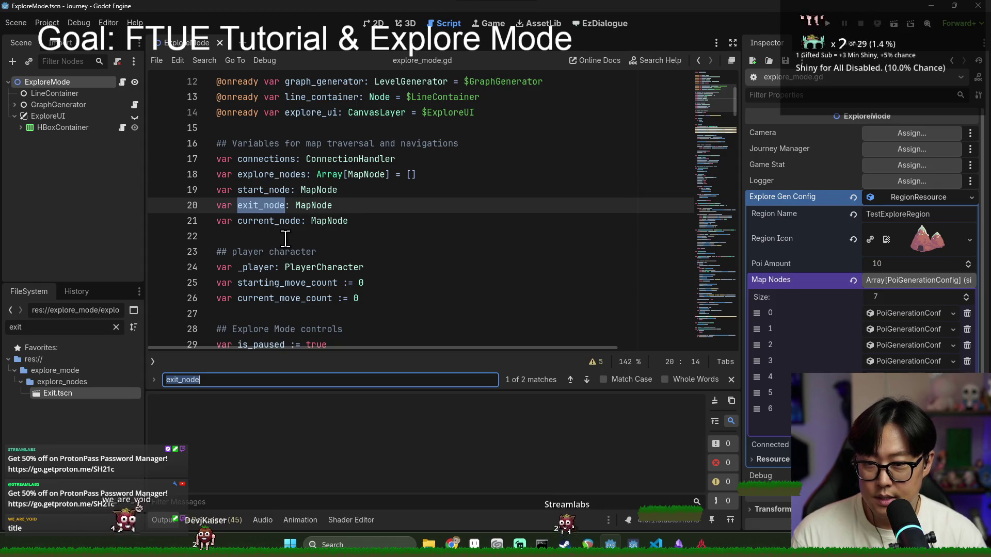
key("Return")
key("Escape")
scroll(358, 251, "down", 2)
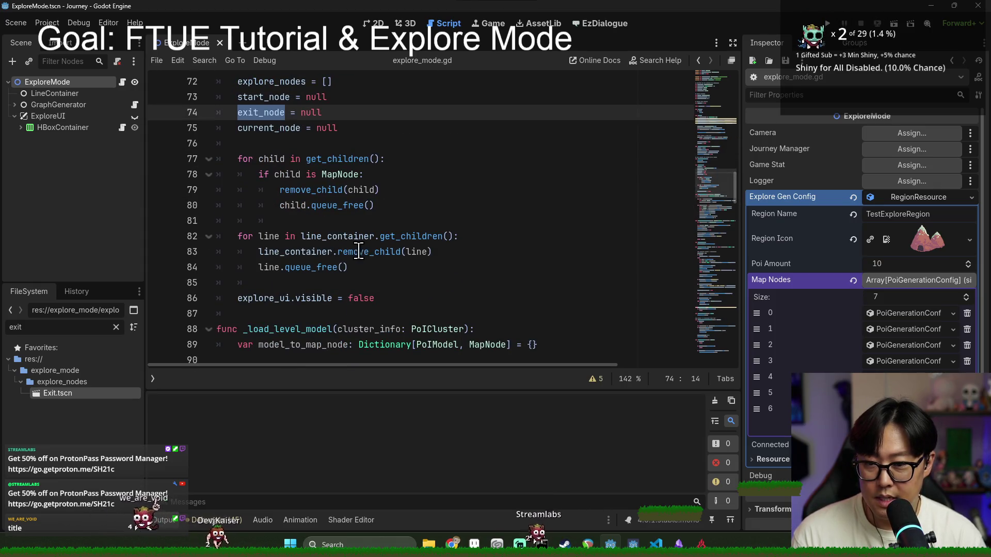
scroll(343, 222, "up", 1)
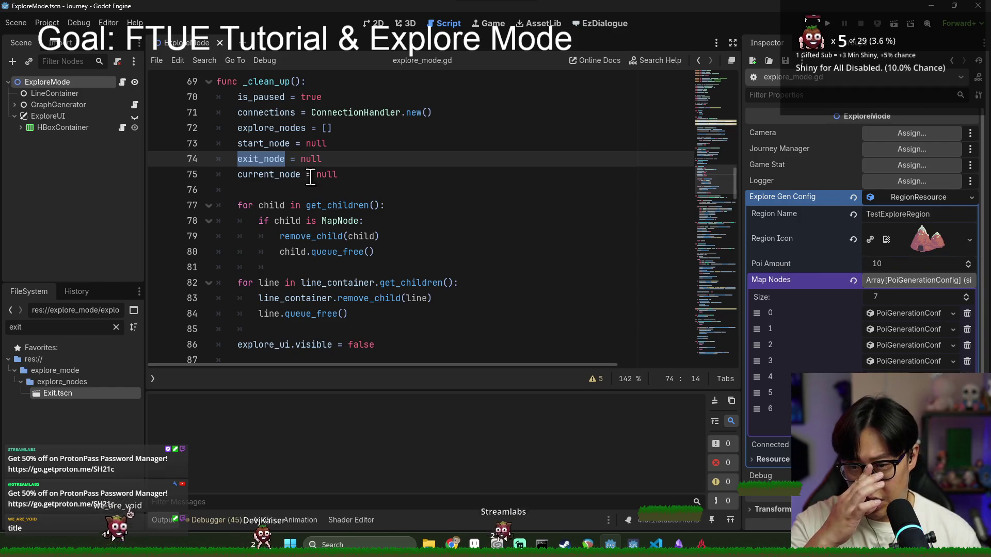
Delete element 6 from ExploreMode's Map Nodes in the Inspector and save the scene.
left_click(83, 105)
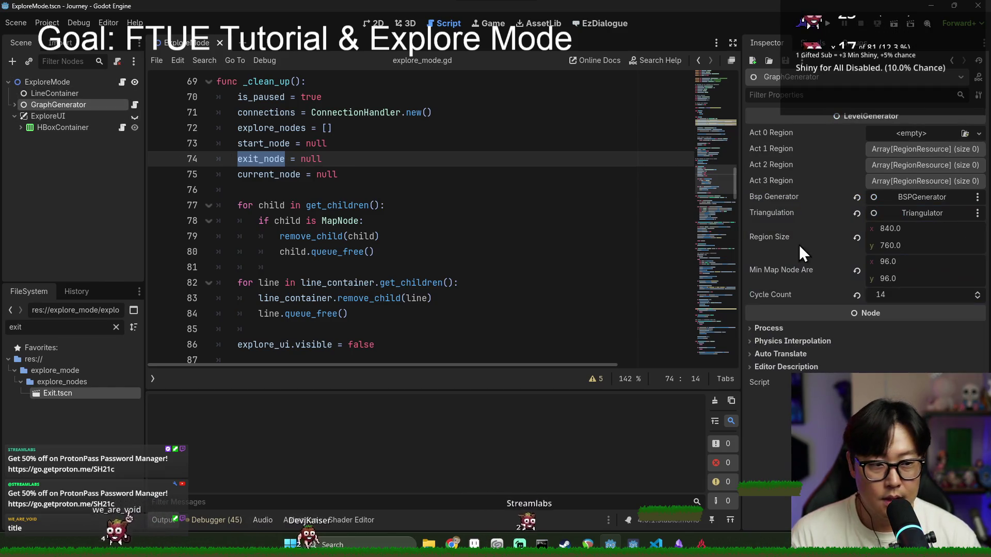
key("ctrl+s")
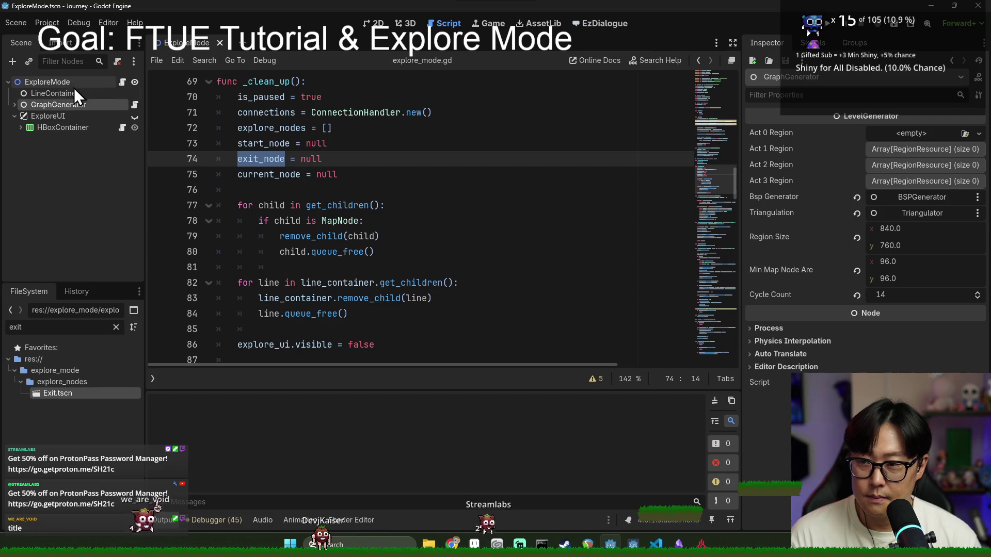
left_click(74, 86)
scroll(933, 303, "down", 3)
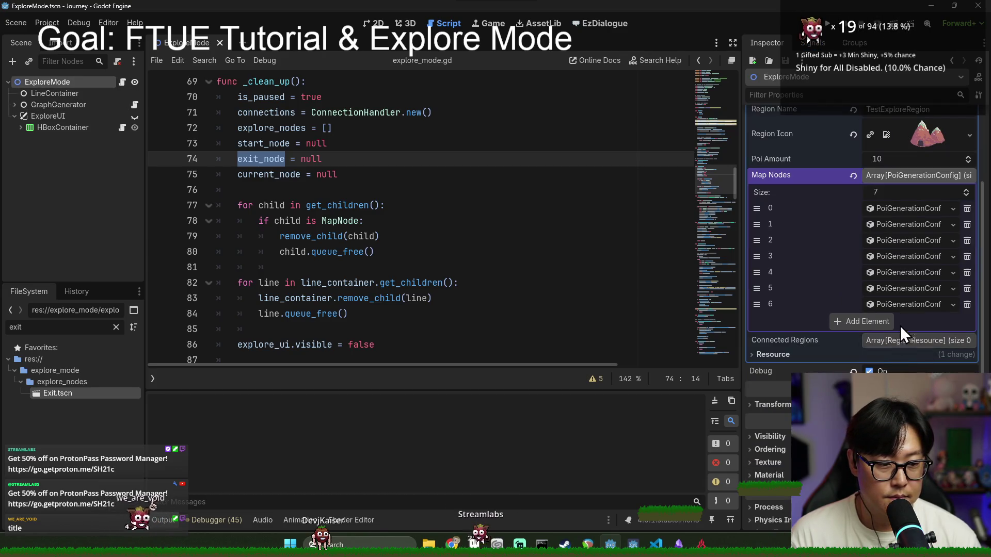
left_click(903, 303)
left_click(964, 305)
key("ctrl+s")
left_click(418, 206)
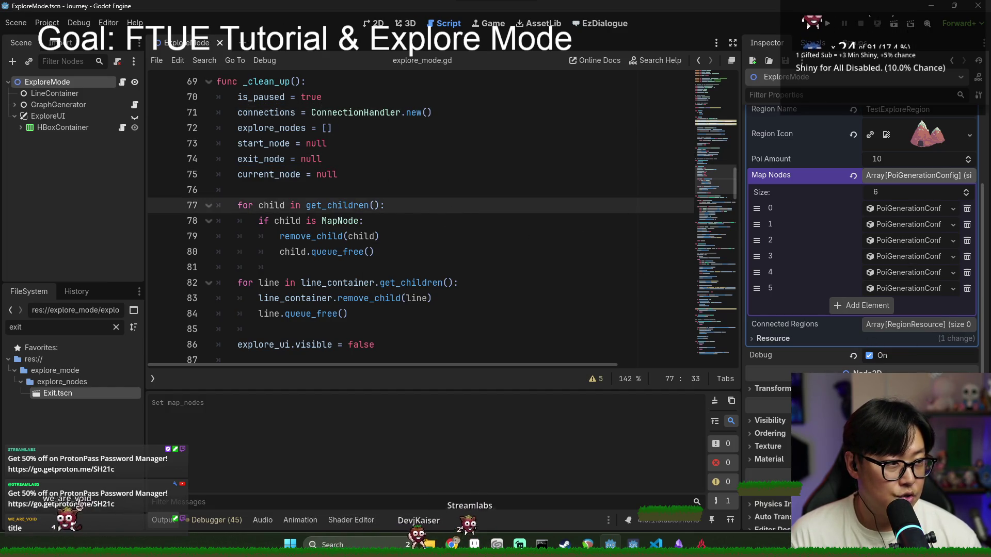
Review _check_and_show_ftue_move in explore_mode.gd, then filter FileSystem by 'ftue' and open FTUEResource.gd.
scroll(388, 186, "down", 4)
left_click(388, 170)
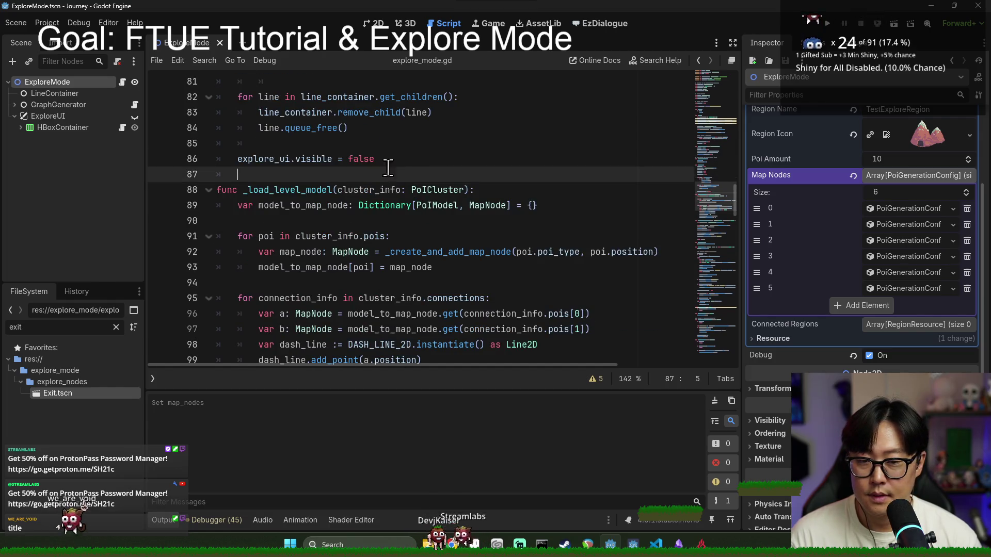
scroll(388, 168, "down", 20)
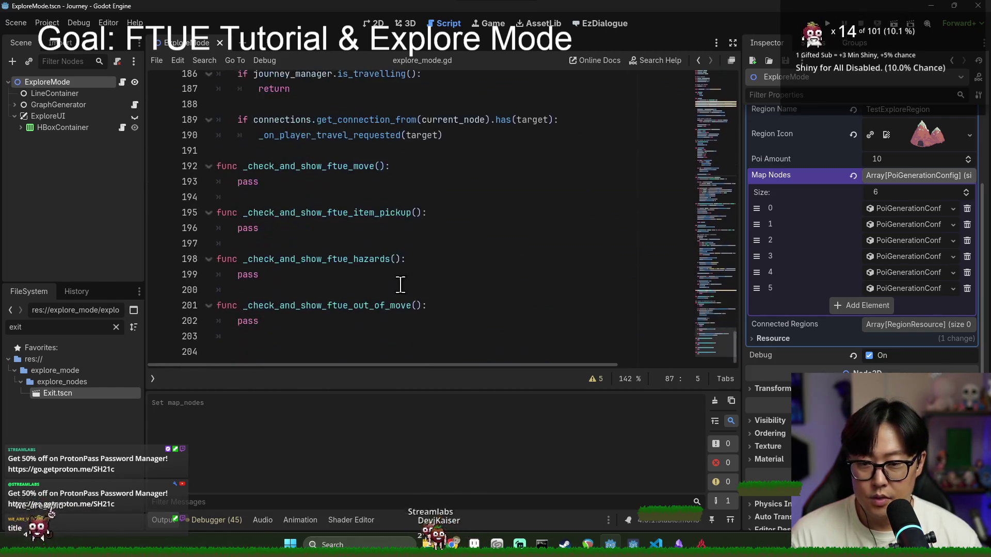
double_click(299, 166)
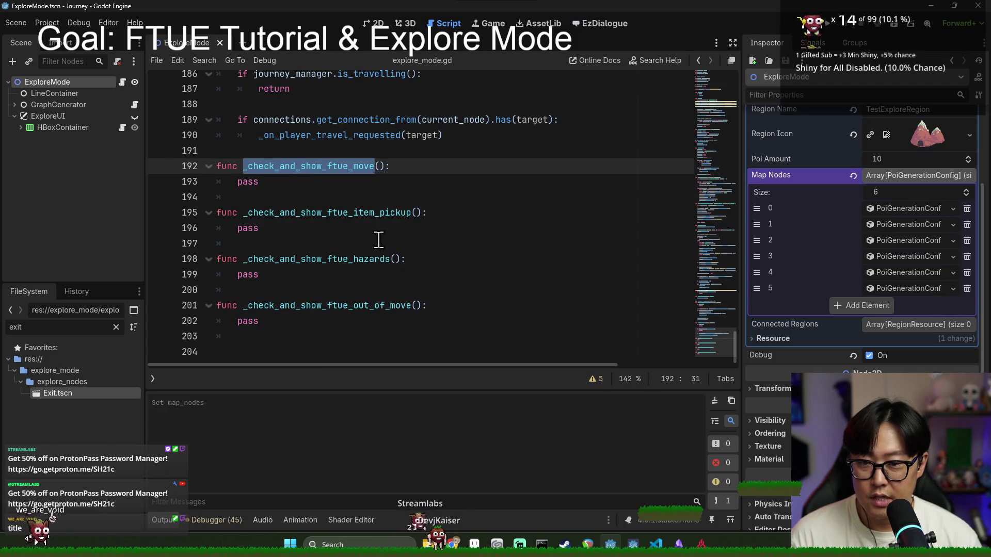
scroll(379, 239, "up", 15)
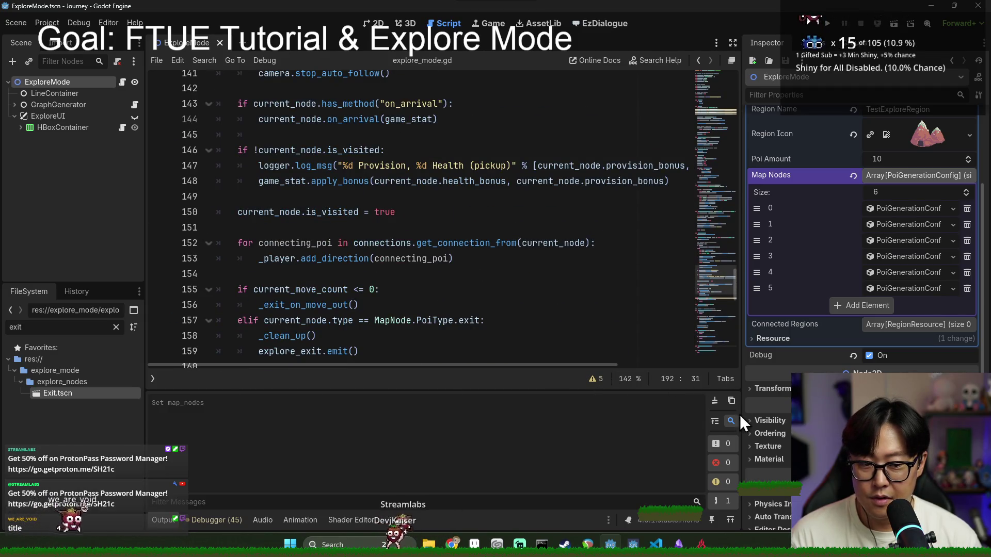
scroll(403, 287, "up", 20)
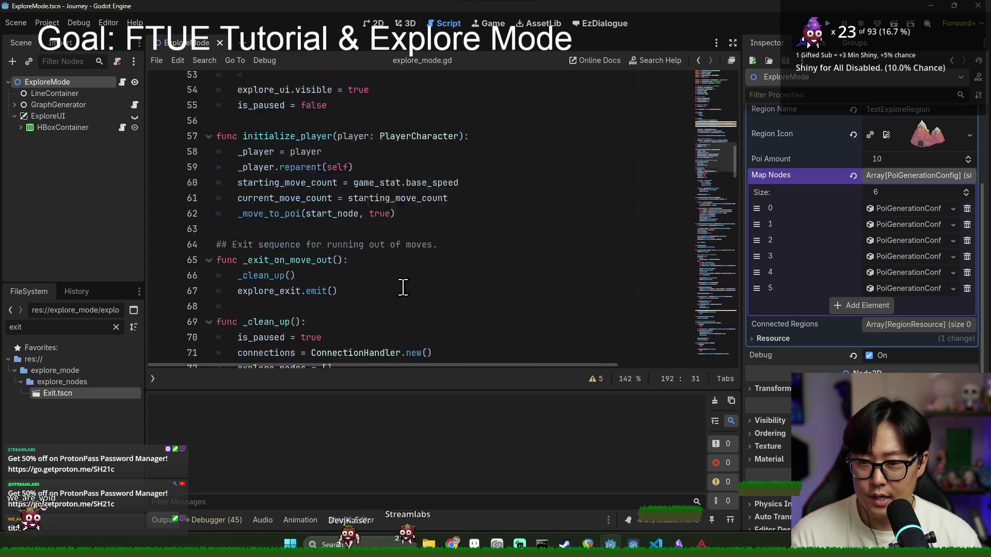
scroll(403, 287, "up", 8)
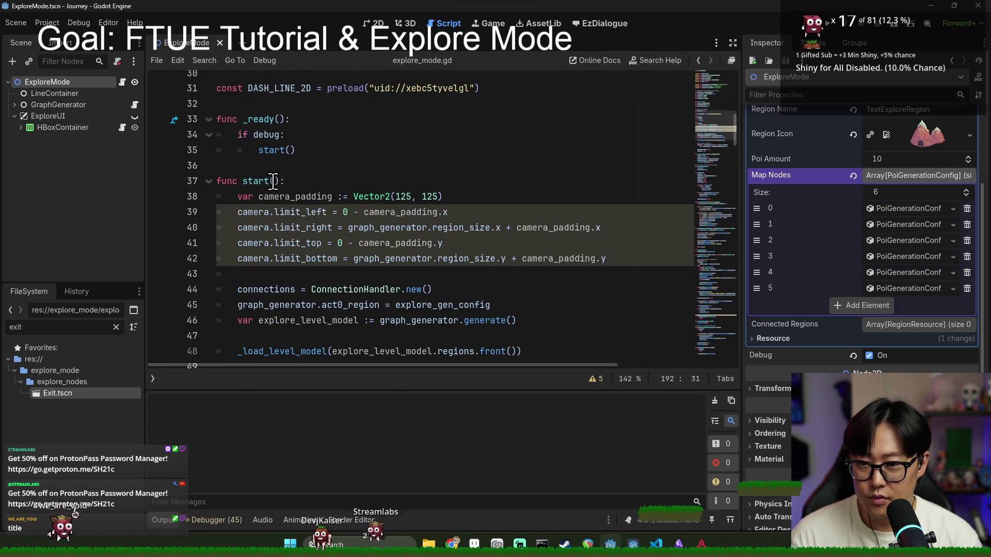
left_click(273, 180)
key("Down")
scroll(288, 227, "down", 5)
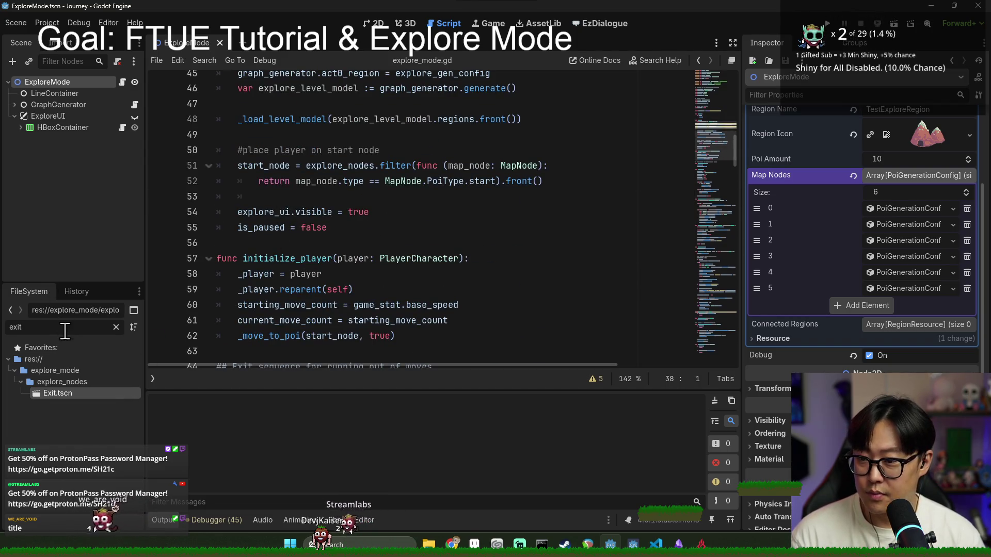
type("ftue")
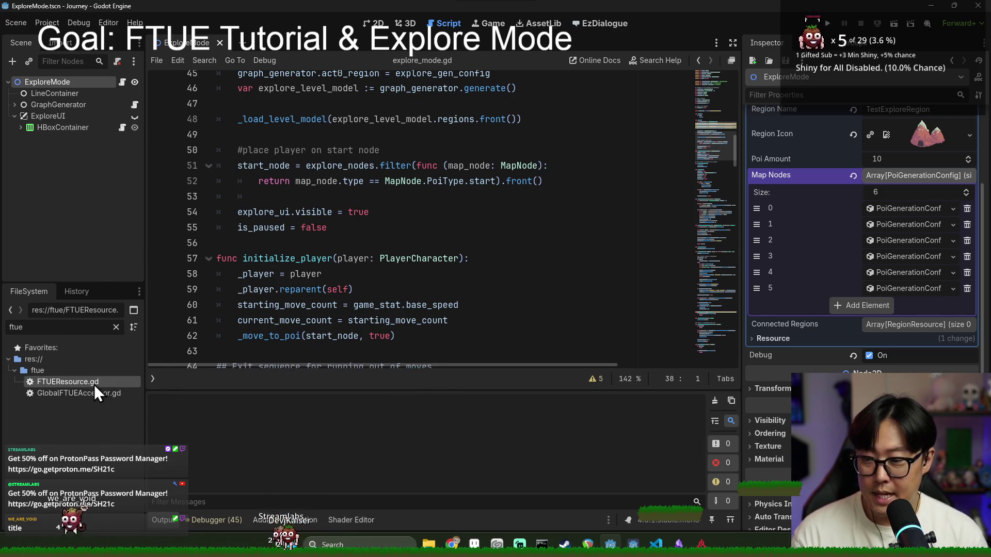
double_click(94, 383)
left_click(449, 128)
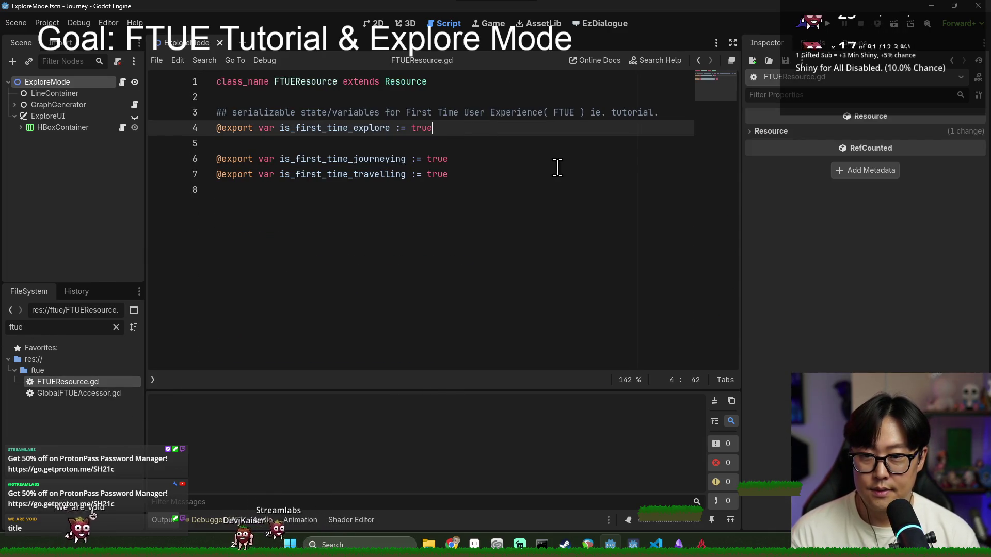
key("Return")
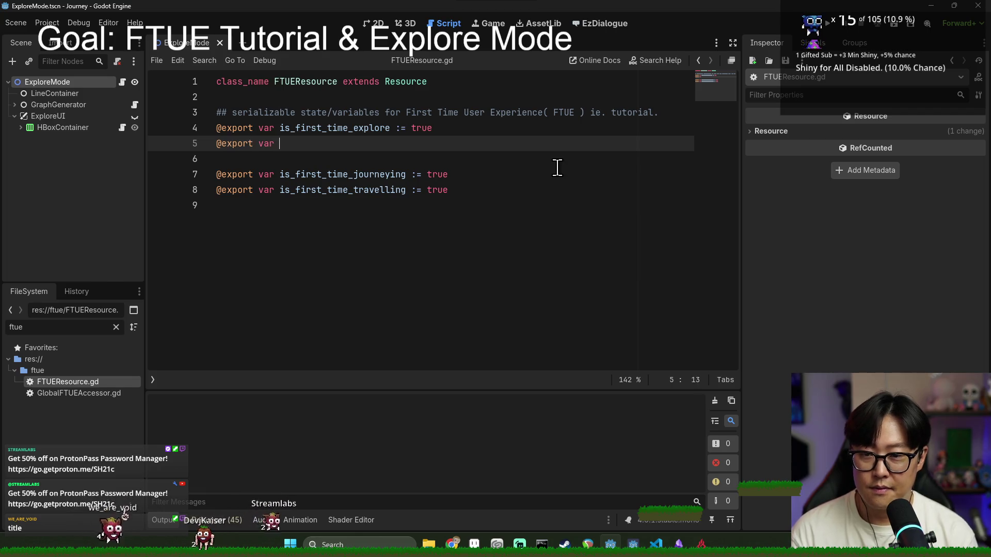
left_click(429, 102)
key("BackSpace")
left_click(668, 97)
key("Return")
key("Return")
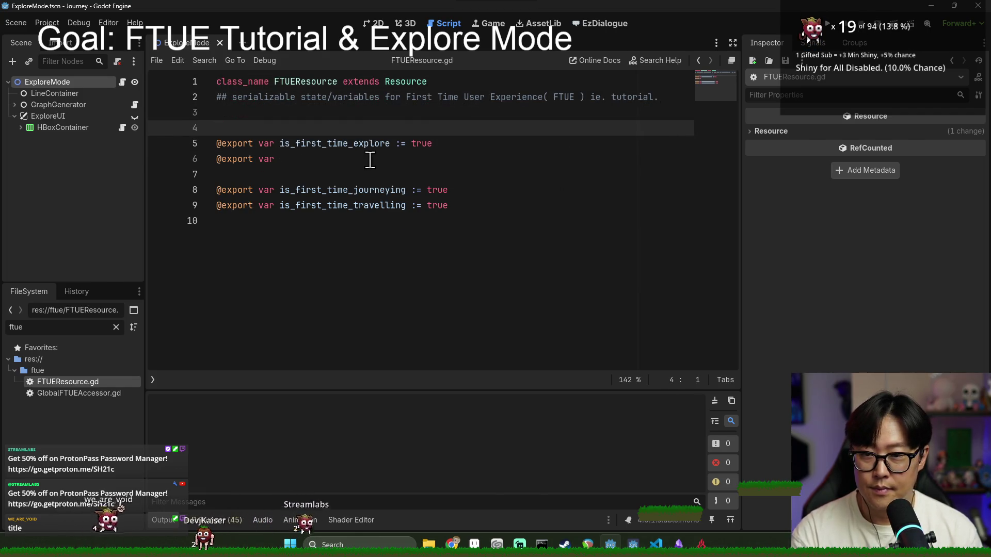
left_click(358, 159)
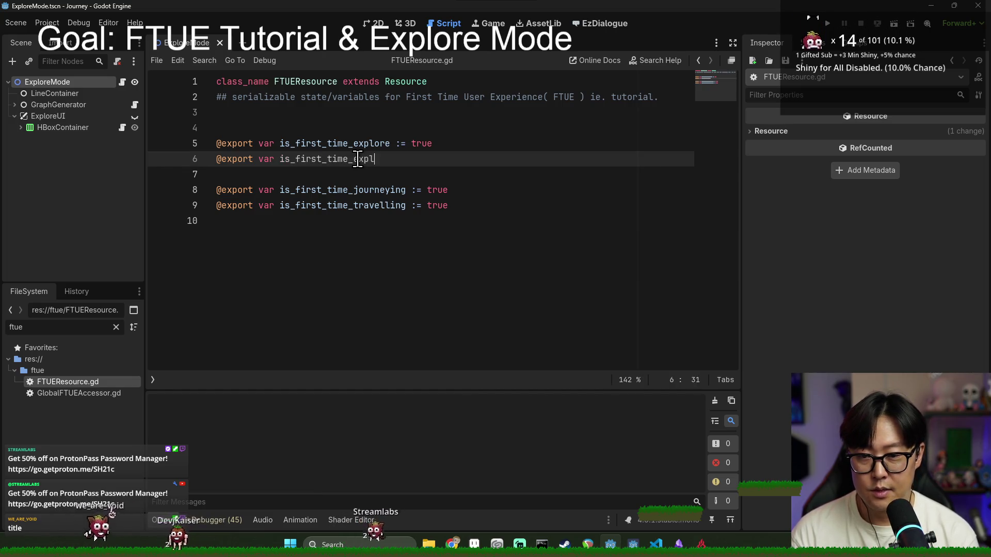
key("BackSpace")
type(":= true")
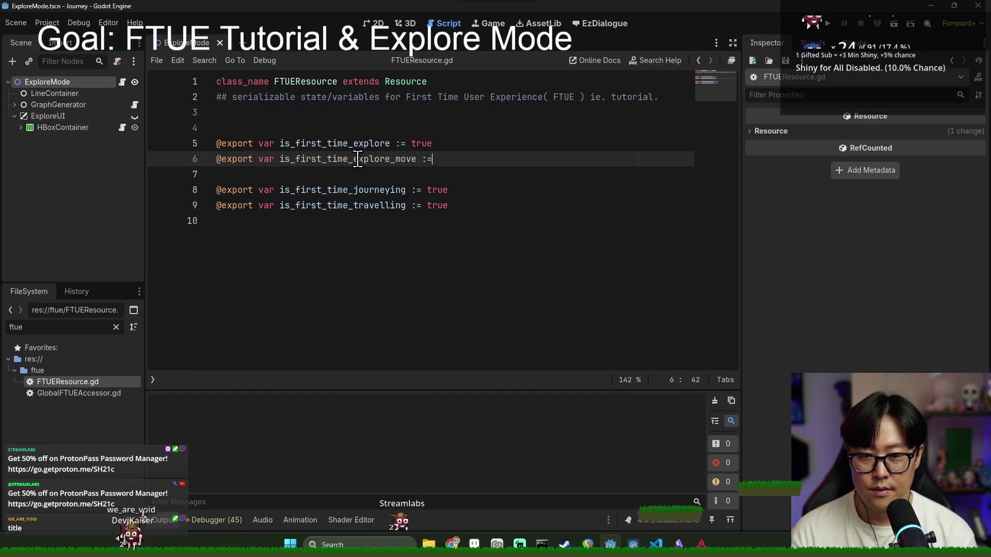
triple_click(347, 144)
key("BackSpace")
left_click(478, 142)
key("Return")
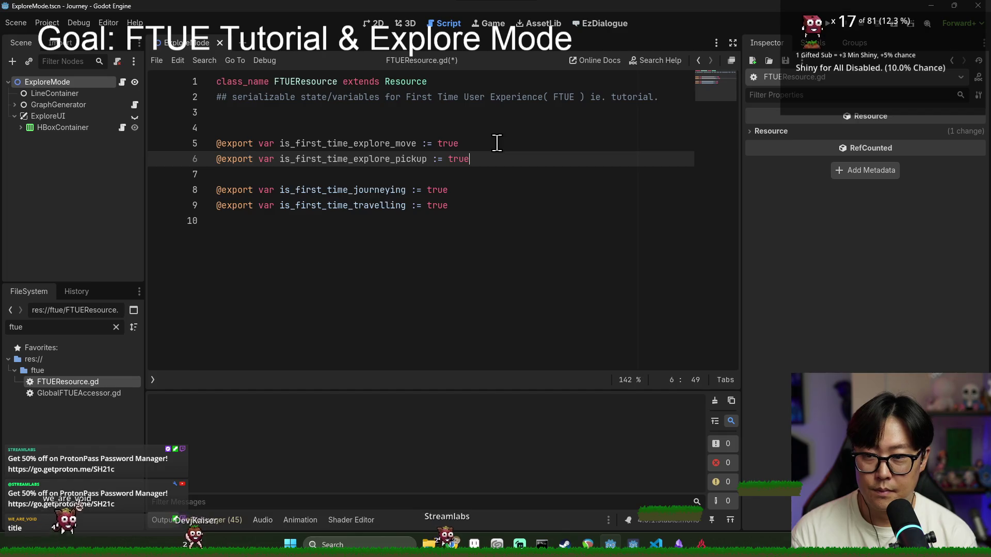
Finish the is_first_time_explore_out_of_move flag, delete blank line 3, and save FTUEResource.gd.
key("Return")
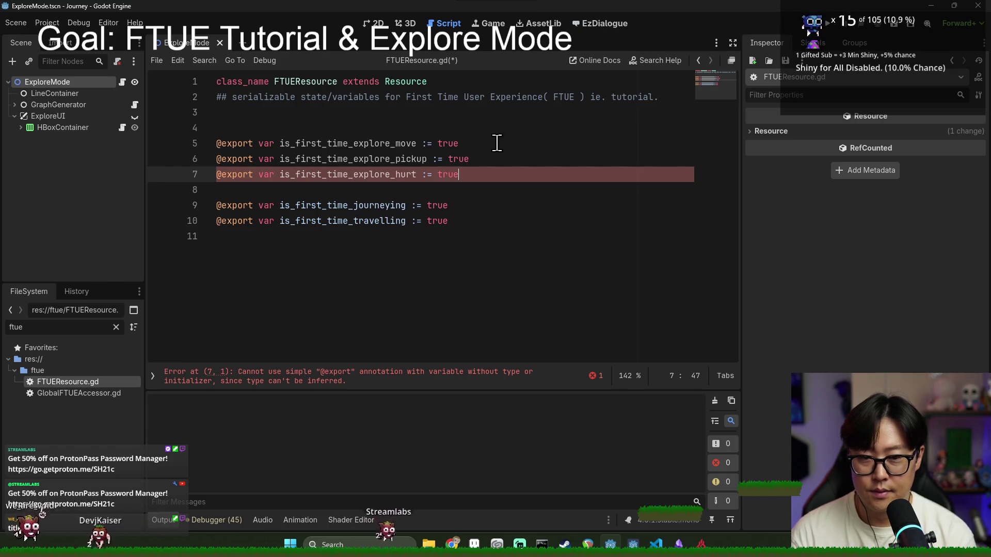
key("Return")
type("@export var is_first_time_explo")
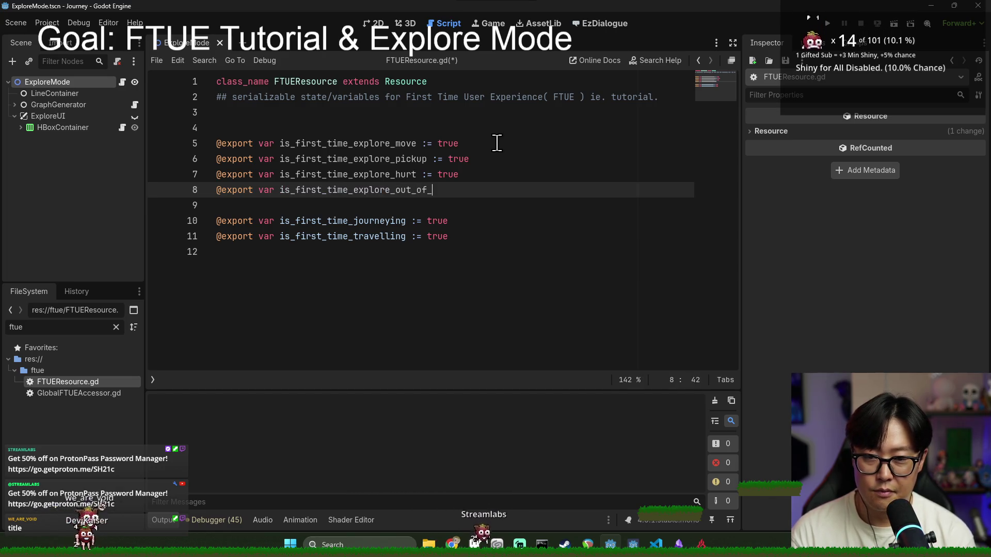
type("re")
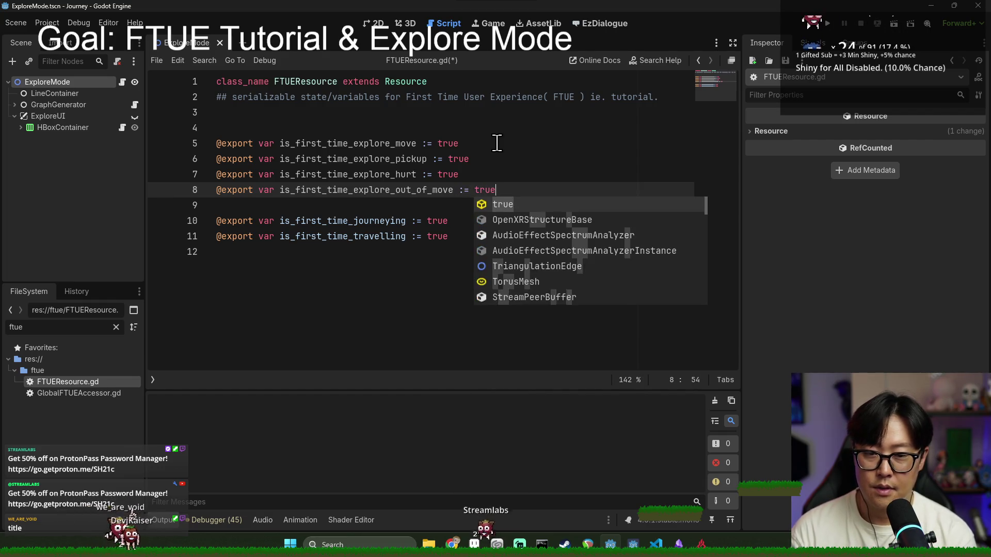
left_click(474, 145)
left_click(426, 189)
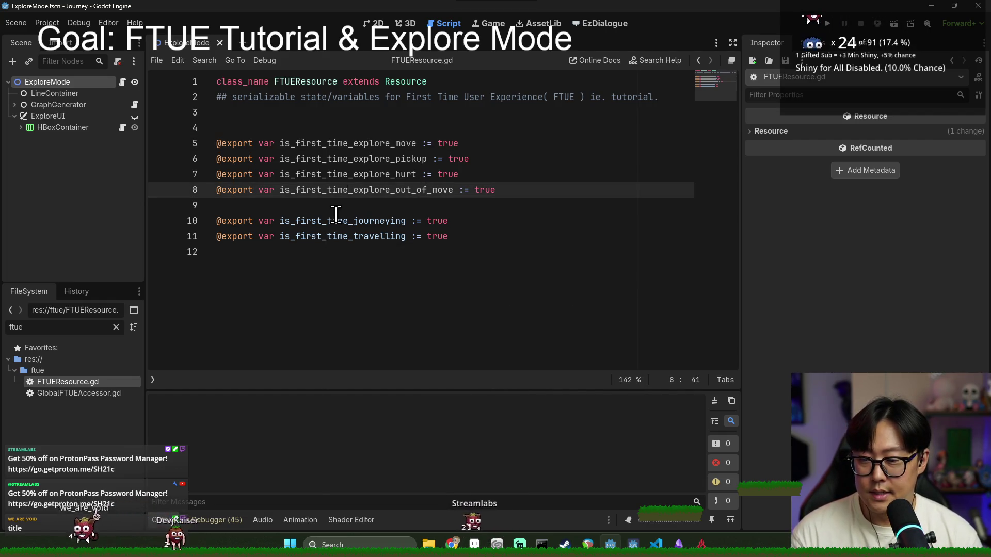
left_click(317, 116)
key("BackSpace")
key("ctrl+s")
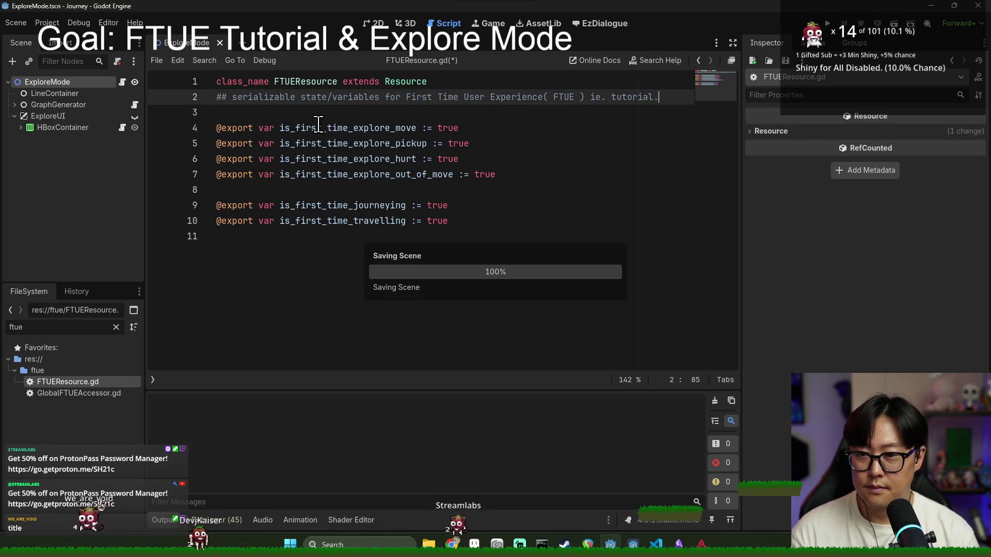
Check _load_ftue_resource in GlobalFTUEAccessor.gd, recheck FTUEResource.gd's flags, then reopen explore_mode.gd.
left_click(128, 394)
double_click(128, 394)
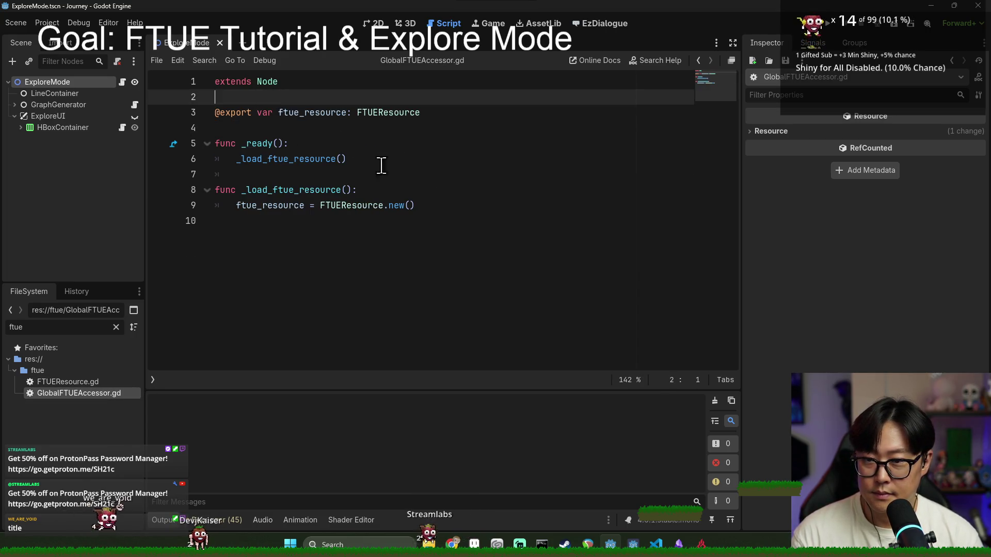
left_click(376, 189)
key("alt+Left")
left_click(330, 205)
left_click(330, 143)
left_click(311, 168)
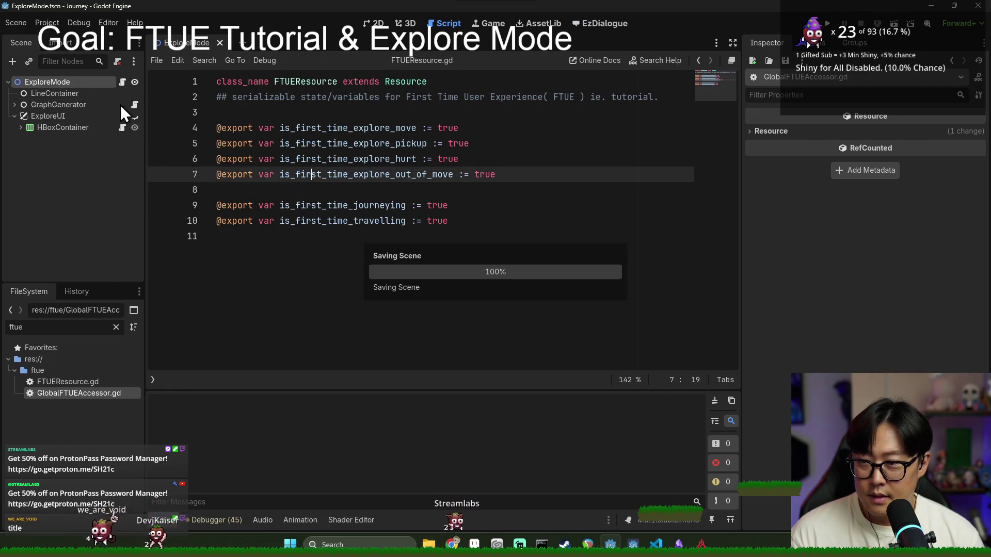
left_click_drag(316, 128, 316, 144)
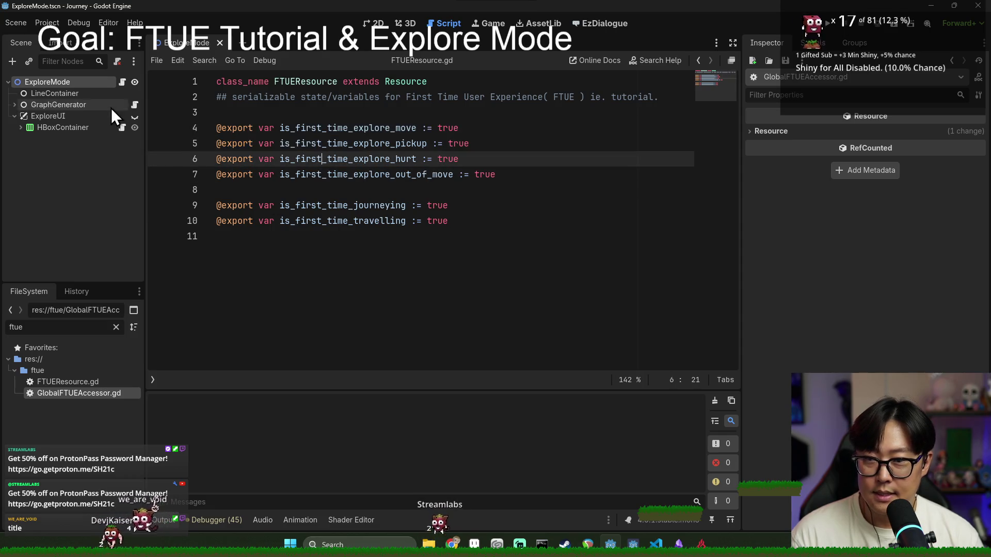
left_click(122, 82)
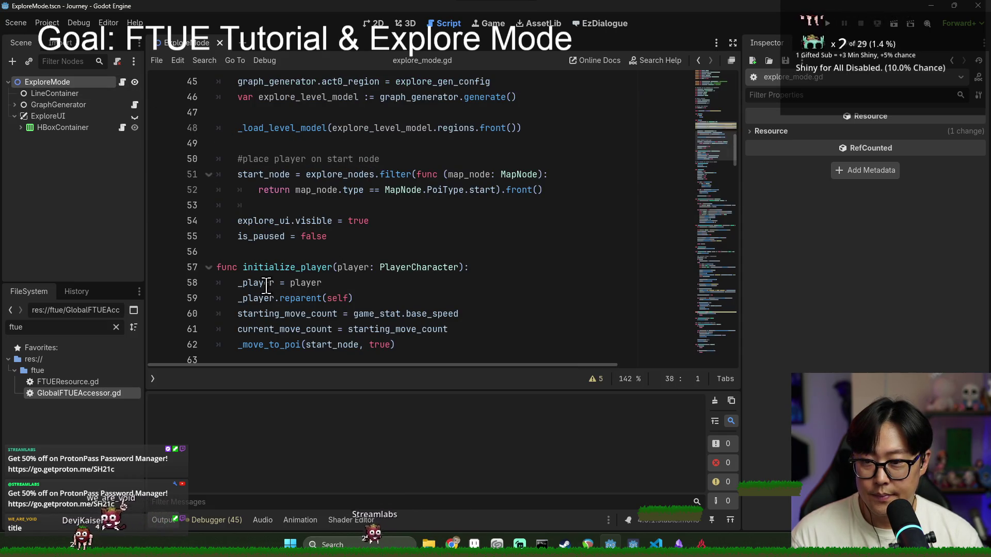
Insert a _check_and_show_ftue_move() call after the start-node lookup and save the script.
scroll(287, 217, "up", 3)
scroll(272, 155, "down", 3)
left_click(273, 206)
left_click(289, 236)
key("ctrl+s")
left_click(627, 205)
left_click(571, 197)
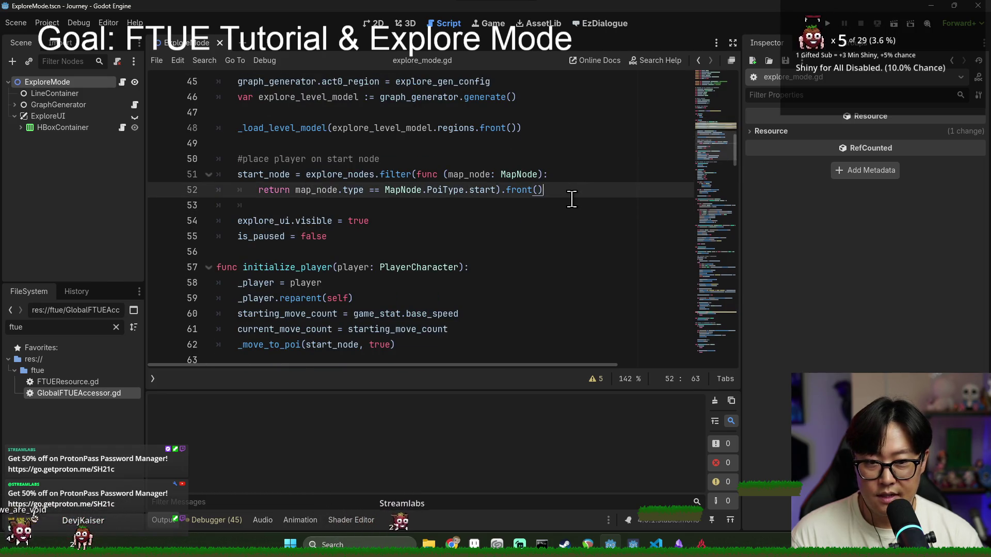
key("Return")
key("Return")
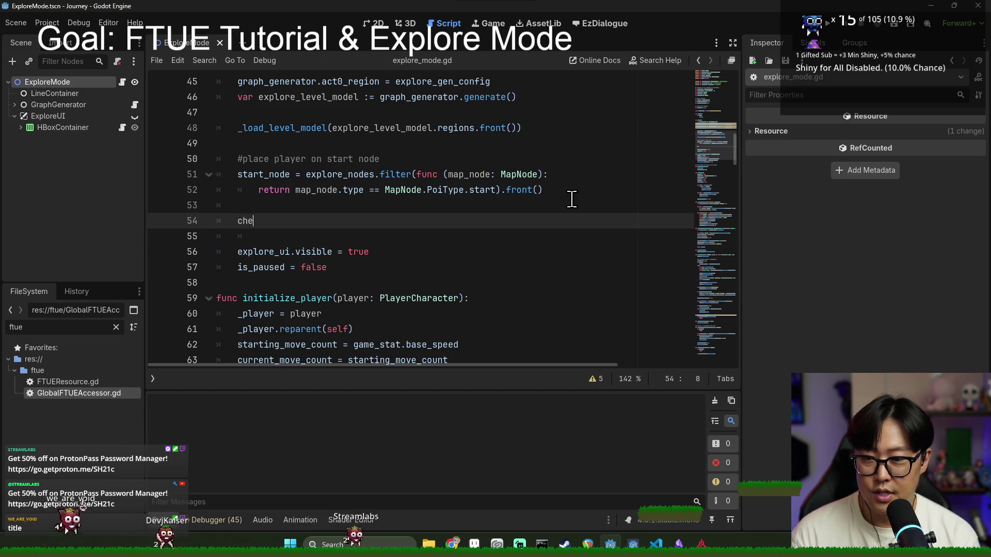
type("ck_")
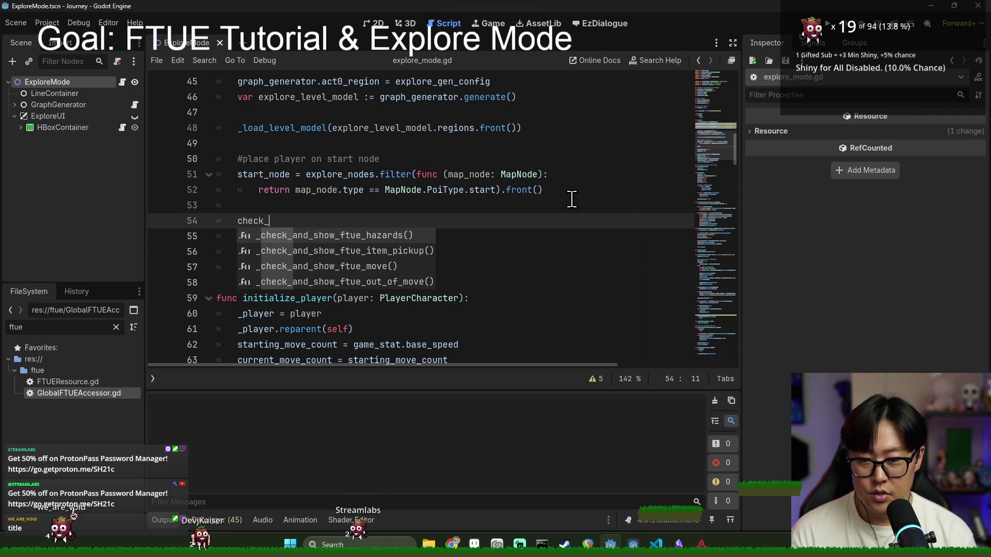
key("Down")
key("Down")
key("Return")
key("ctrl+s")
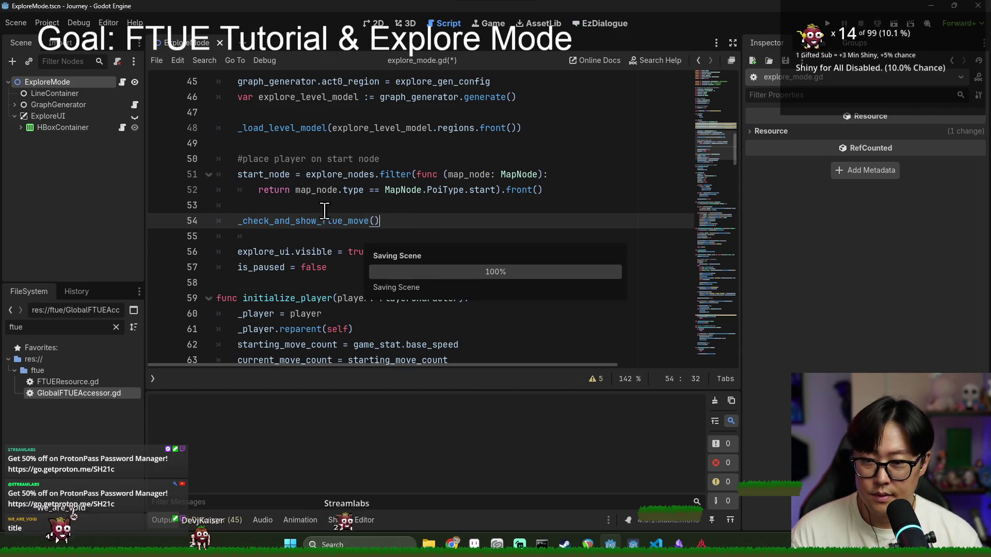
Start the move-check function body with GlobalFtueAccessor.ftue_resource.is_first_time_explore_move.
scroll(361, 238, "down", 20)
scroll(398, 263, "down", 10)
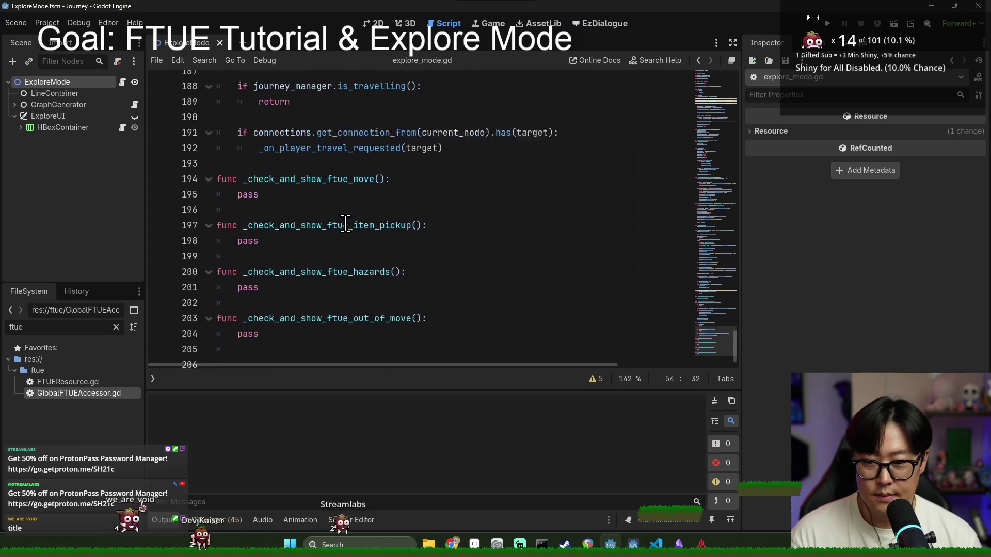
left_click(424, 171)
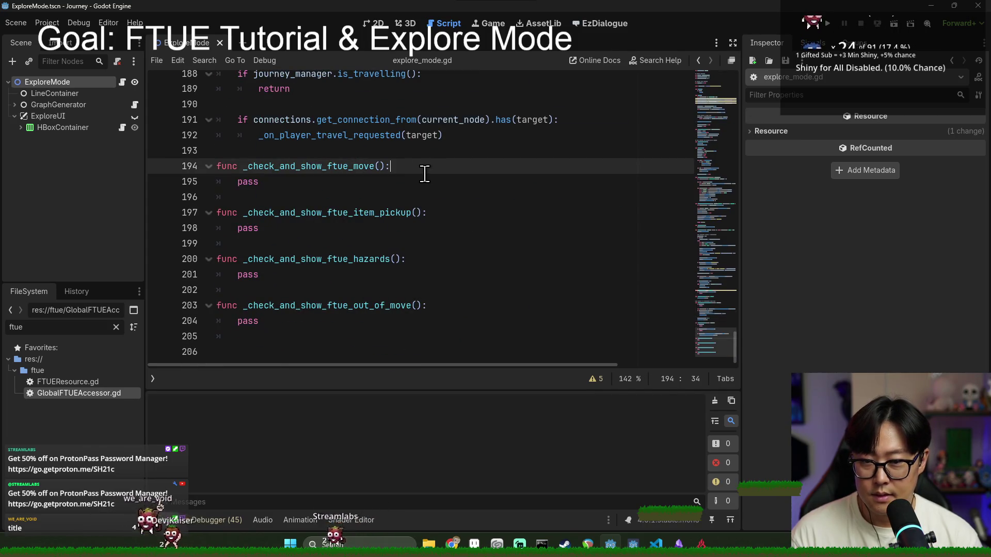
key("Return")
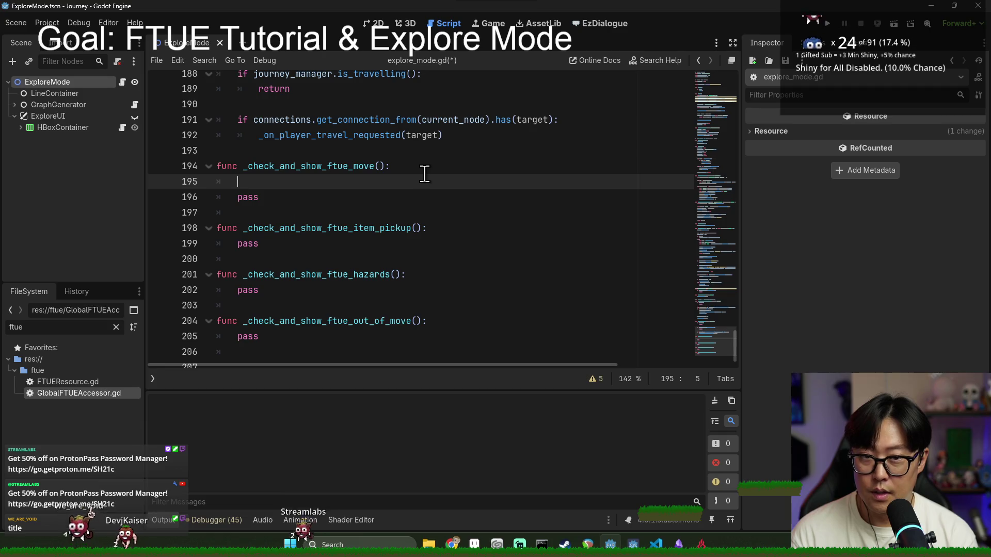
type("Global")
key("Return")
type(".")
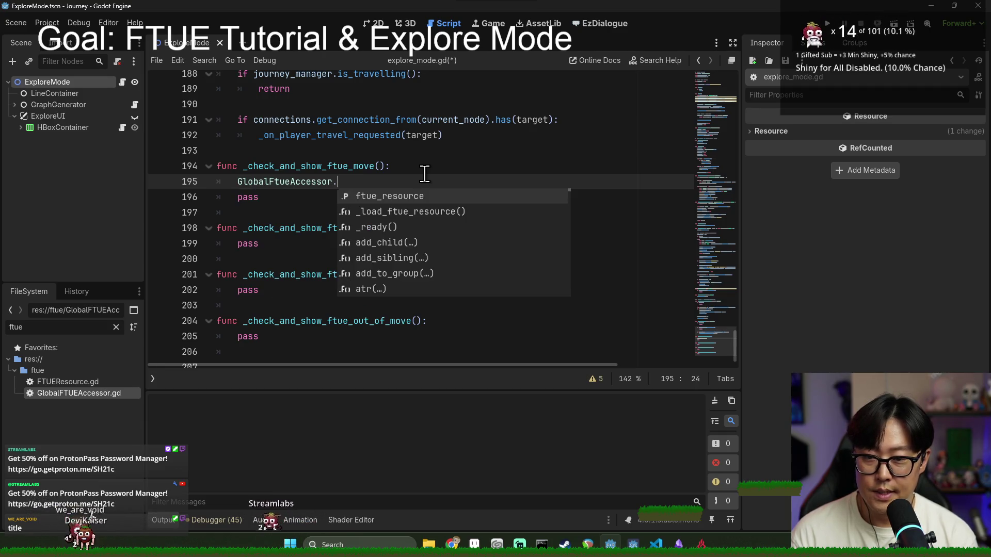
key("Return")
type(".is_f")
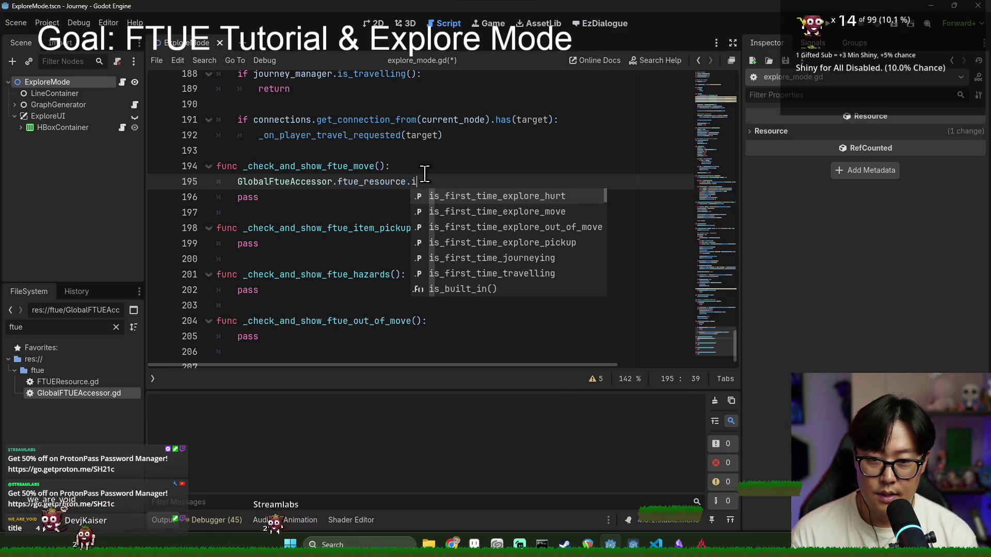
type("irst")
key("Down")
key("Return")
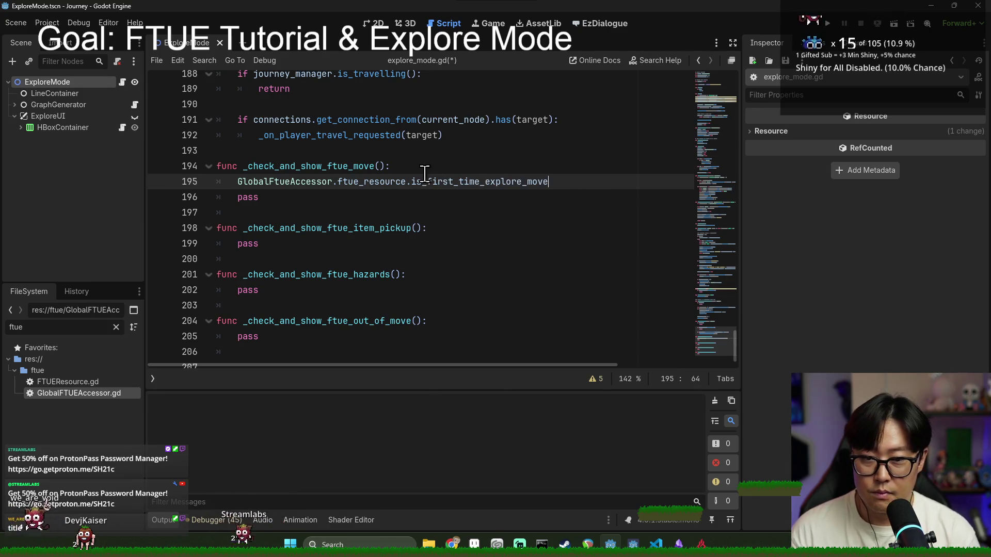
Turn that flag expression into an if condition and open its body.
left_click(224, 187)
type("if")
left_click(584, 172)
left_click(584, 176)
type(":")
key("Return")
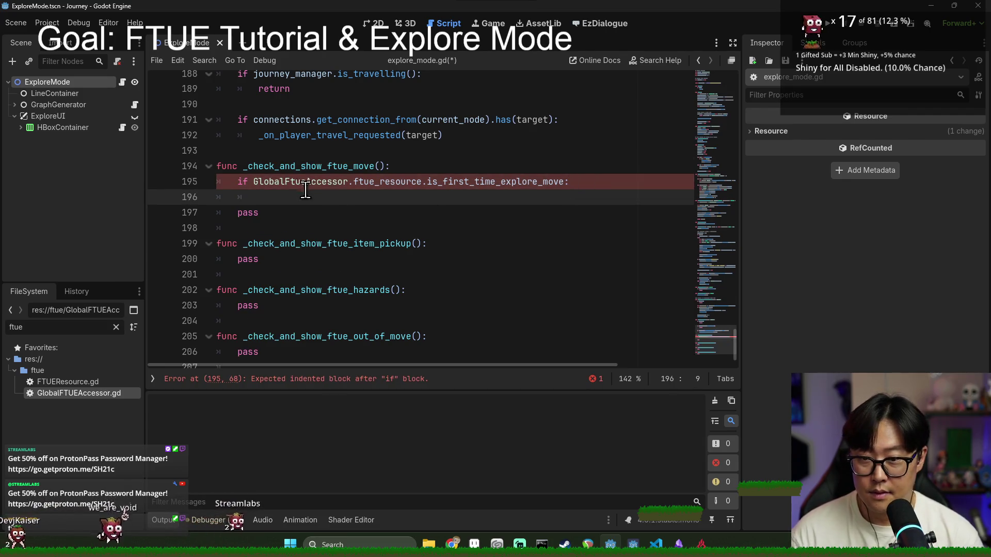
Set the is_first_time_explore_move flag to false on the next line and save.
double_click(303, 182)
left_click(564, 181, "shift")
key("ctrl+c")
left_click(389, 197)
key("ctrl+v")
type("f")
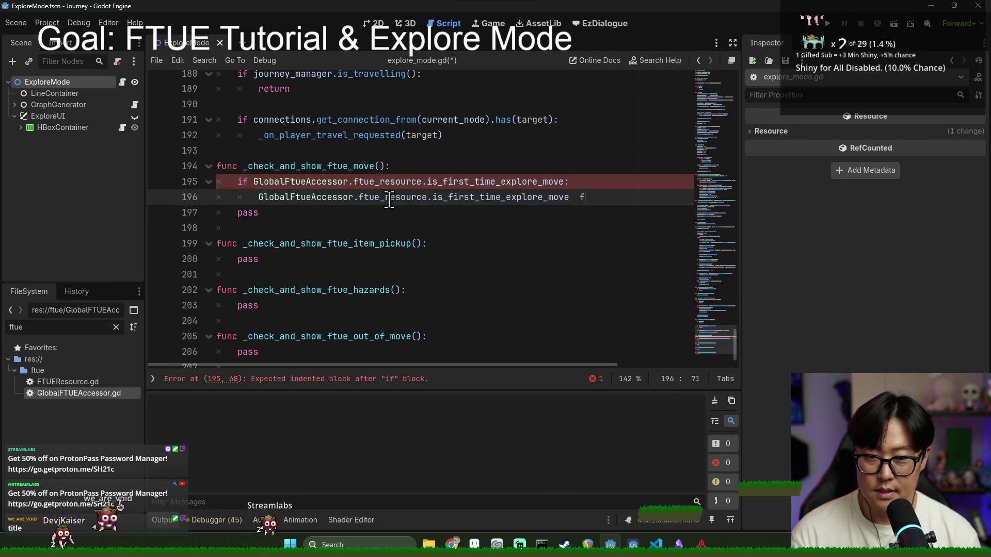
type("= false")
key("ctrl+s")
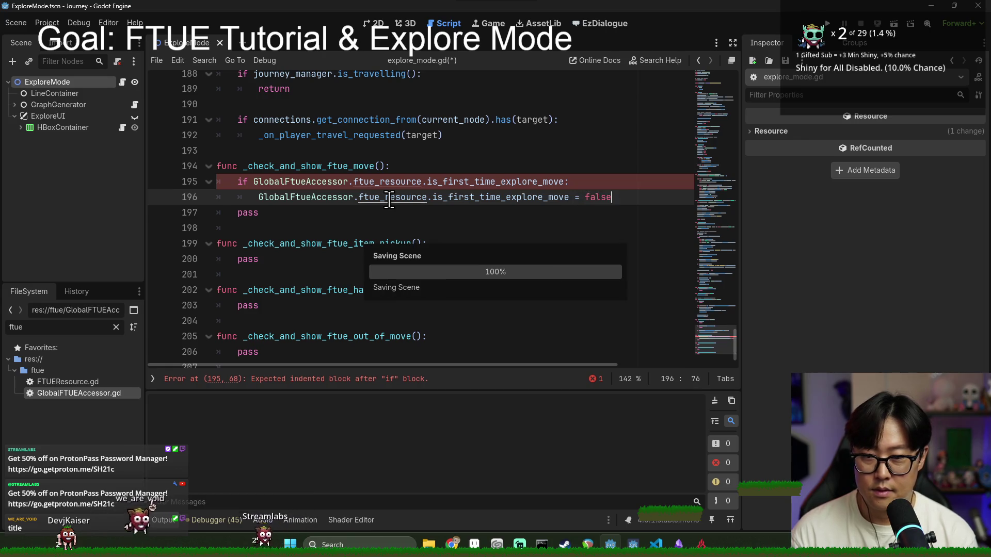
Negate the flag check into an early exit and outdent the false assignment out of the if block.
key("Return")
key("Return")
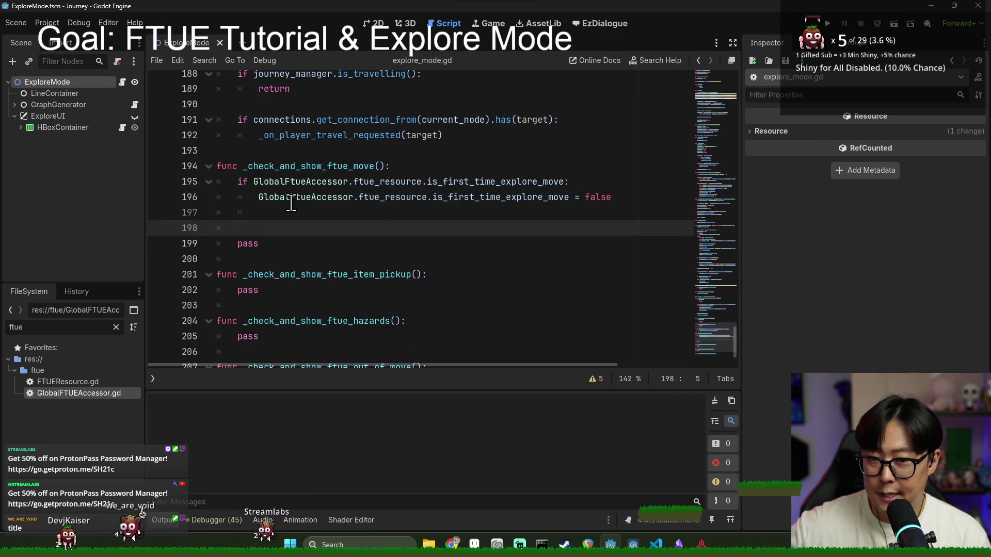
left_click(295, 209)
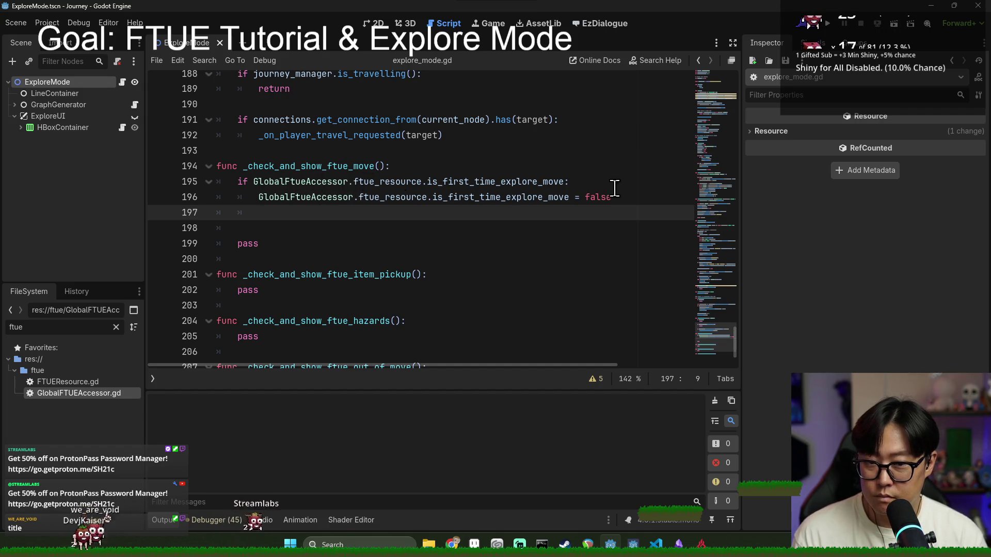
left_click(253, 181)
type("!")
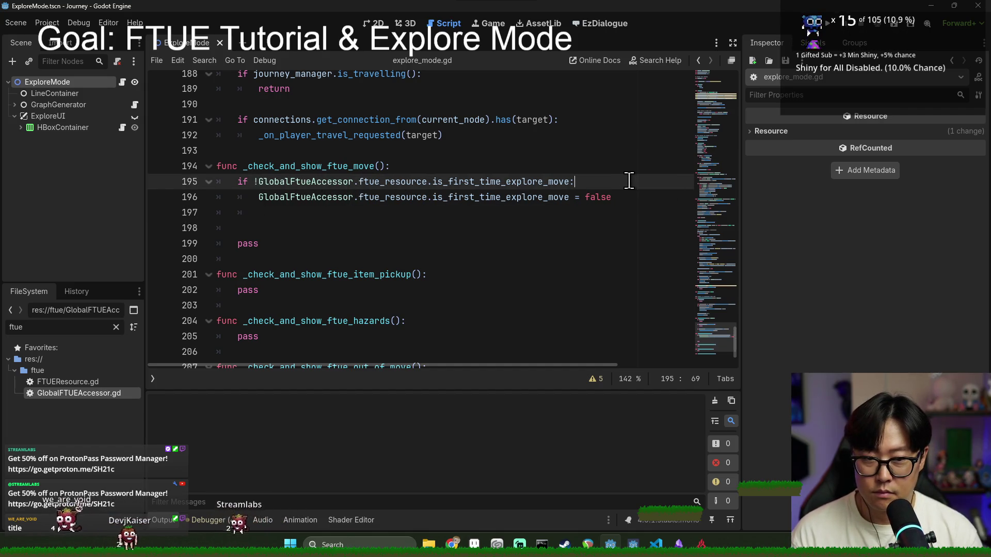
key("Return")
key("Return")
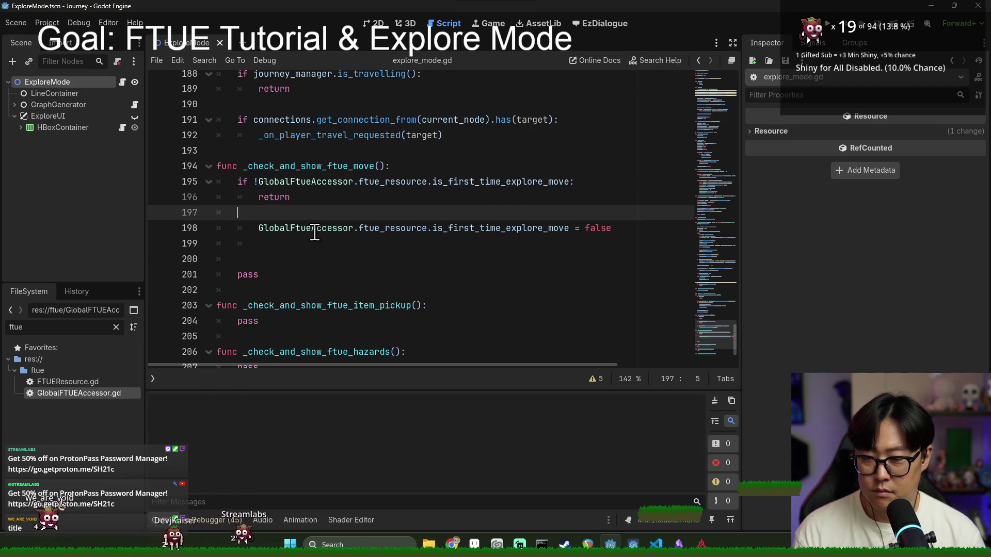
left_click(312, 230)
key("shift+Tab")
left_click(309, 246)
key("ctrl+s")
left_click(420, 227)
key("ctrl+s")
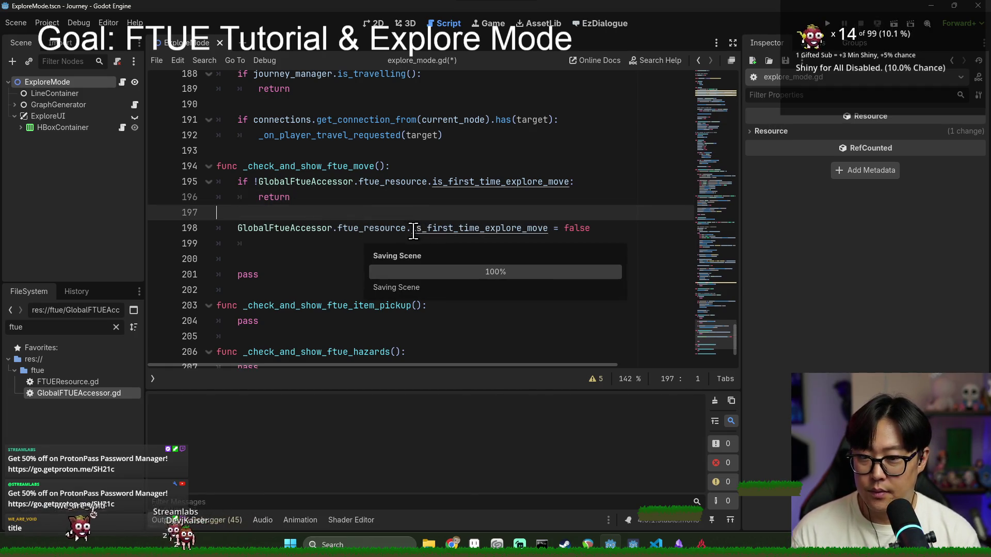
Delete the leftover pass line and save the script.
left_click(276, 264)
key("Down")
key("shift+Home")
key("BackSpace")
key("BackSpace")
key("ctrl+s")
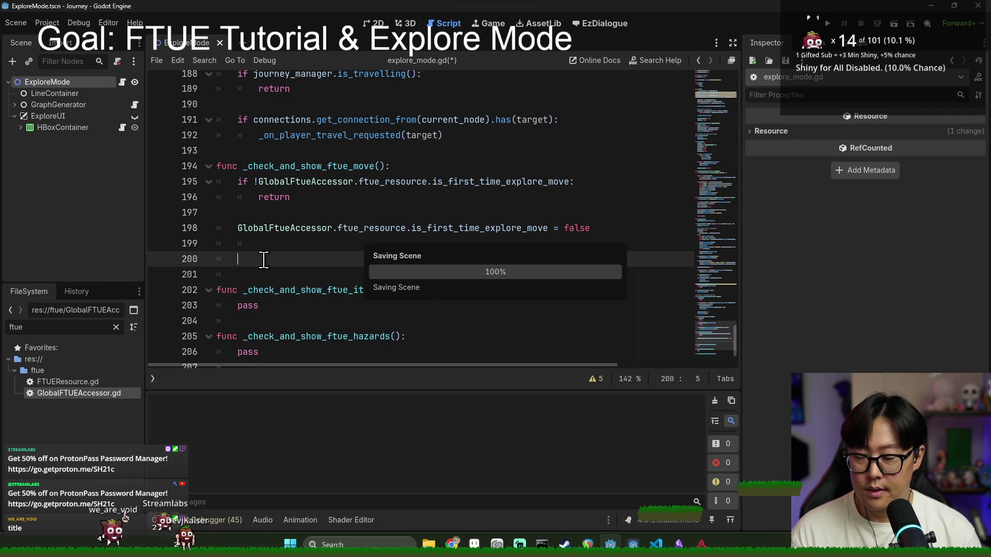
Prefix the _check_and_show_ftue_move call on line 54 with await and save.
double_click(286, 166)
key("ctrl+f")
key("Return")
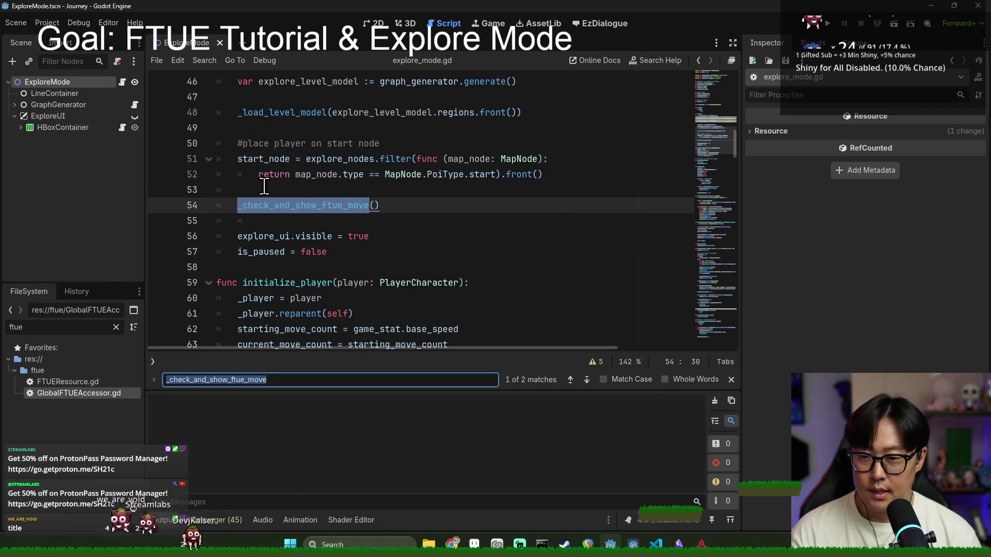
left_click(231, 206)
type("await")
key("ctrl+s")
Back in the move-check function, delete the extra empty line 200 and save.
left_click(310, 205, "ctrl")
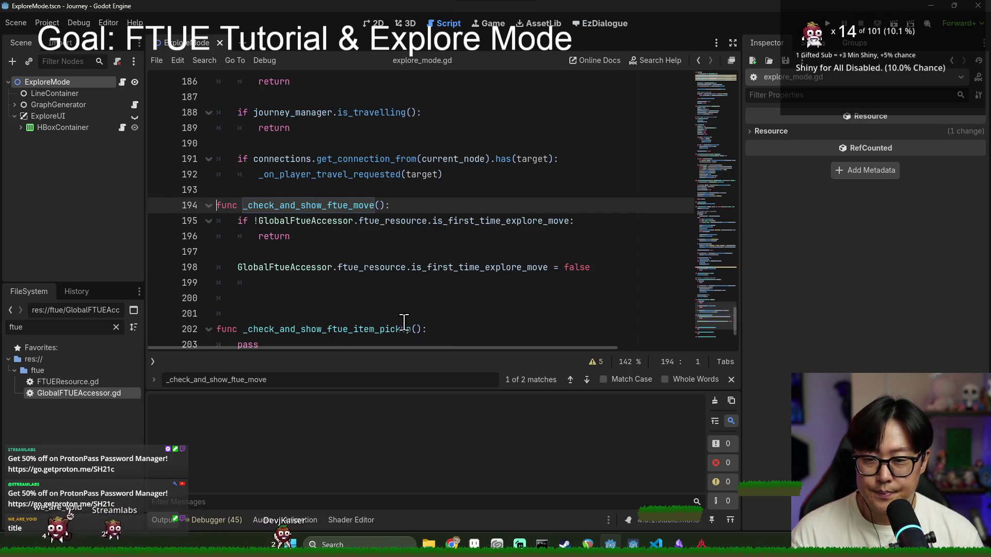
left_click(299, 251)
left_click(295, 284)
key("ctrl+s")
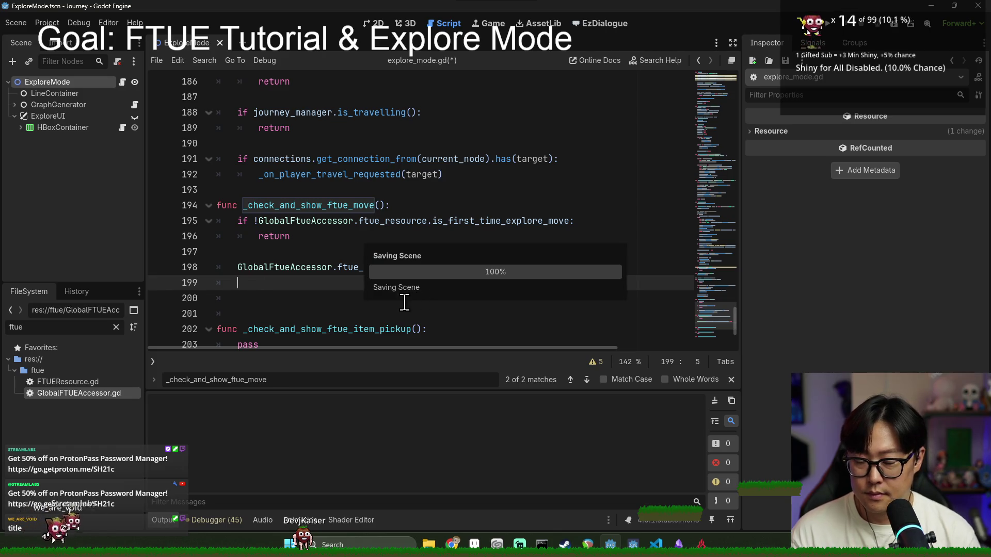
double_click(314, 267)
left_click_drag(347, 285, 472, 294)
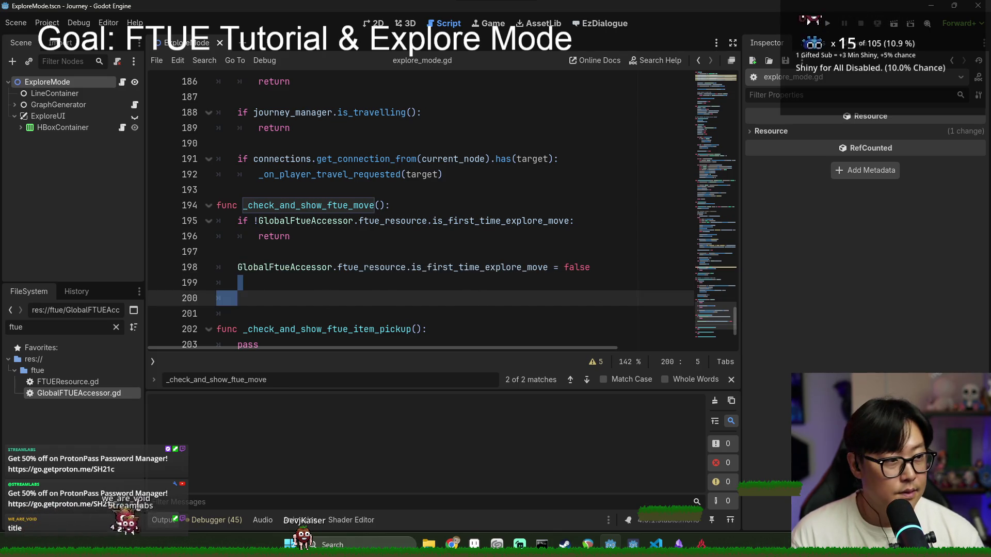
key("ctrl+s")
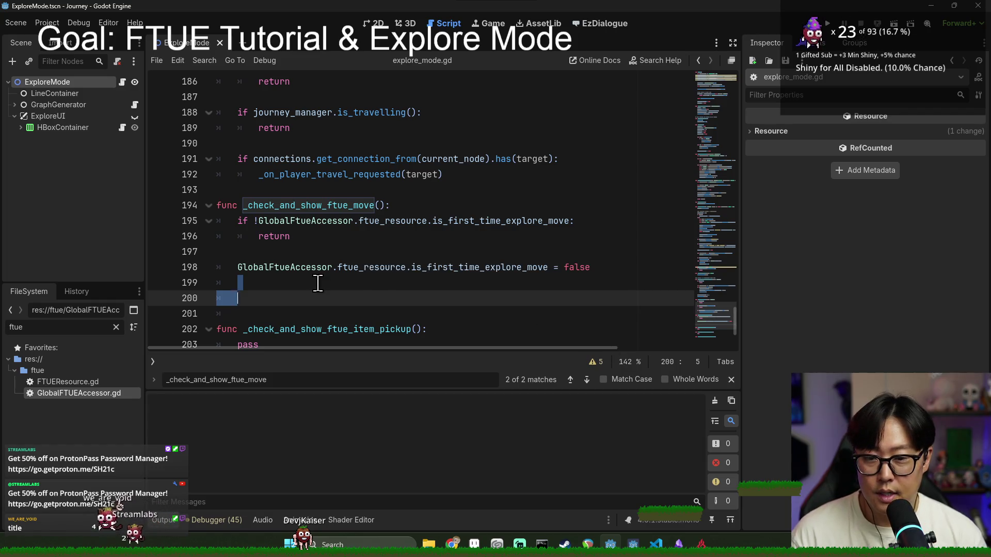
left_click(320, 298)
key("BackSpace")
key("BackSpace")
key("ctrl+s")
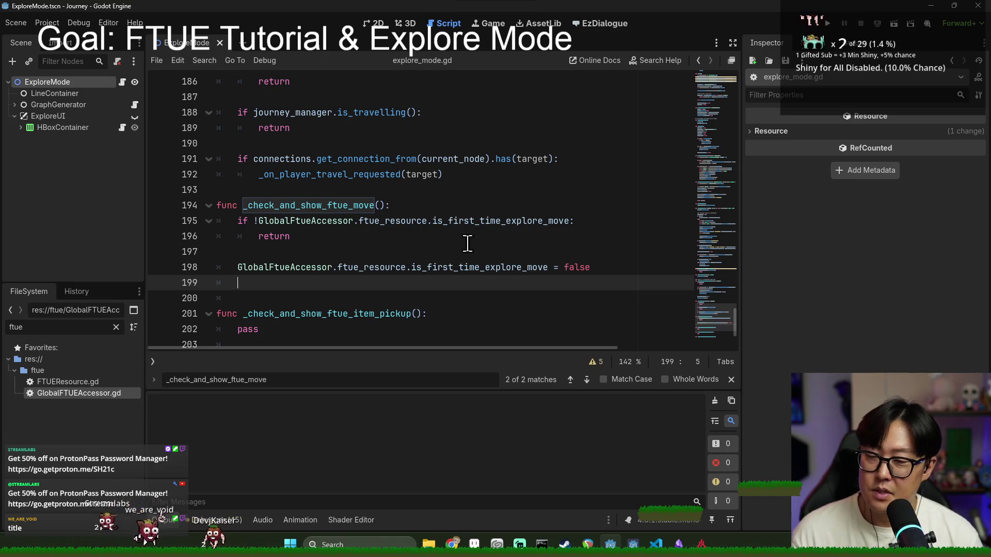
Add then remove an is_paused = true line and a stray #, leaving a fresh line.
type("_paused = tru")
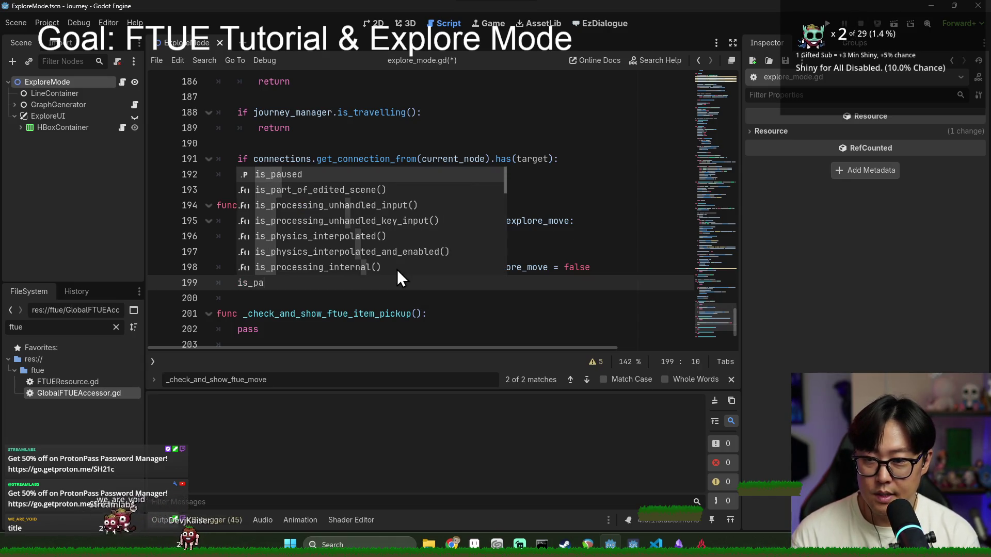
type("e")
key("ctrl+s")
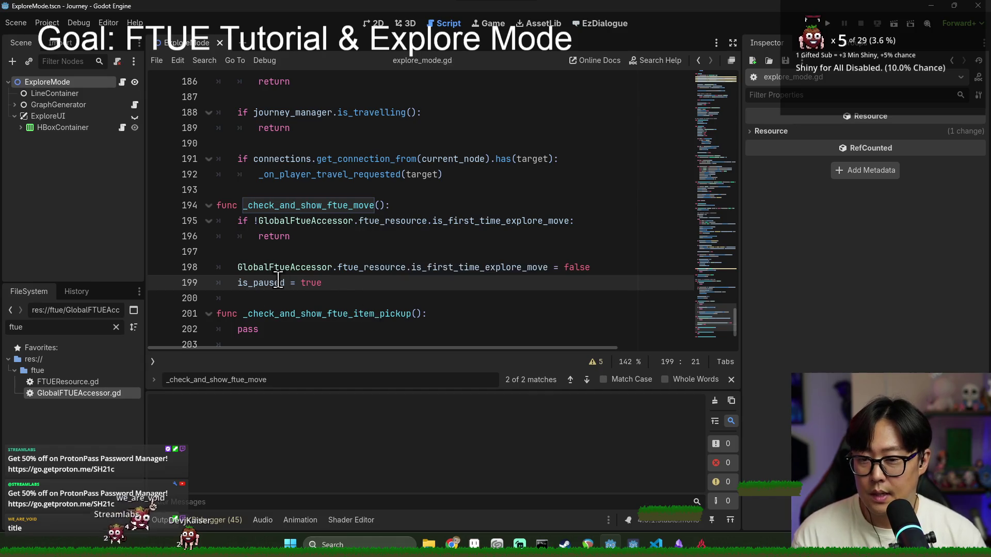
double_click(249, 283)
left_click(377, 289)
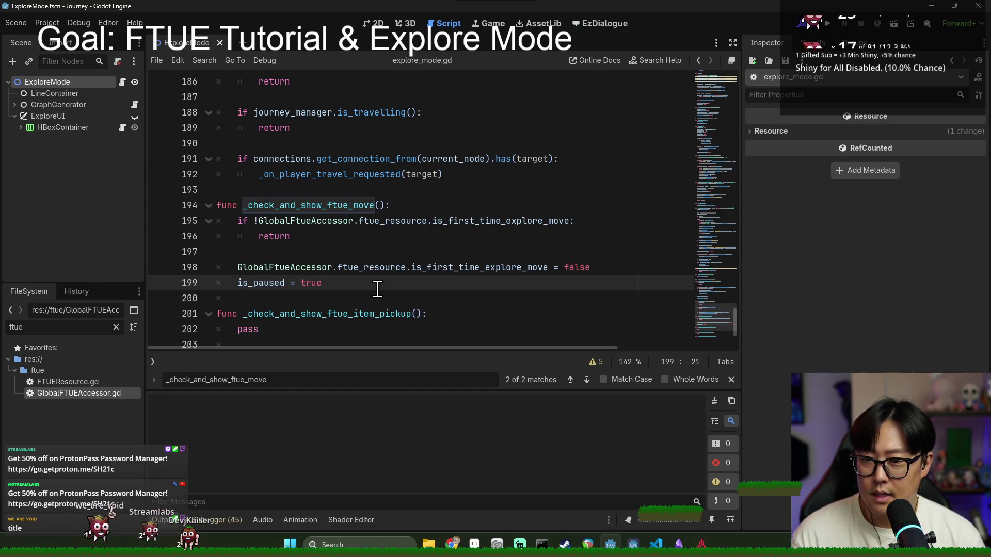
left_click(232, 284, "shift")
key("BackSpace")
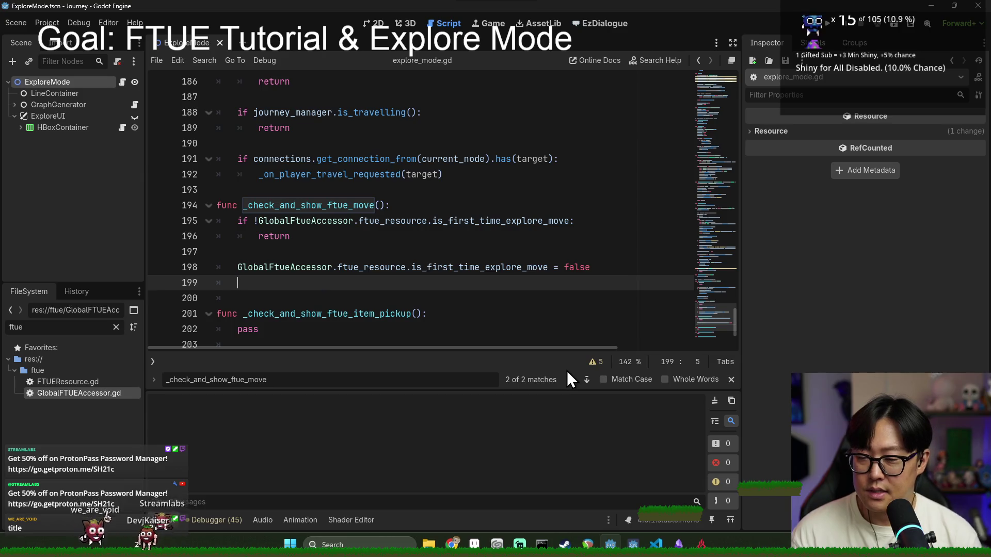
key("ctrl+s")
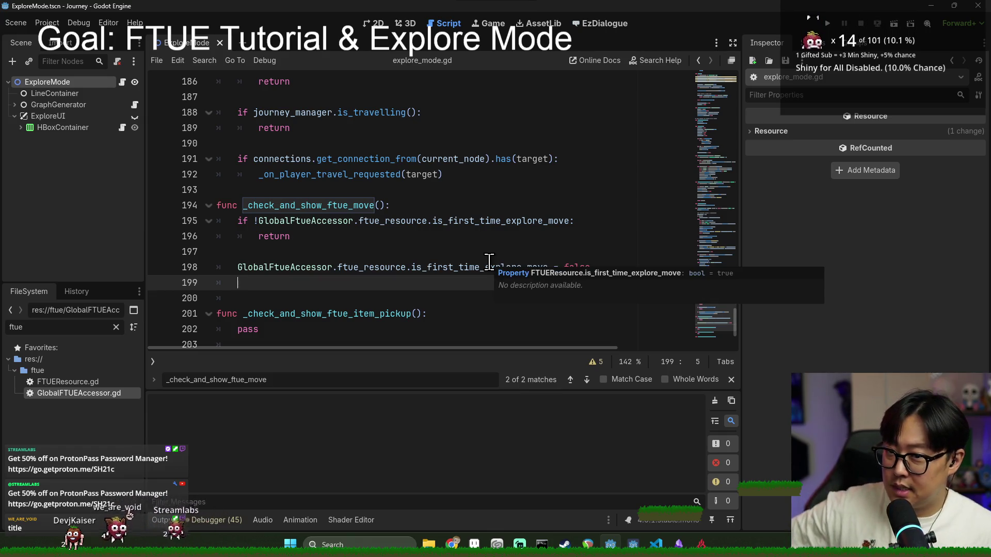
type("#")
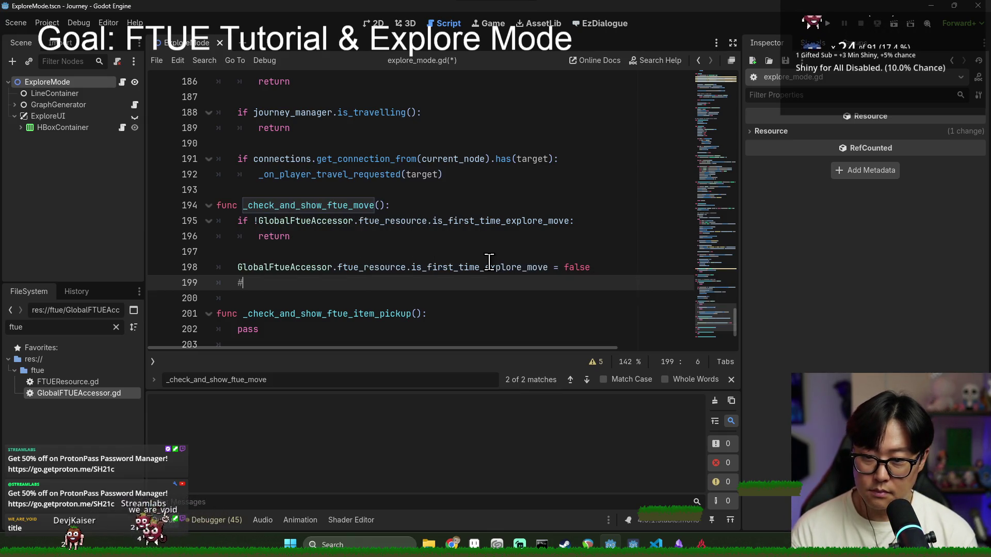
key("BackSpace")
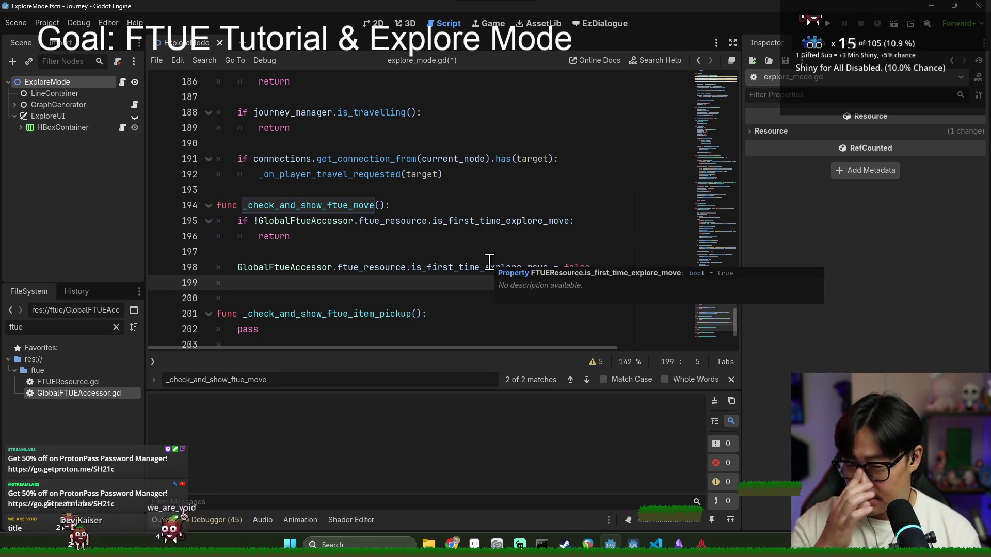
key("Return")
Write the quoted hint comment "You can move by clicking…" ending with "current spot.".
type("# \"")
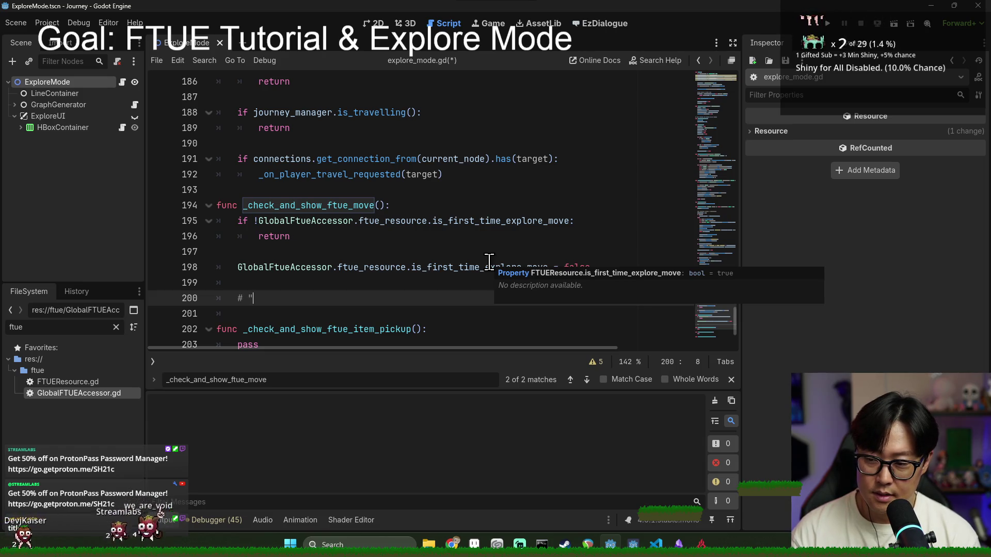
type("M")
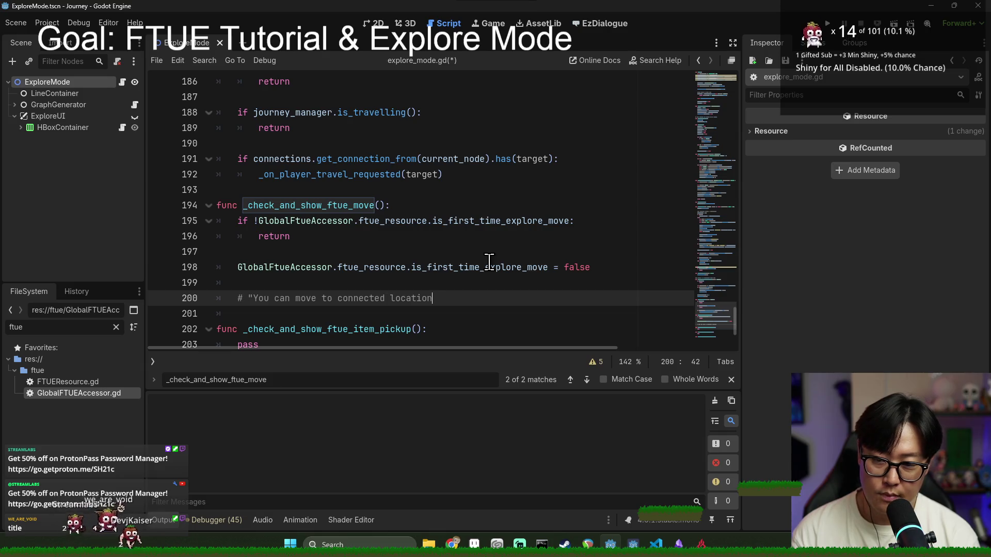
type("clicking")
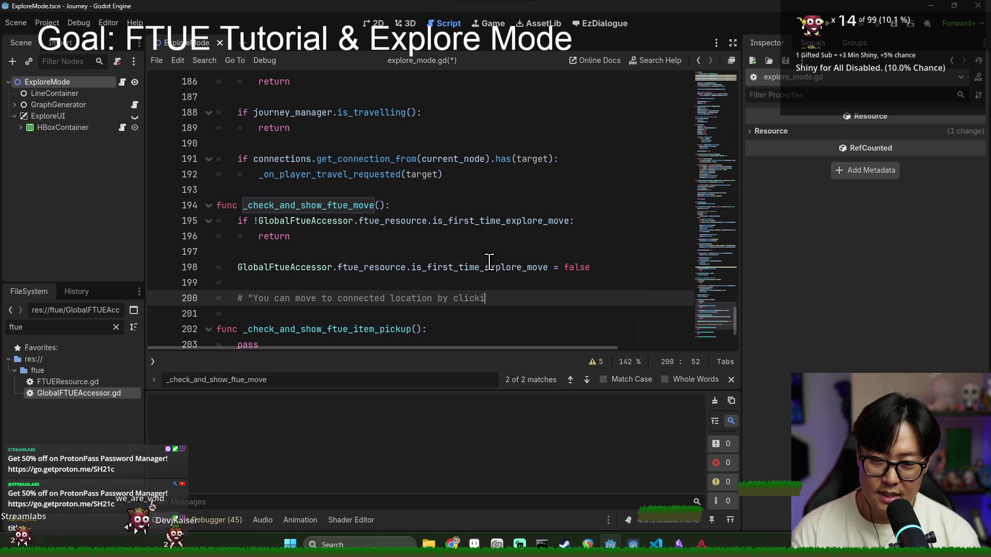
type("\"")
key("Return")
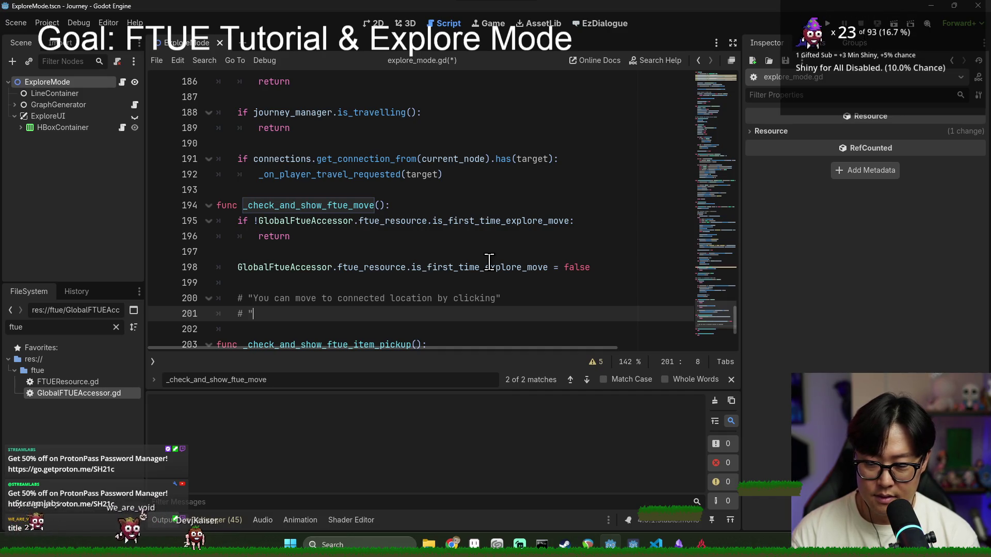
key("BackSpace")
key("BackSpace")
key("BackSpace")
type("them\"")
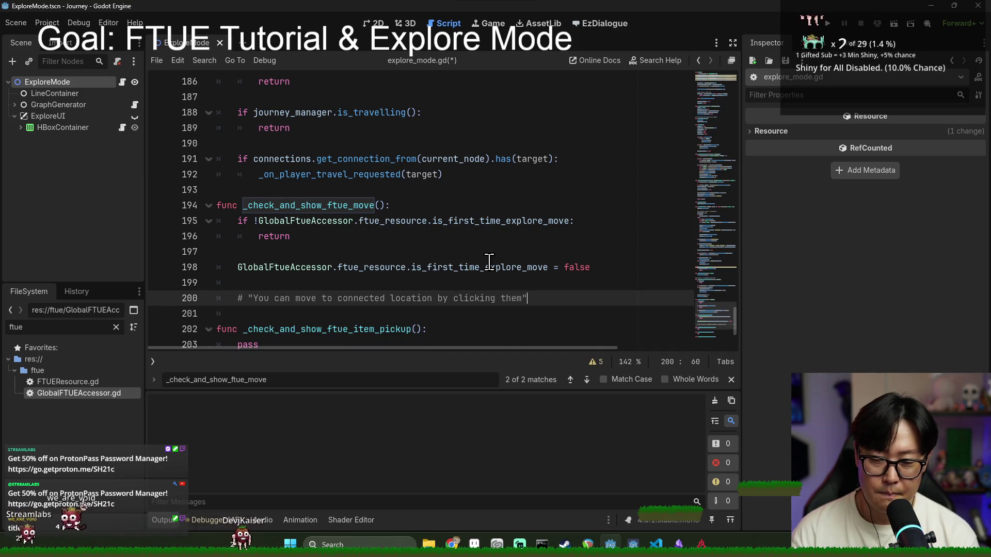
key("Return")
key("BackSpace")
key("BackSpace")
key("BackSpace")
type(".\"")
key("Return")
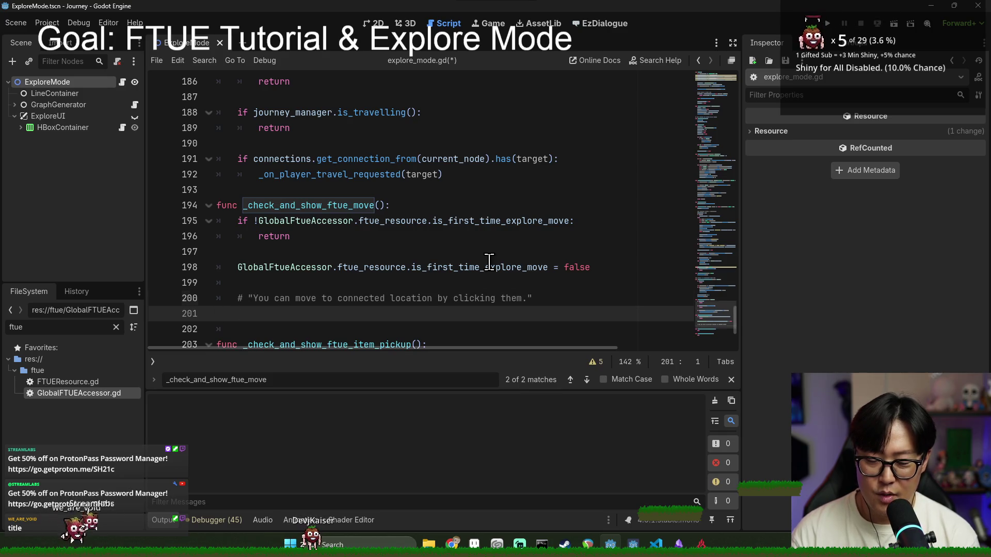
key("BackSpace")
key("BackSpace")
key("BackSpace")
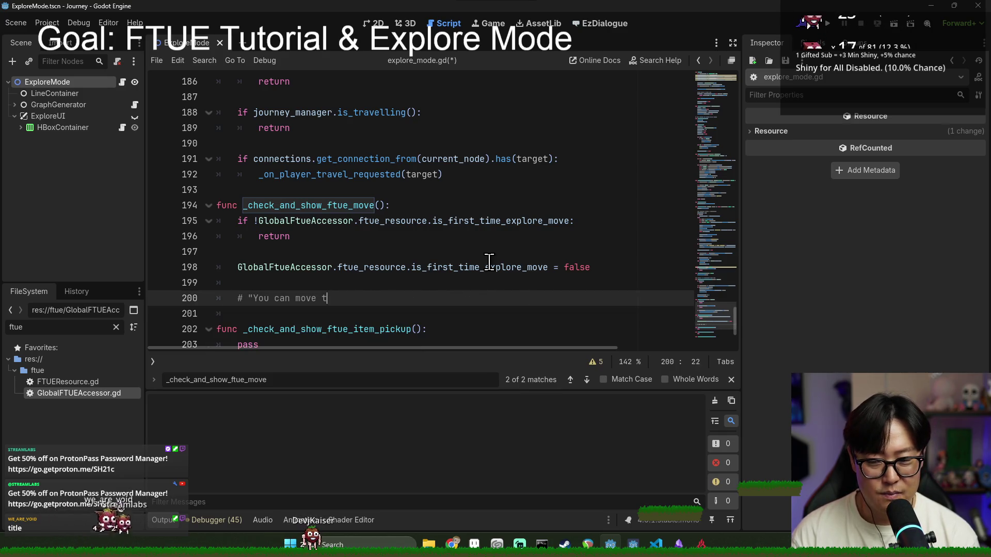
key("BackSpace")
key("BackSpace")
key("BackSpace")
type("by clicking on")
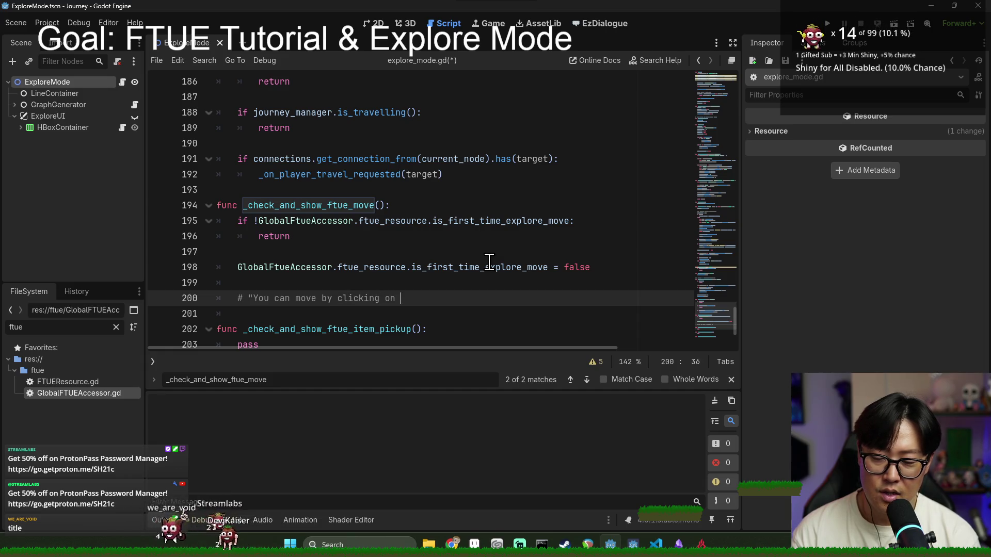
type(" the adja")
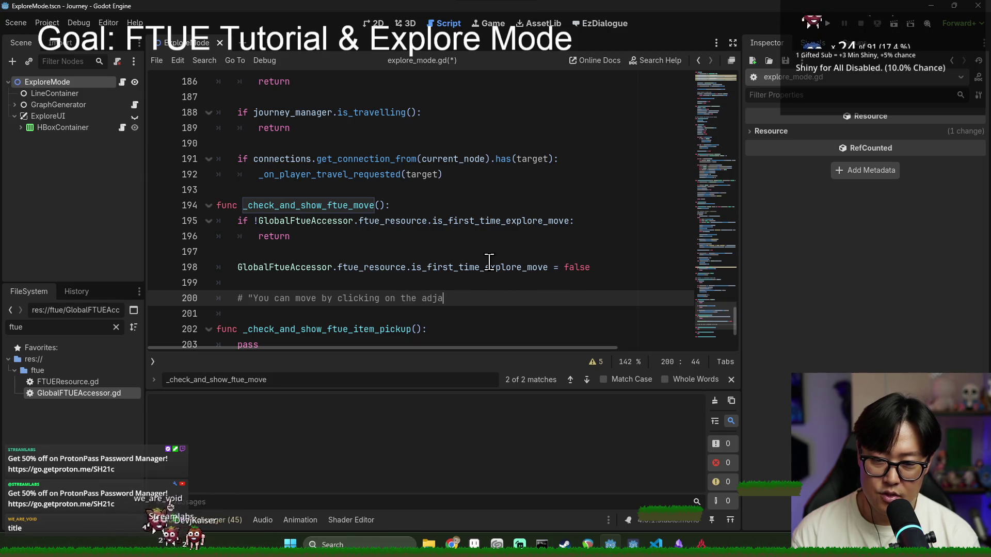
type("ce")
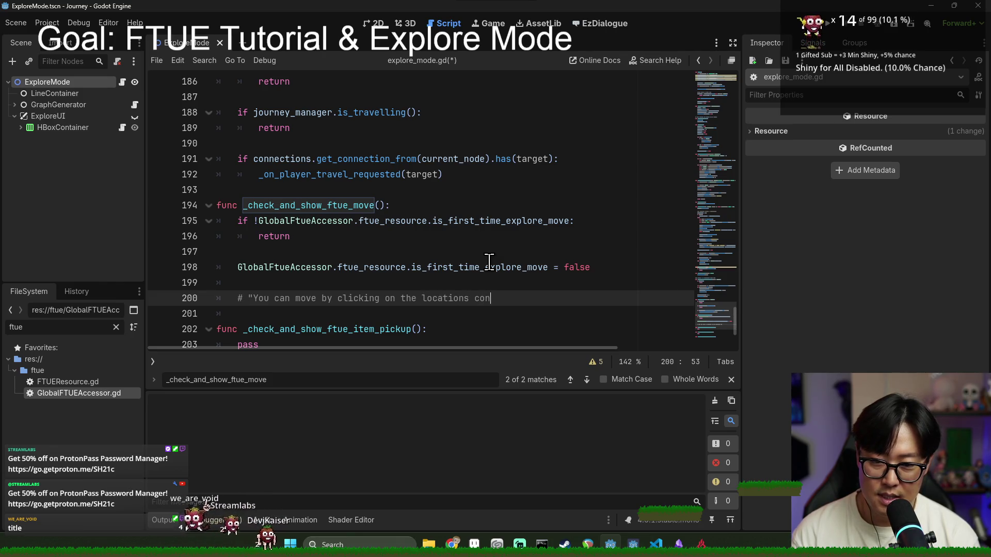
type("current")
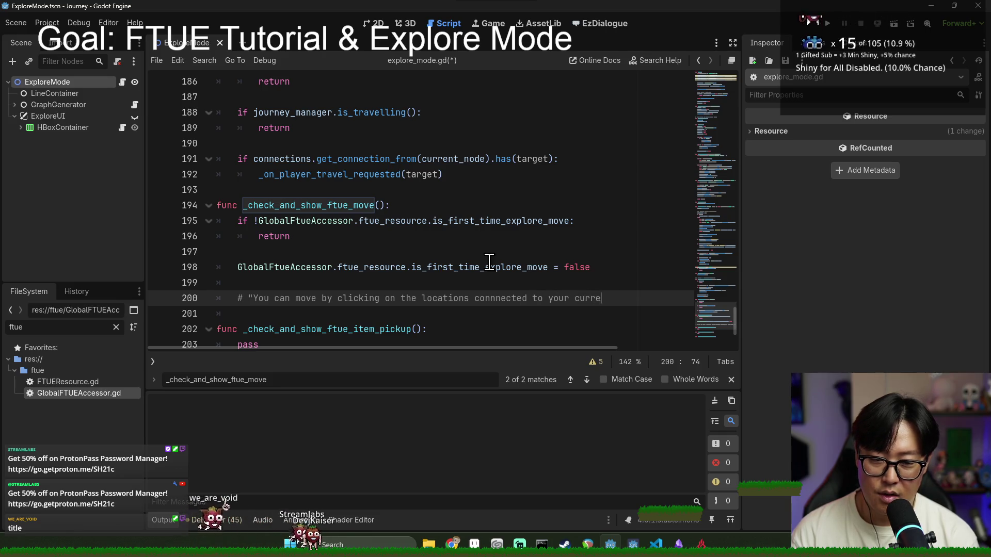
type(" spot.")
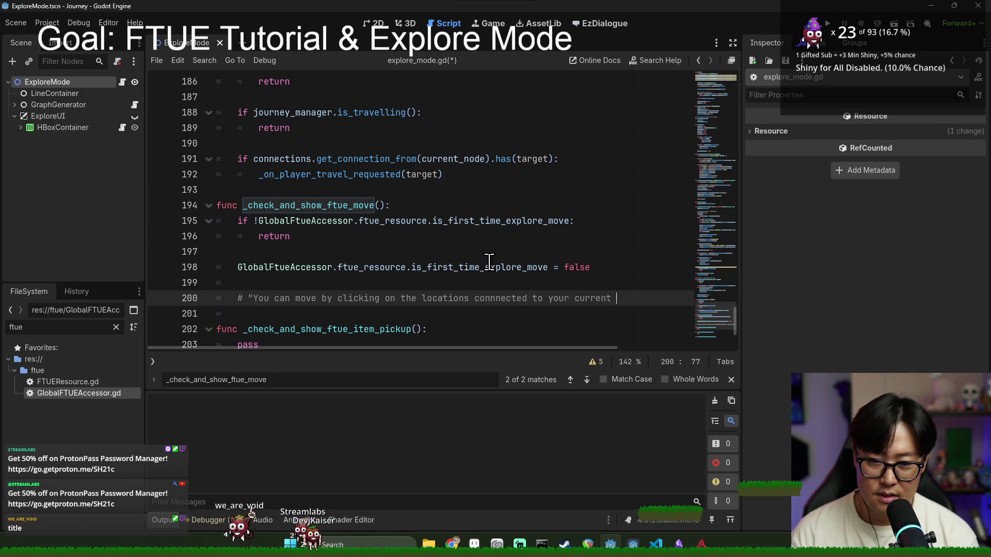
type("\"")
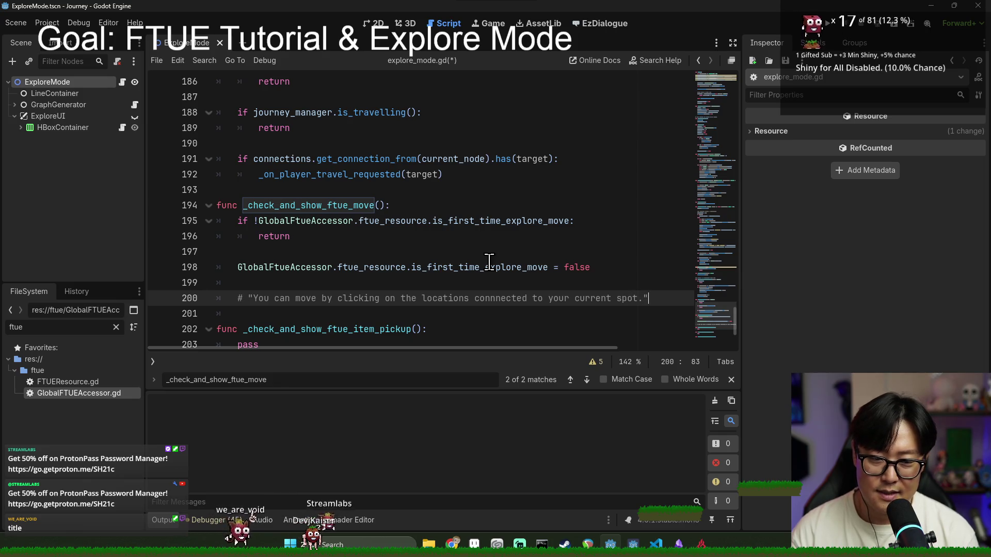
Prefix the hint comment with "Say:".
left_click(453, 312)
left_click(526, 304)
left_click(265, 315)
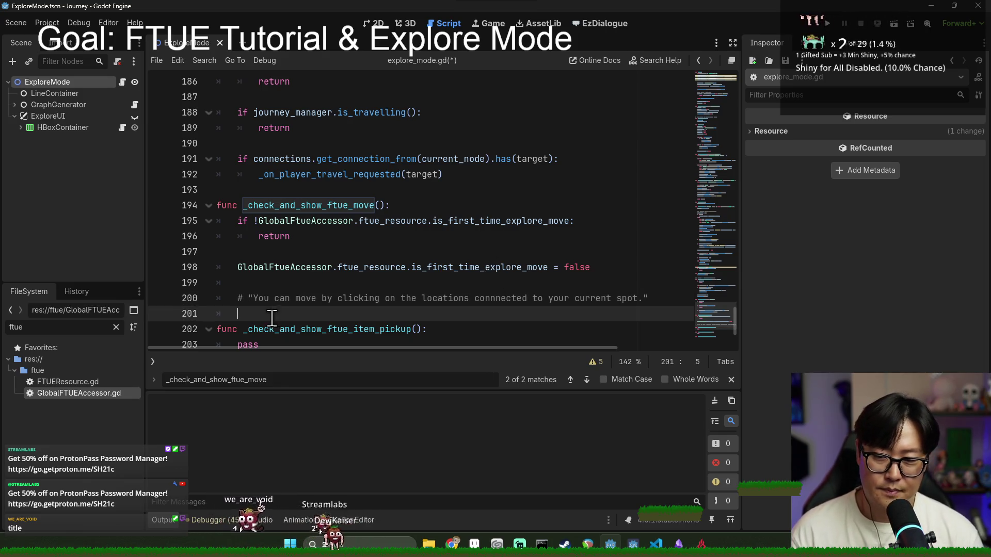
left_click(248, 298)
type("Show.")
key("BackSpace")
key("BackSpace")
key("BackSpace")
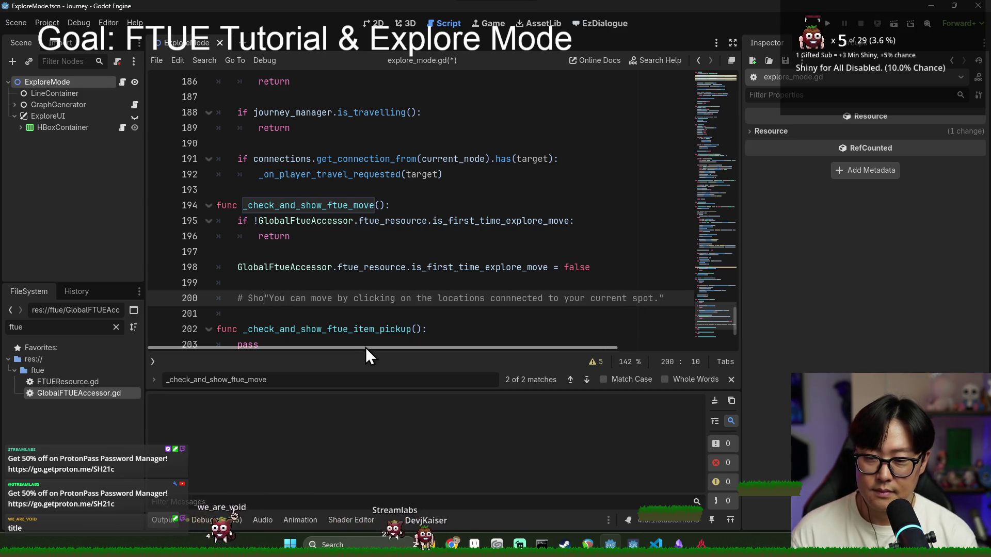
type("ay:")
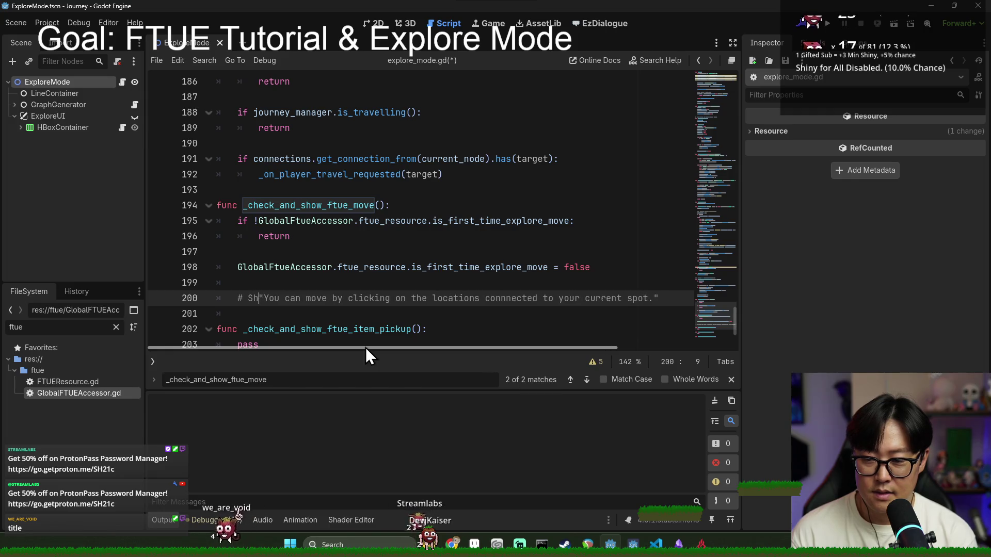
Add a comment line "# Await on correct user input.".
left_click(308, 312)
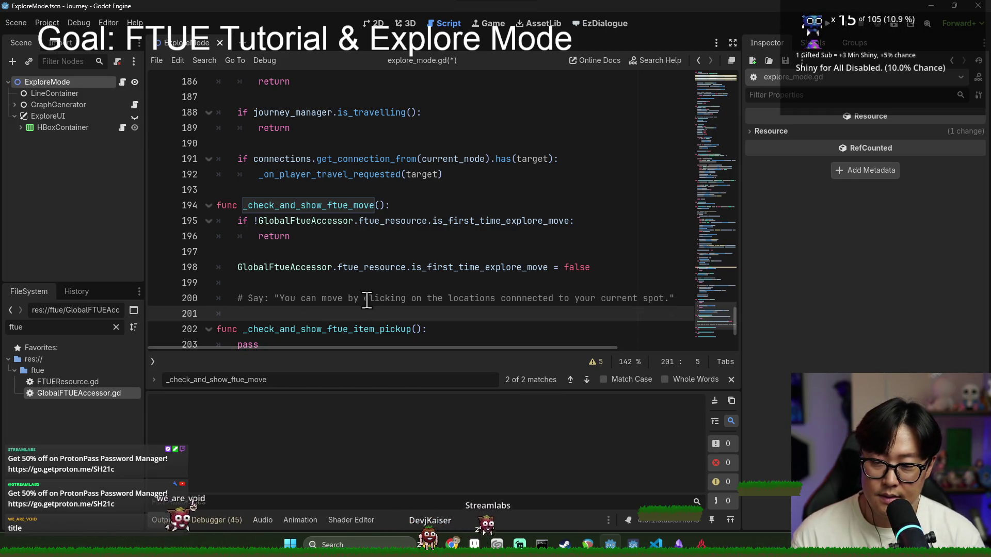
type("# Await on")
type(" use")
key("BackSpace")
key("BackSpace")
key("BackSpace")
type("correct user input.")
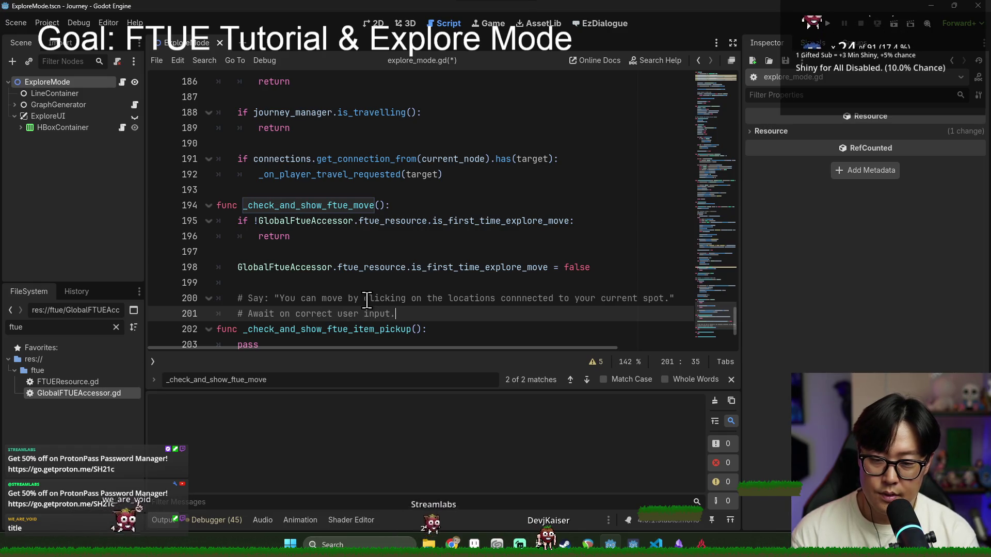
key("Return")
Insert blank lines between the comments and start a new line above the Say comment.
scroll(354, 288, "down", 1)
left_click(238, 267)
key("Return")
key("Up")
key("Up")
key("Up")
key("Return")
key("Up")
key("Return")
Write a "# Zoom on player spot" comment, replacing the highlight-and-zoom wording.
type("# ")
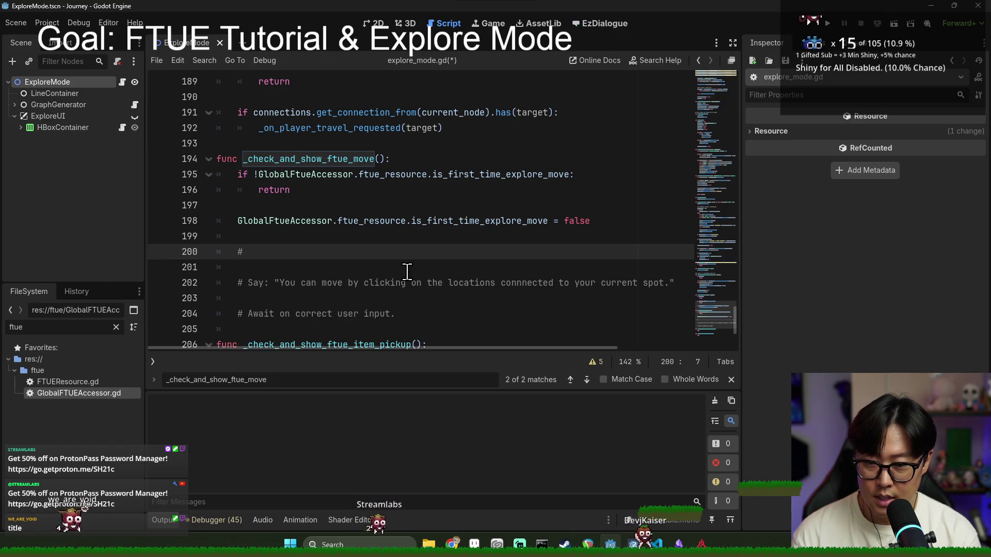
type("HY")
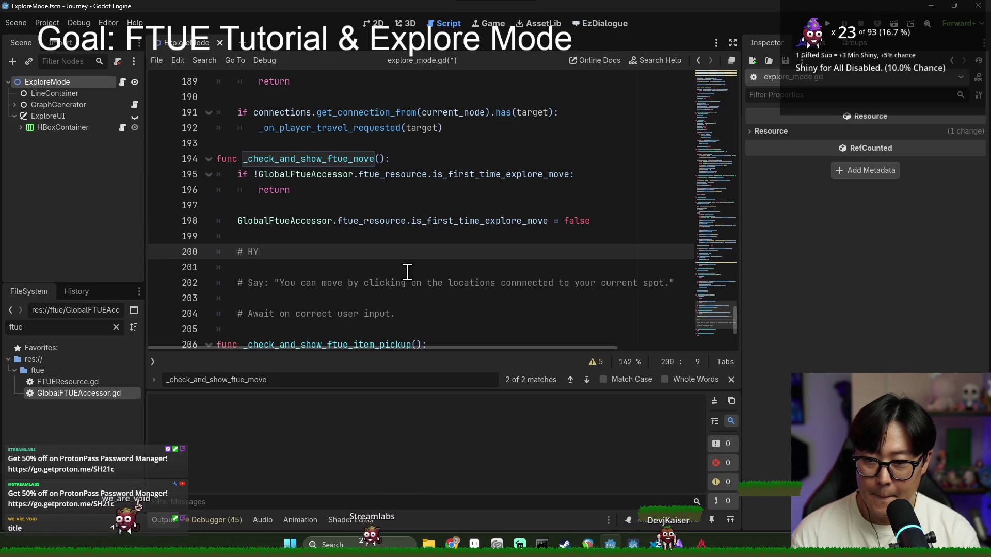
type("ighlight")
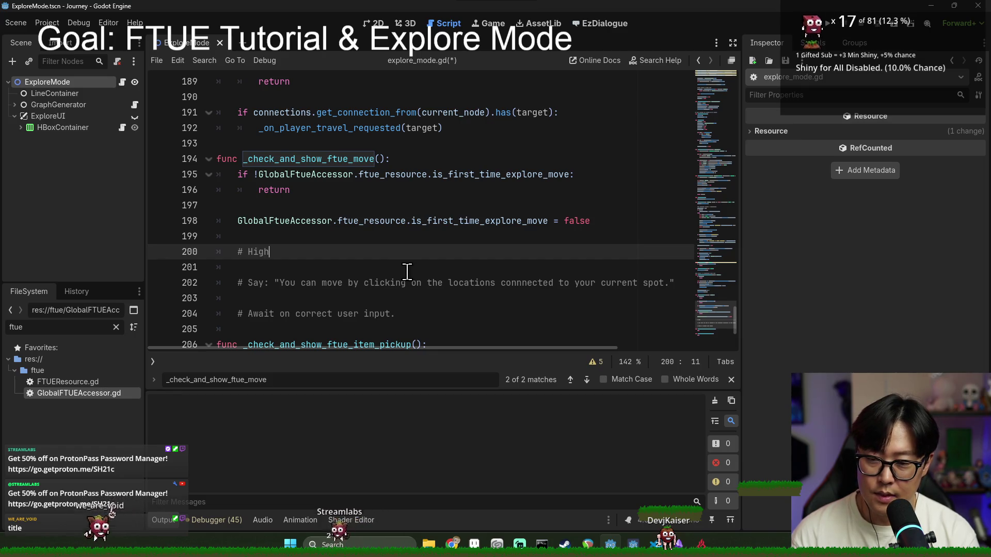
type(" and zoom on ")
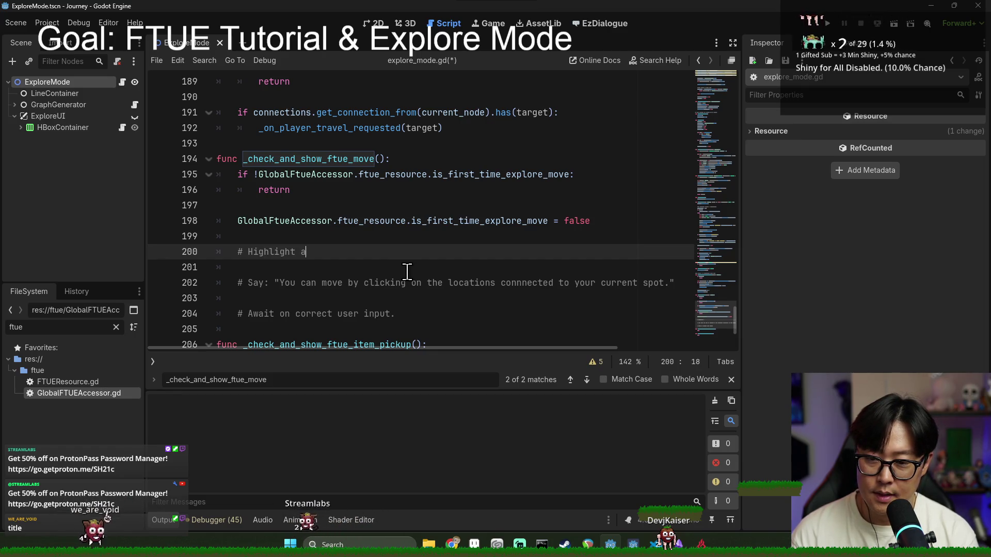
type("adjacent")
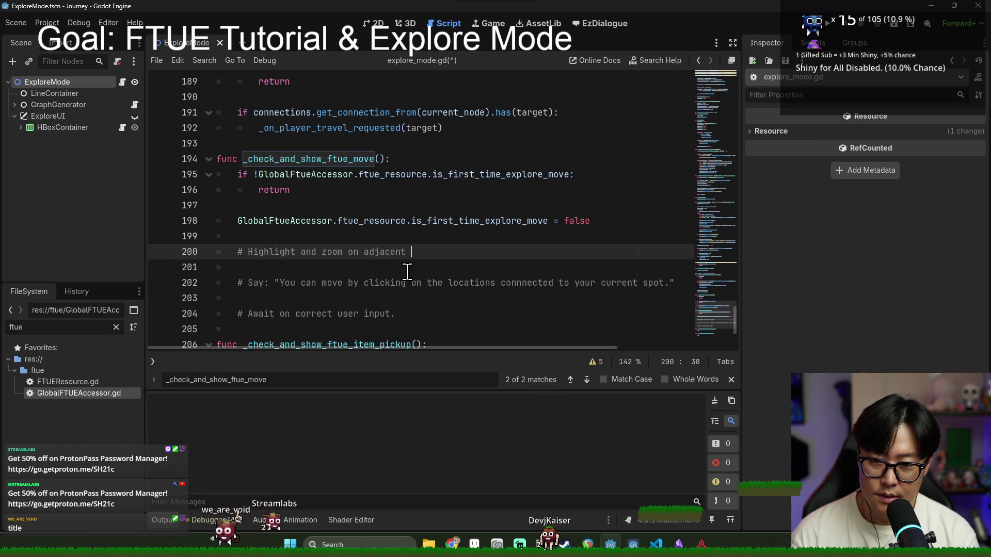
key("BackSpace")
key("BackSpace")
key("BackSpace")
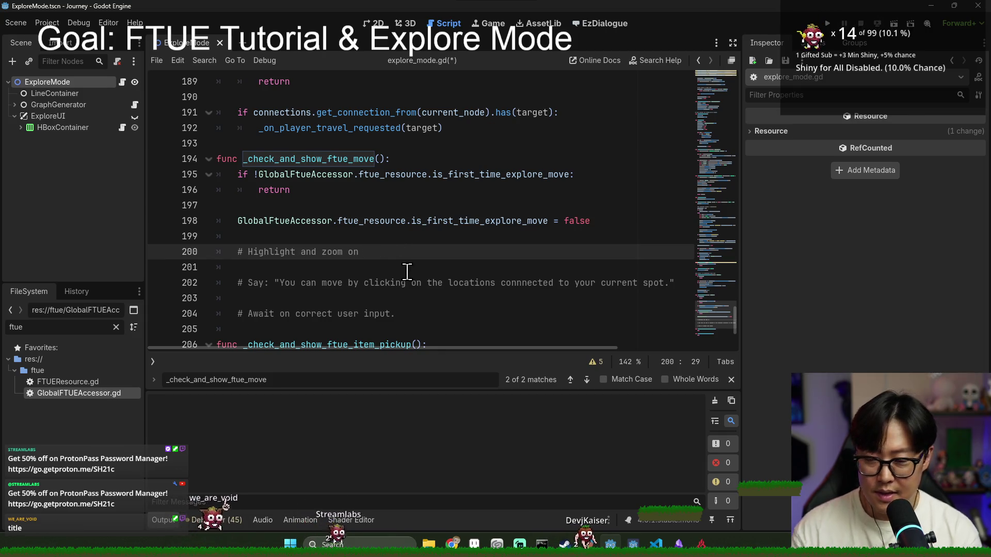
key("BackSpace")
key("BackSpace")
key("BackSpace")
key("BackSpace")
key("BackSpace")
key("BackSpace")
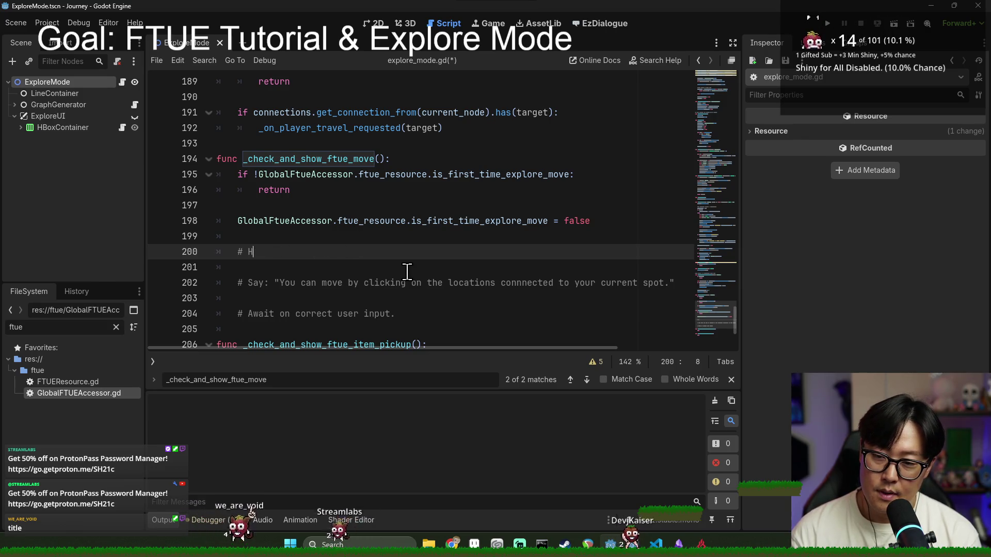
type("Zoom on player spot.")
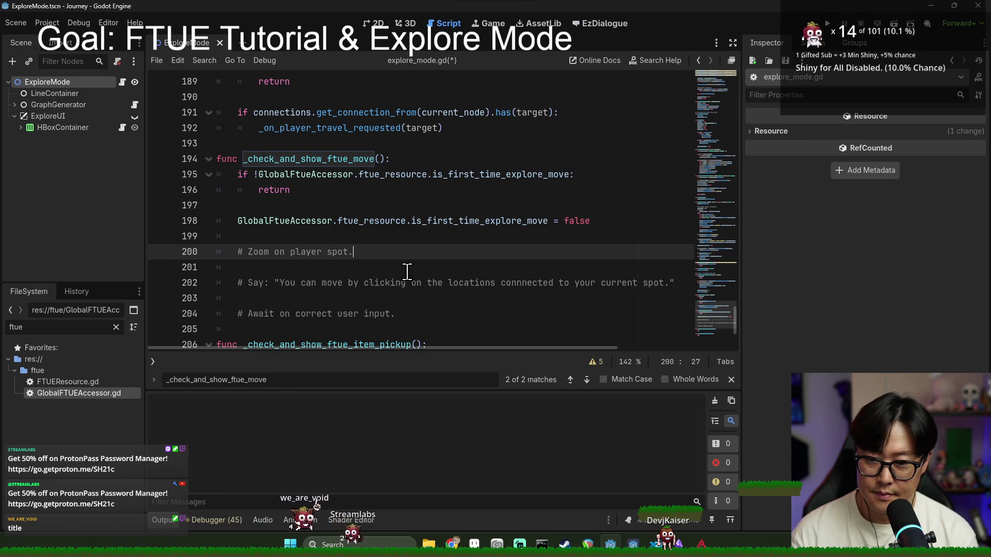
key("Return")
key("BackSpace")
Add a "# Dolly camera to adjacent spot" comment and remove the extra blank lines.
type("# ")
type("Dolly camera to adjacent spot.")
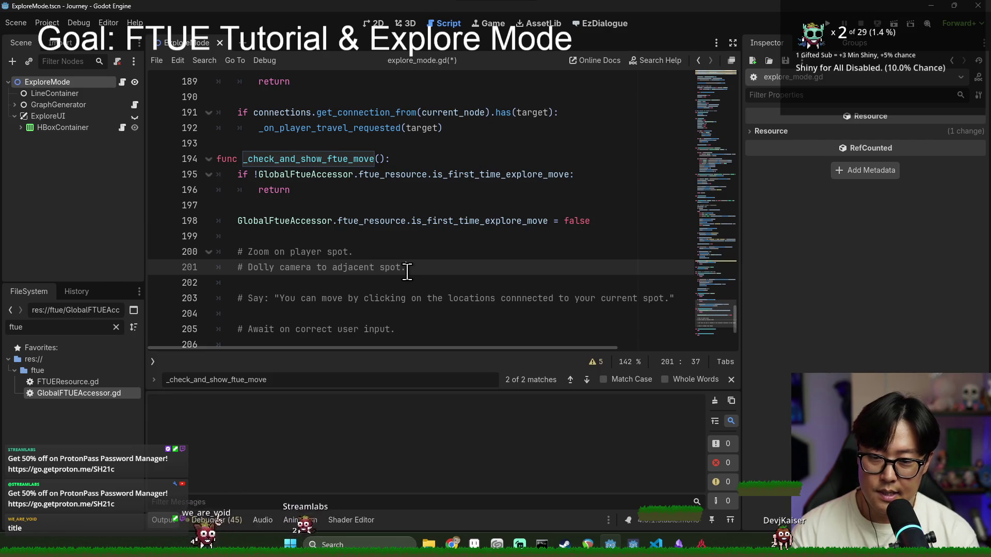
key("Return")
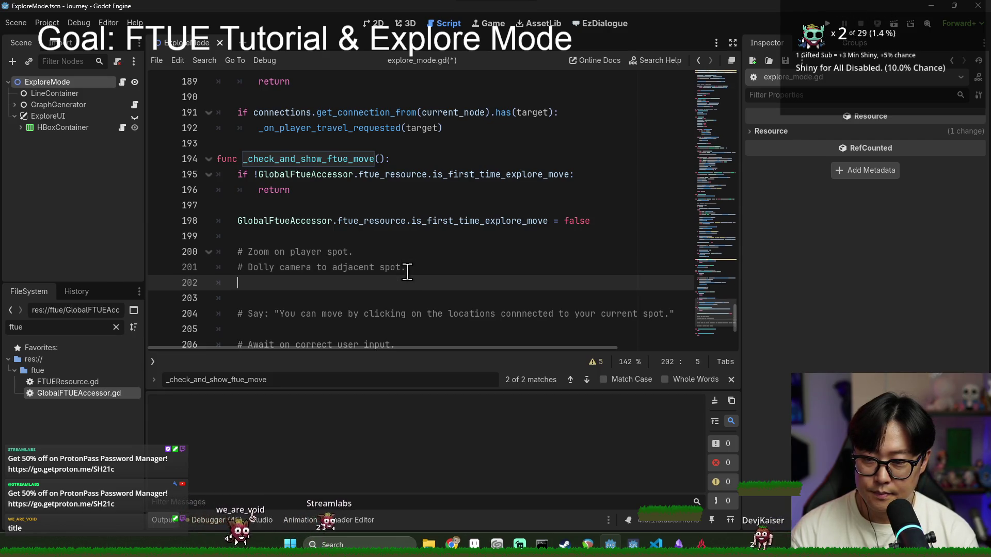
key("BackSpace")
key("Down")
key("BackSpace")
left_click(326, 299)
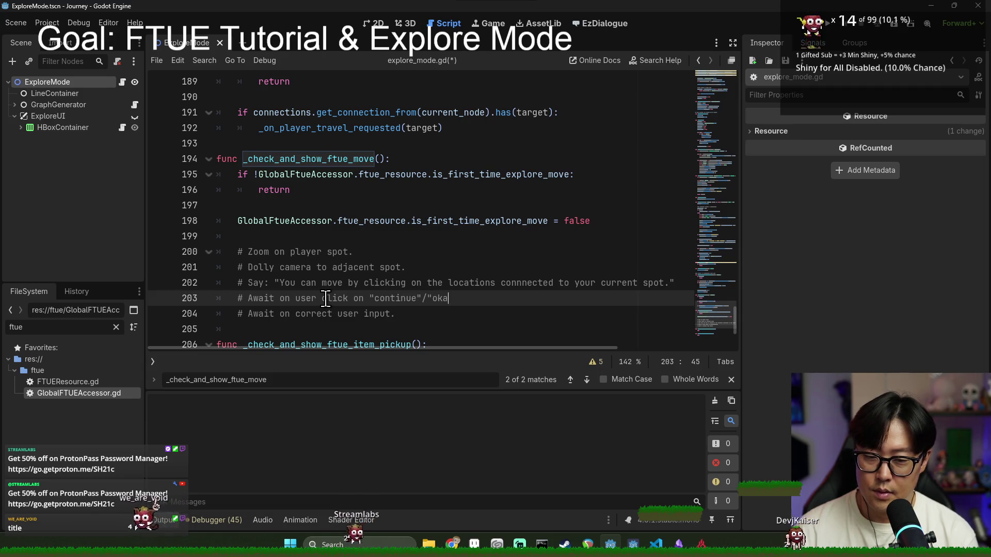
key("shift+Down")
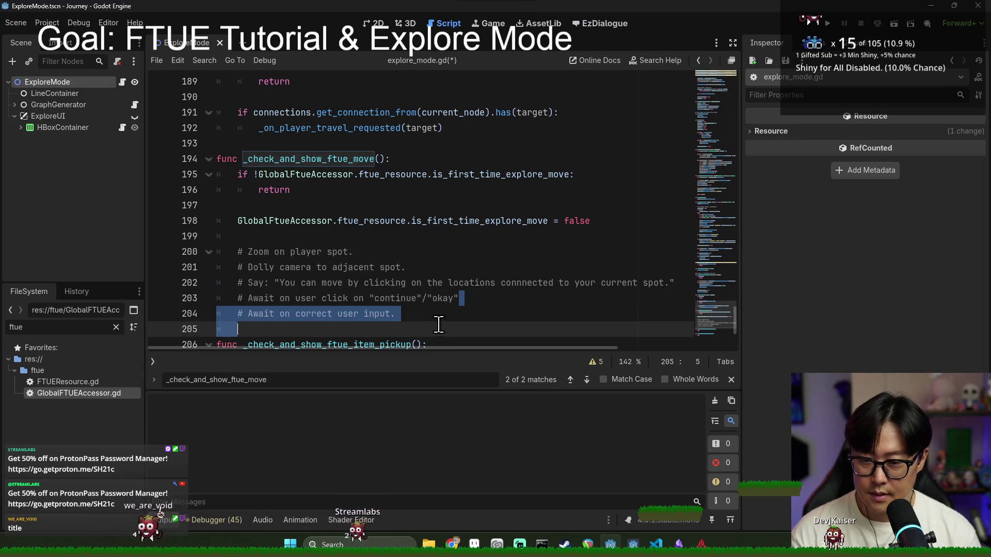
Delete the '# Await on correct user input.' comment and save the script.
key("BackSpace")
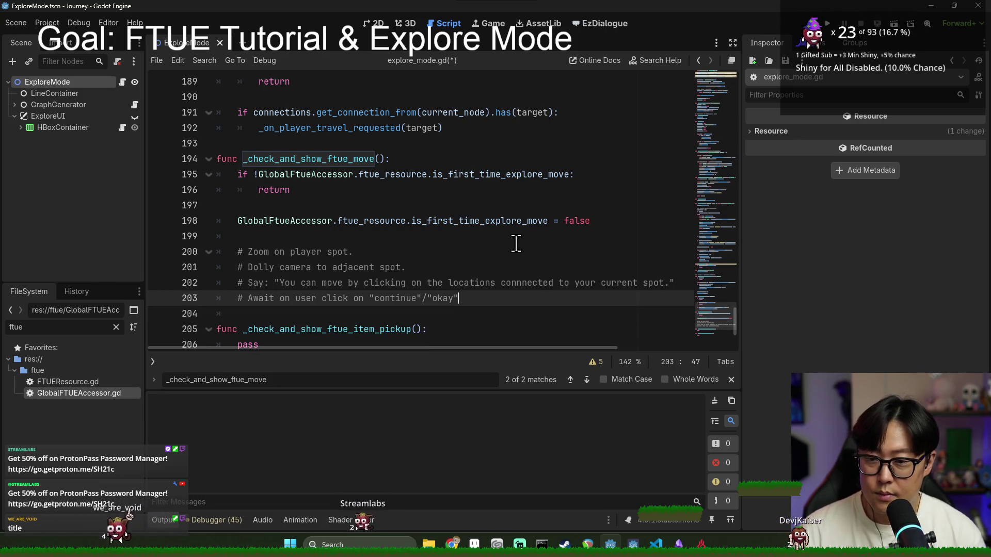
left_click(418, 246)
left_click(353, 227)
key("ctrl+s")
left_click(433, 241)
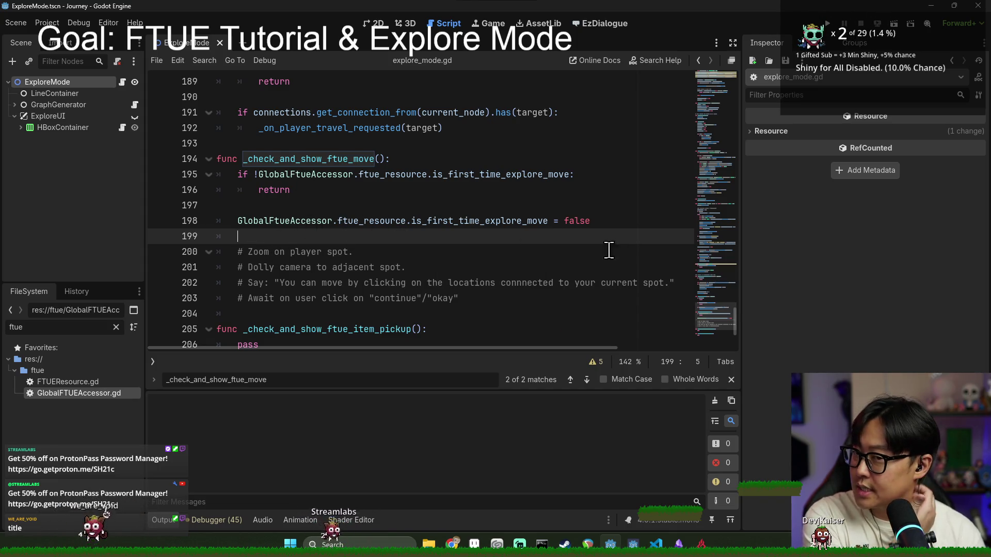
key("ctrl+s")
Add camera.zoom = Vector2(2., 2.) on a new line under the zoom comment.
key("Up")
key("Up")
key("Up")
key("End")
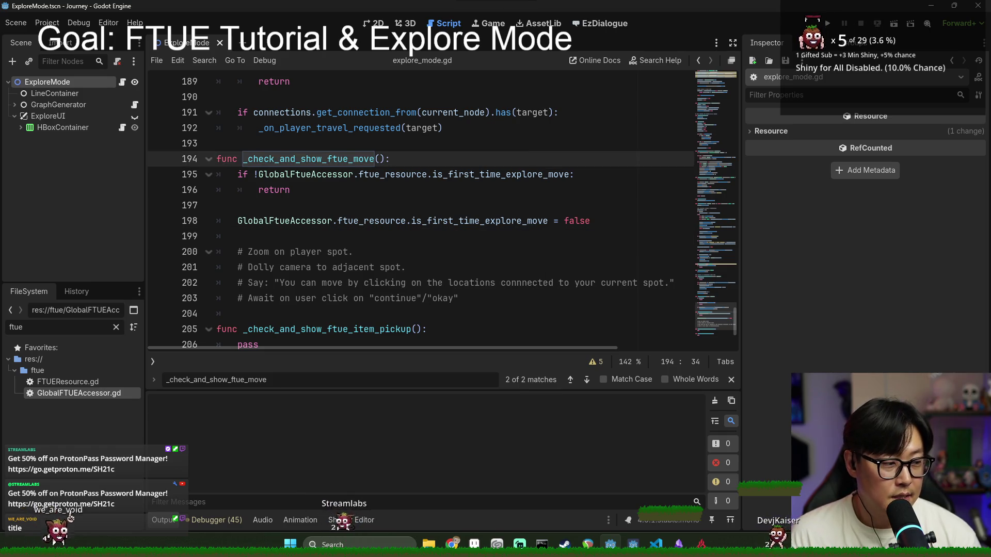
left_click(320, 252)
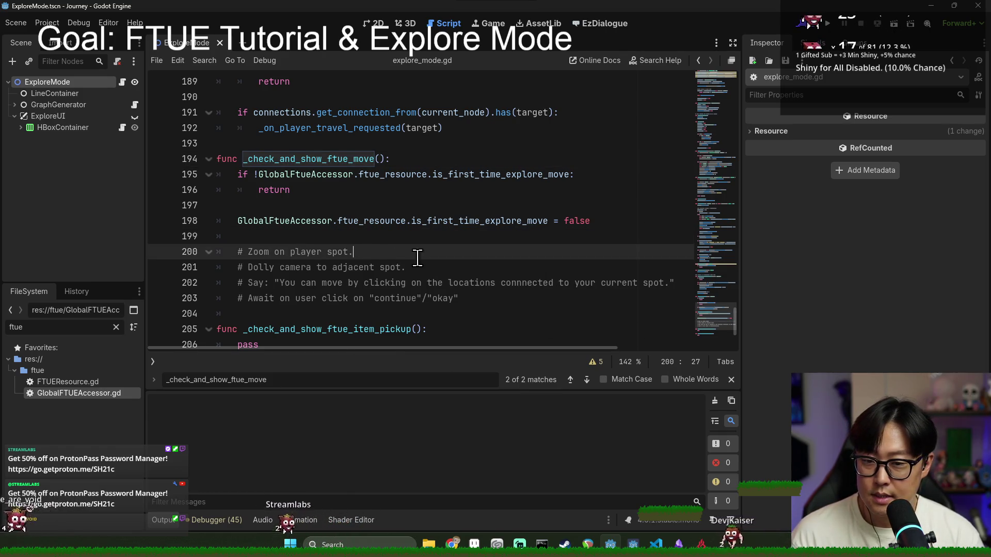
key("End")
key("Return")
type("amera.")
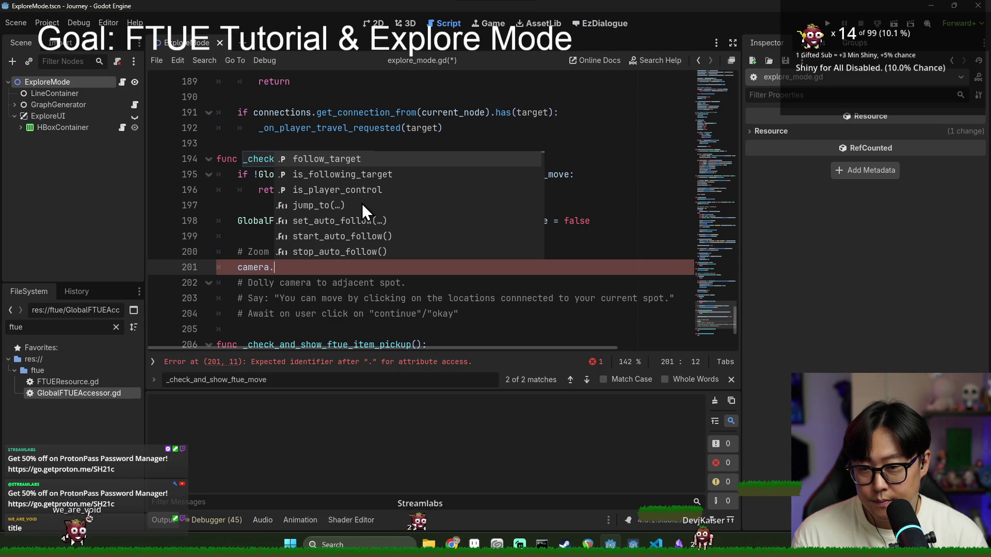
left_click(315, 269)
type("om = Vector2")
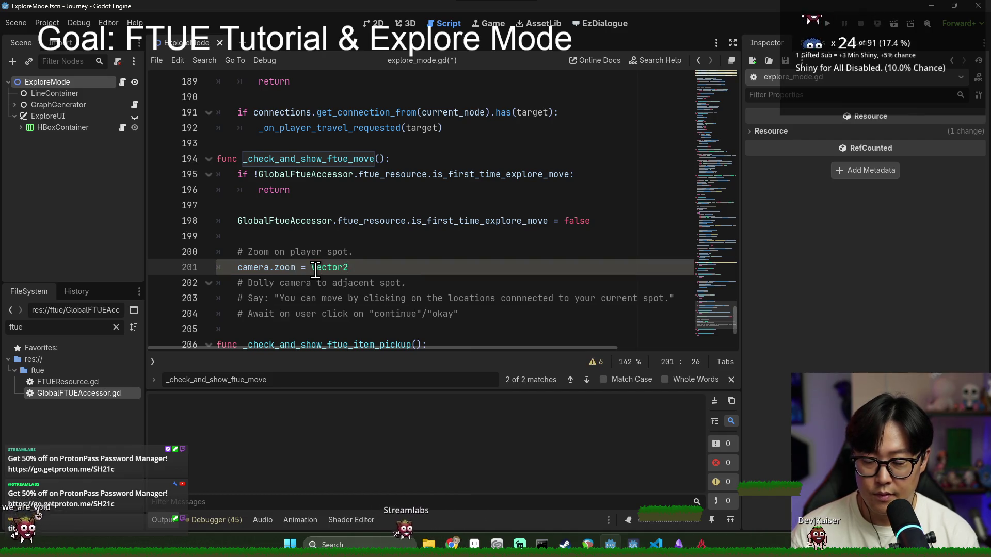
type("(20,")
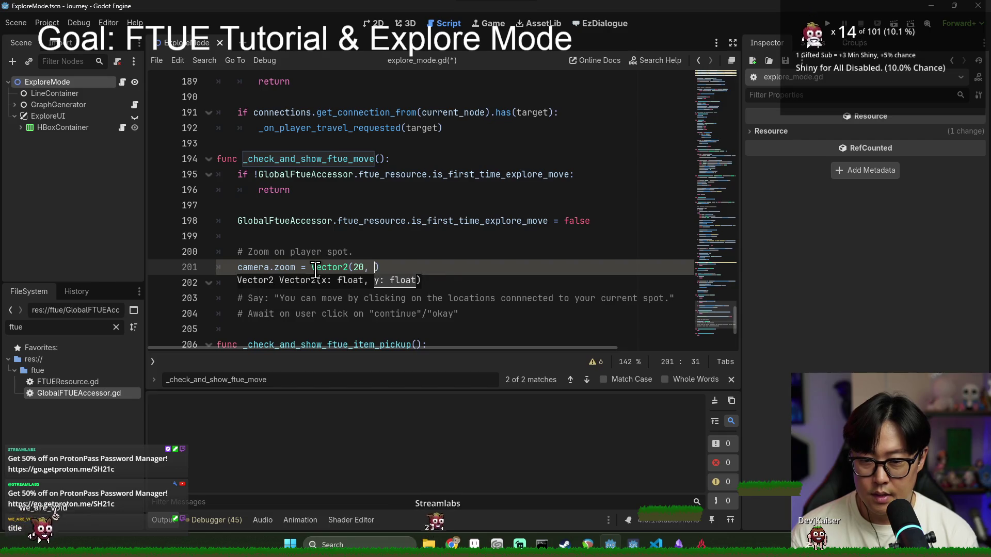
type(" .2")
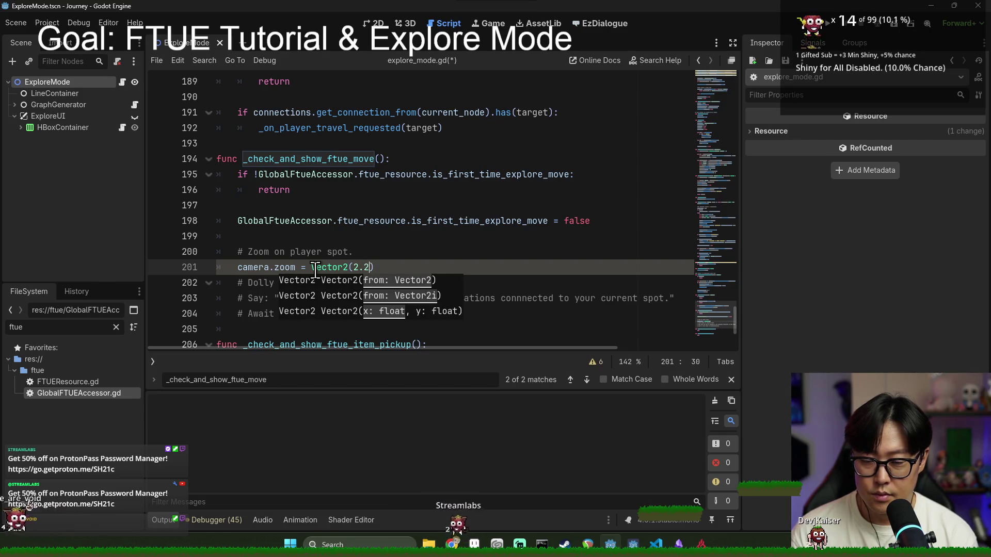
type(".)")
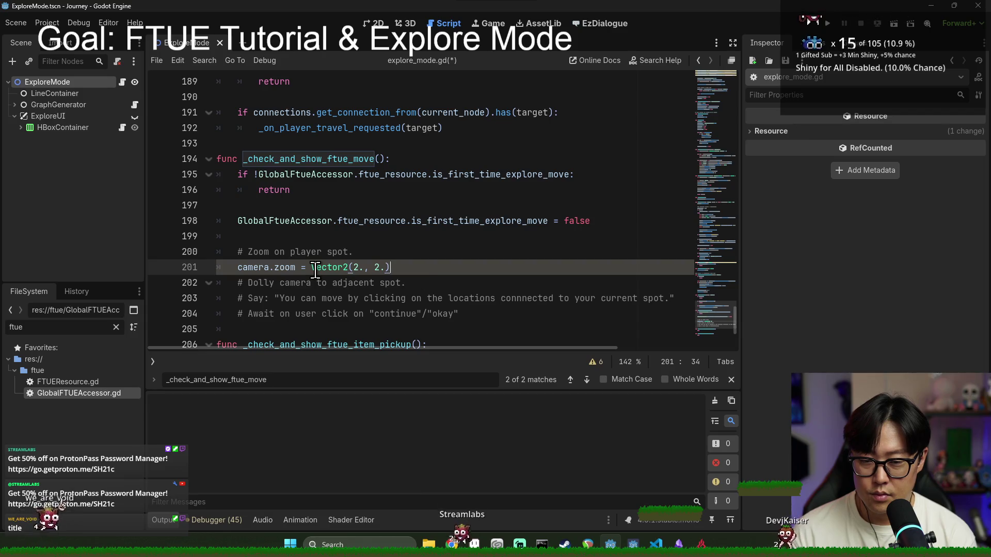
Insert camera.position = _player.position above the zoom line, with a blank line after it.
key("Up")
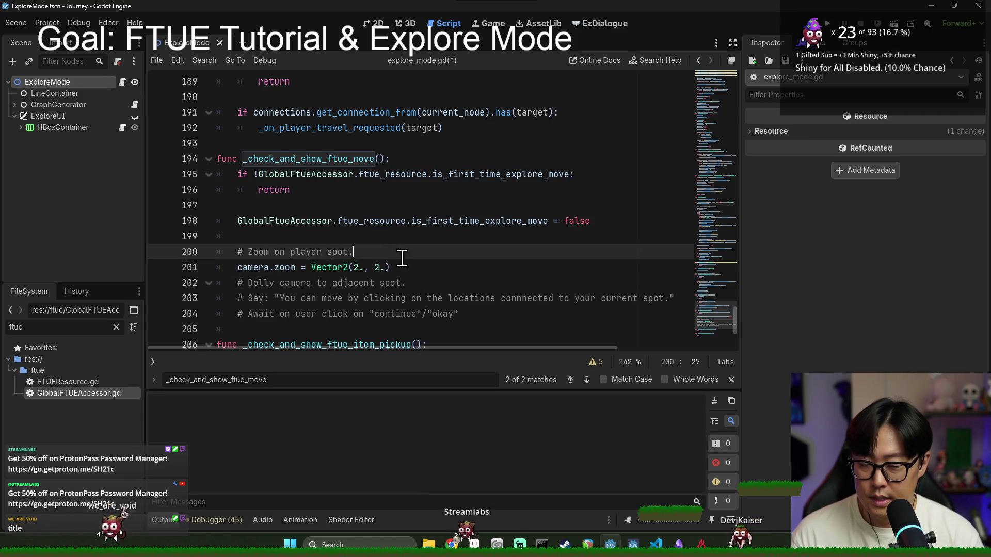
key("Return")
type("camera.posit")
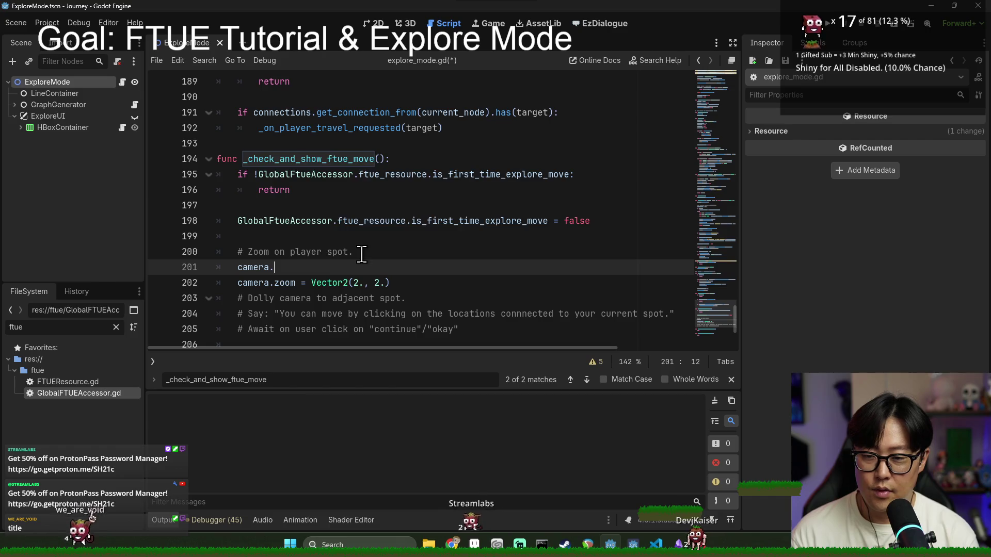
type("ion = _player")
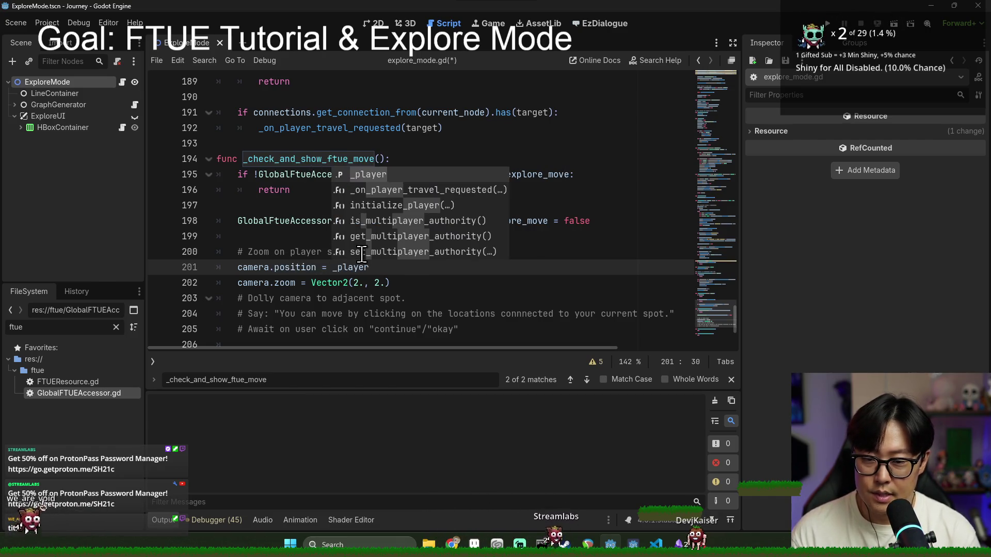
type(".position")
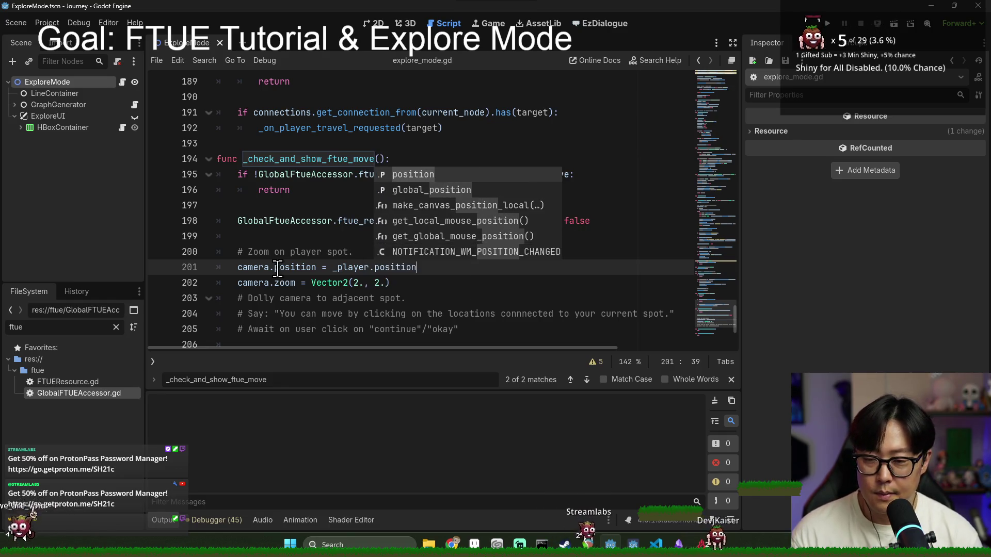
left_click(277, 268)
left_click(275, 283)
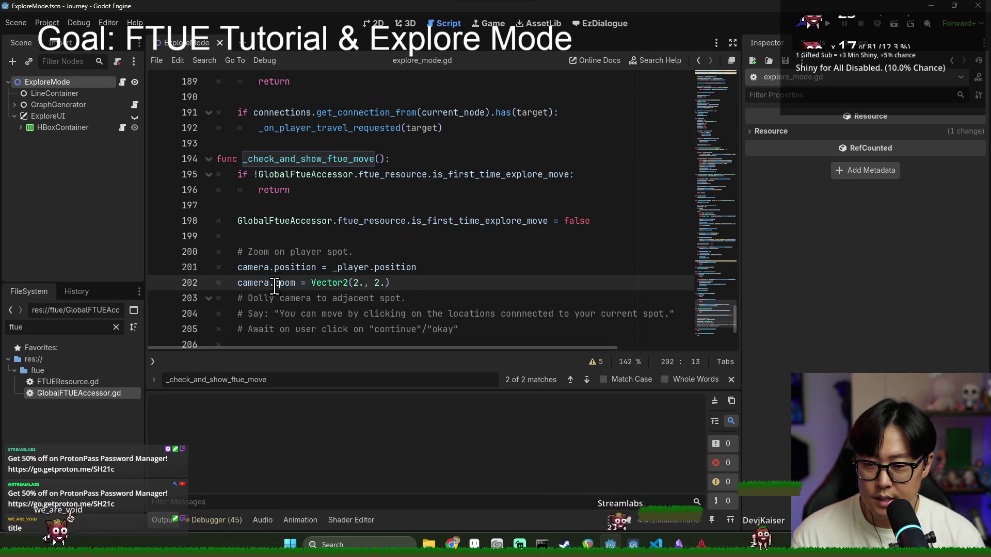
left_click(411, 283)
key("Return")
left_click(264, 284)
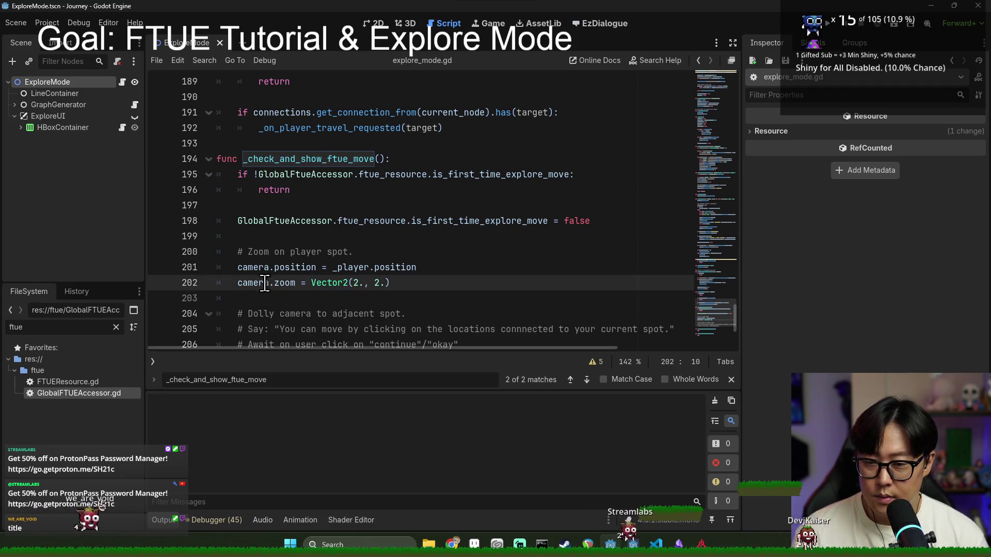
double_click(265, 284)
left_click(306, 297)
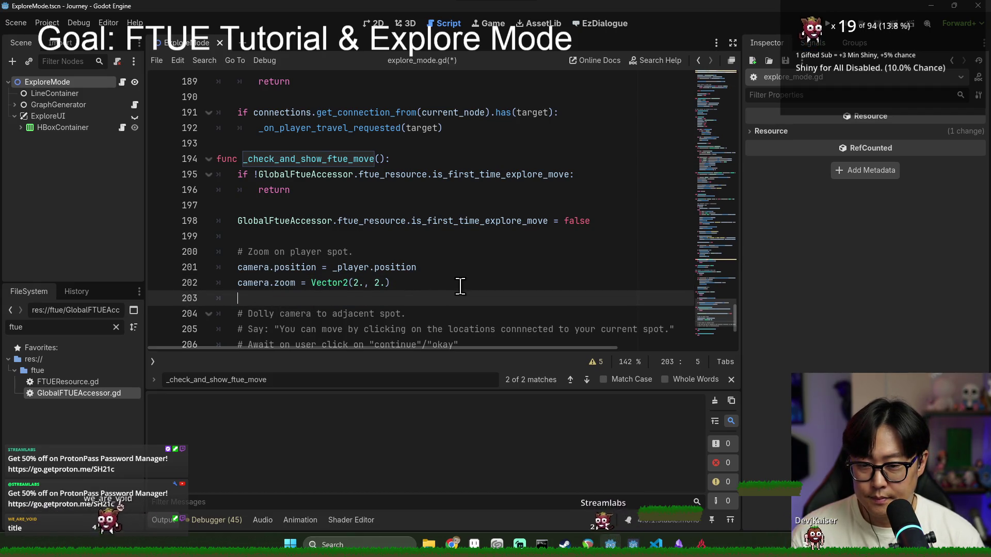
Begin a 'var d…' declaration for the dolly tween on a new line.
type("te_")
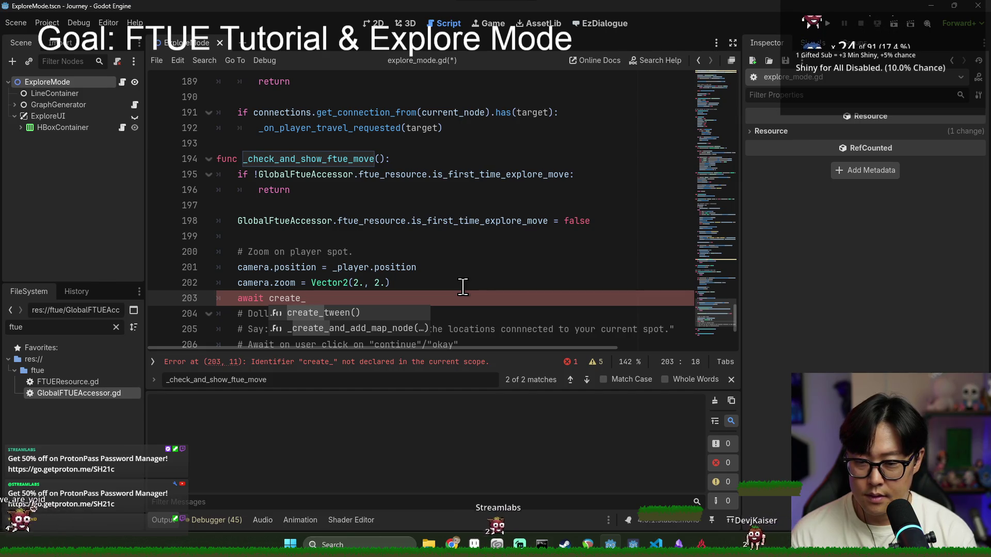
key("BackSpace")
key("BackSpace")
key("BackSpace")
key("BackSpace")
key("BackSpace")
key("BackSpace")
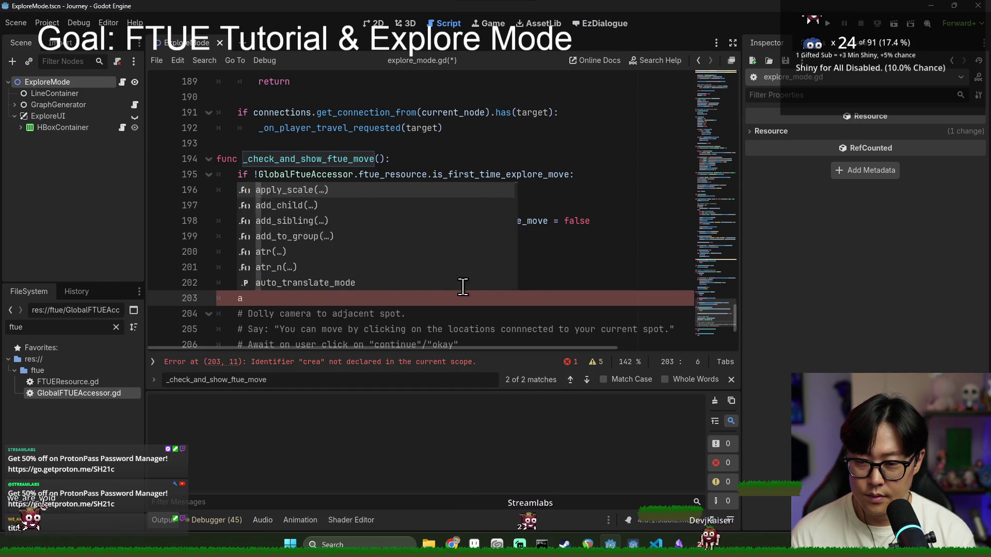
type("var")
key("Return")
type("var d")
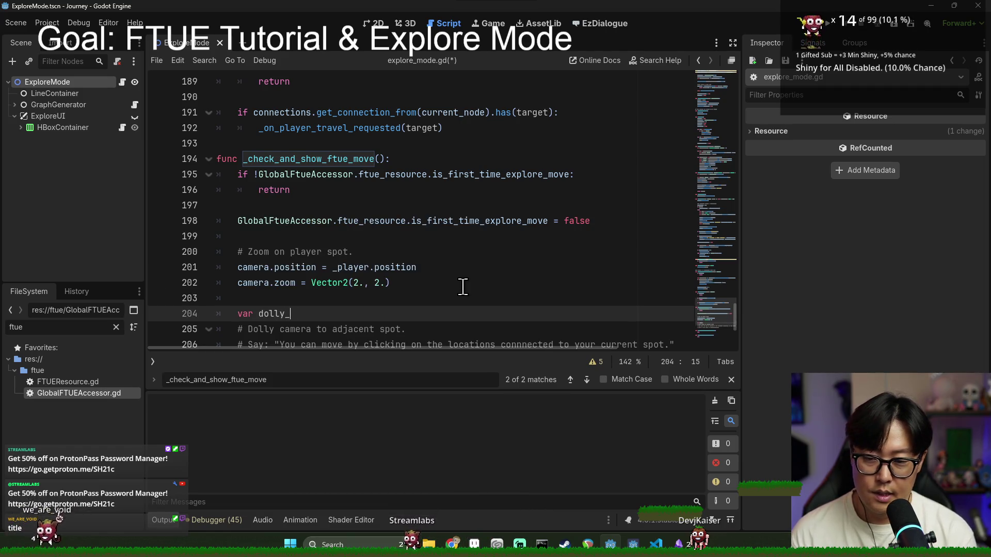
Add 'await get_tree().create_timer(0.2).timeout' above the dolly variable.
key("Up")
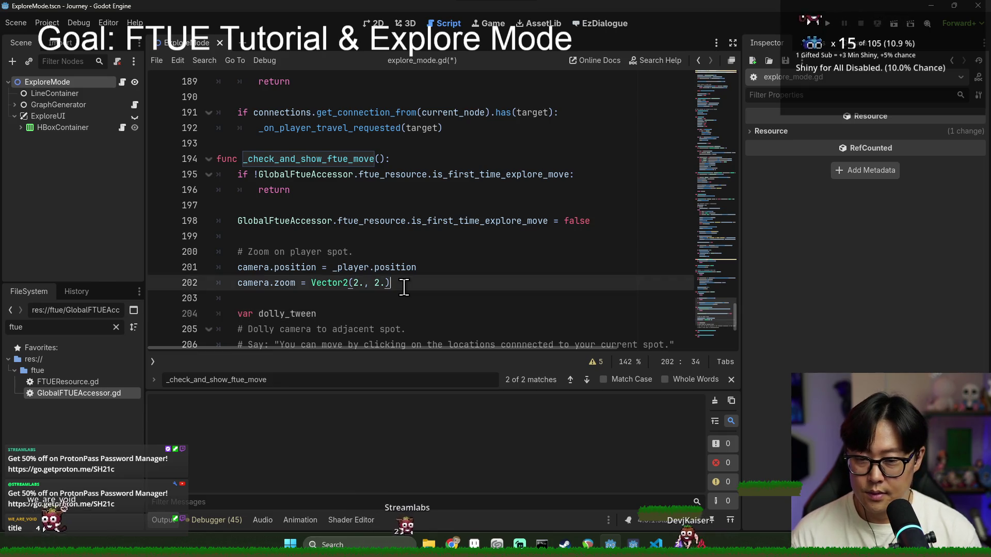
key("ctrl+shift+Return")
type("await ")
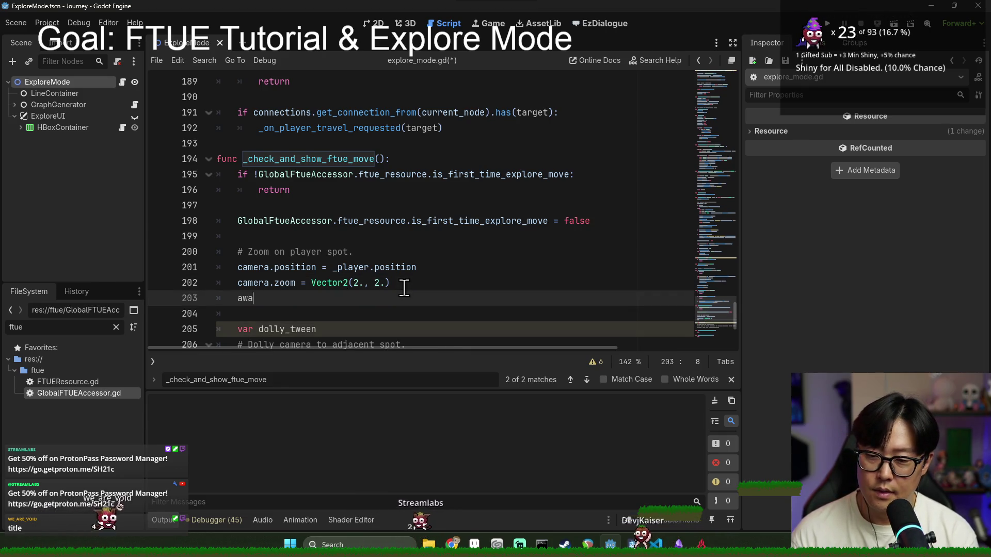
type("get_tree(")
key("BackSpace")
key("BackSpace")
type(").create_t")
key("Return")
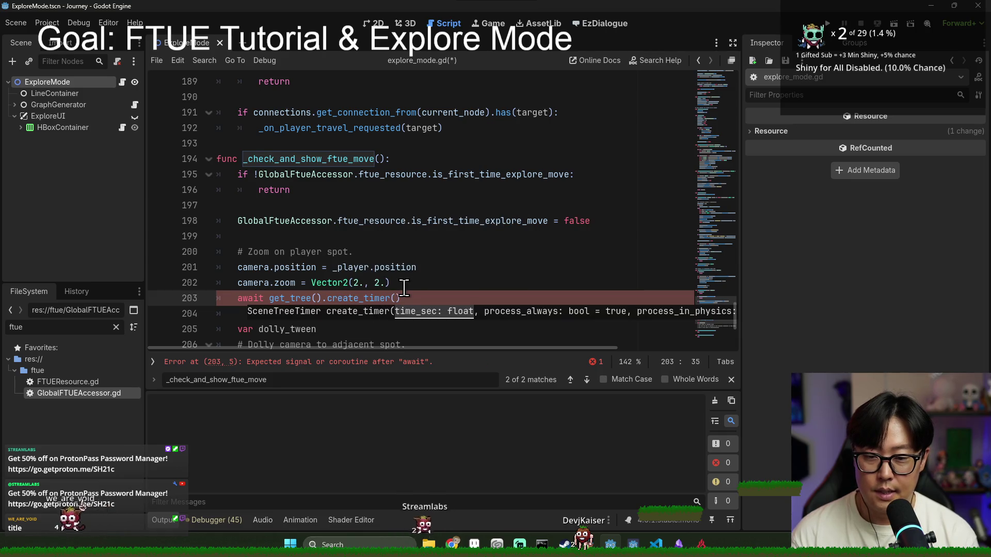
type("2).time")
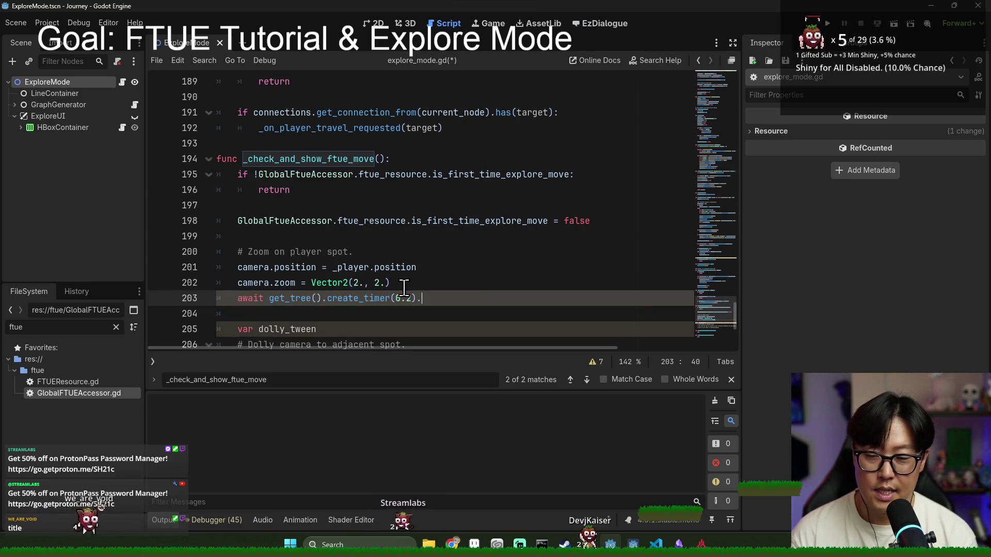
key("Return")
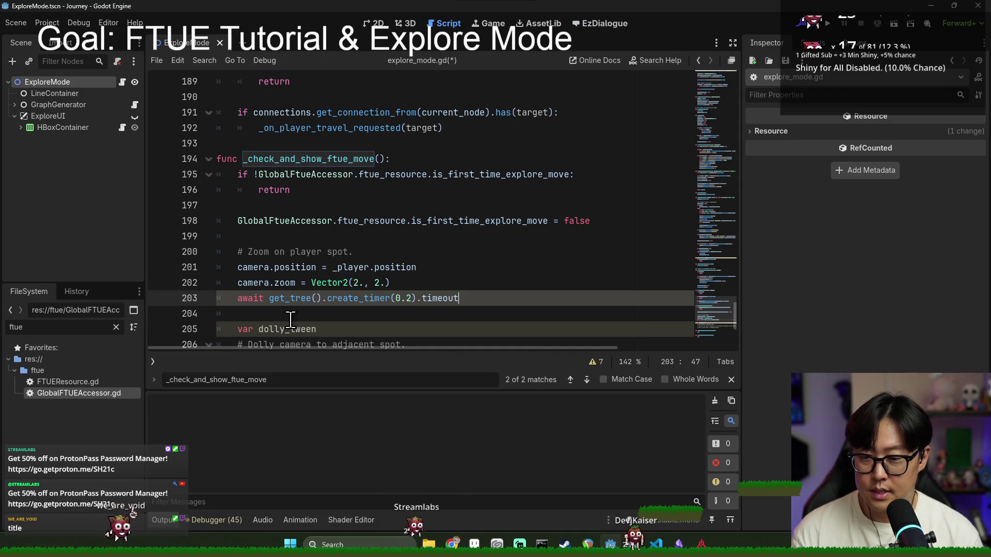
Complete the declaration as 'var dolly_tween := create_tween()'.
left_click(332, 328)
type(":= create_tween(")
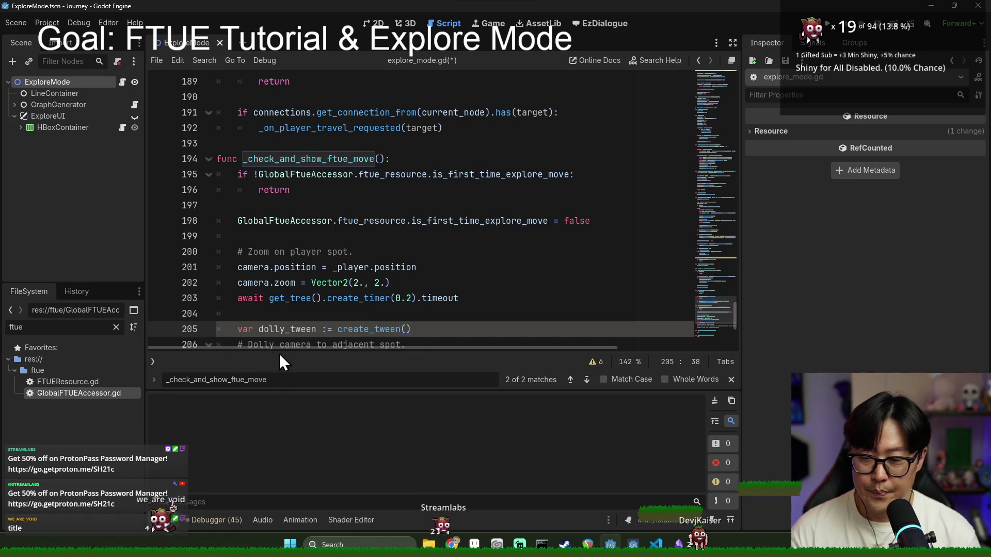
scroll(304, 329, "down", 4)
Move the '# Dolly camera to adjacent spot.' comment above the dolly_tween declaration.
triple_click(317, 159)
key("BackSpace")
key("ctrl+z")
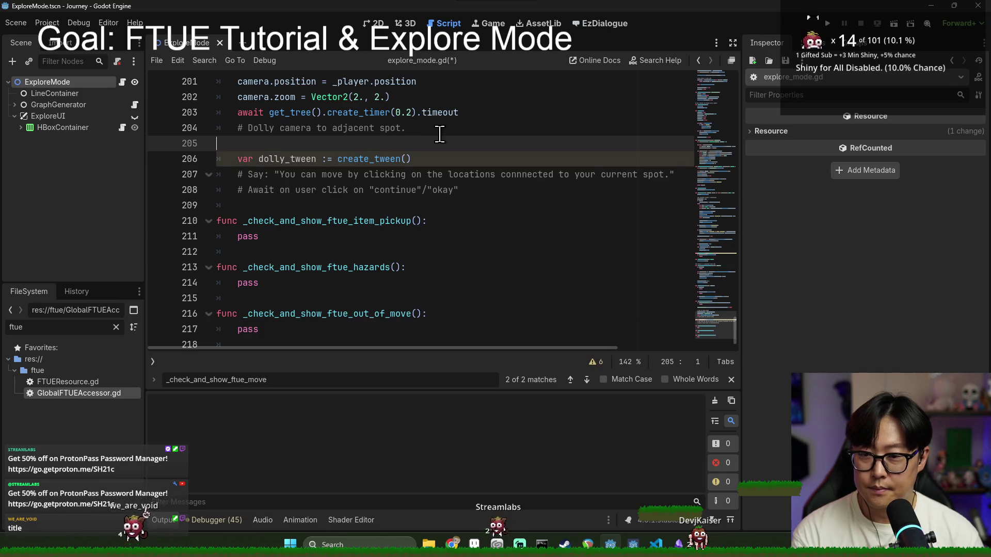
left_click(467, 112)
key("Return")
Add dolly_tween.tween_property(camera, position ) below the dolly_tween declaration.
left_click(450, 157)
key("Return")
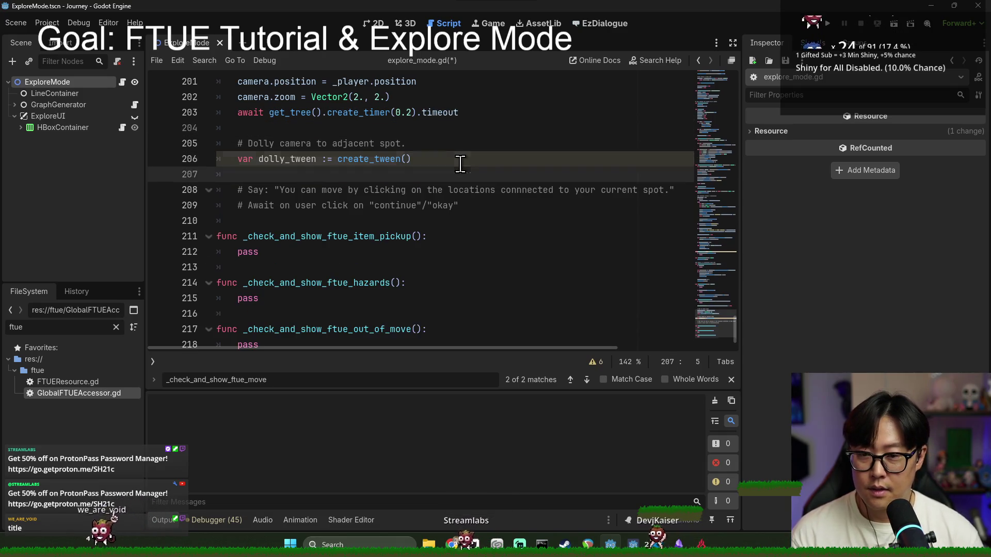
type("dolly_tween.tween_property(ca")
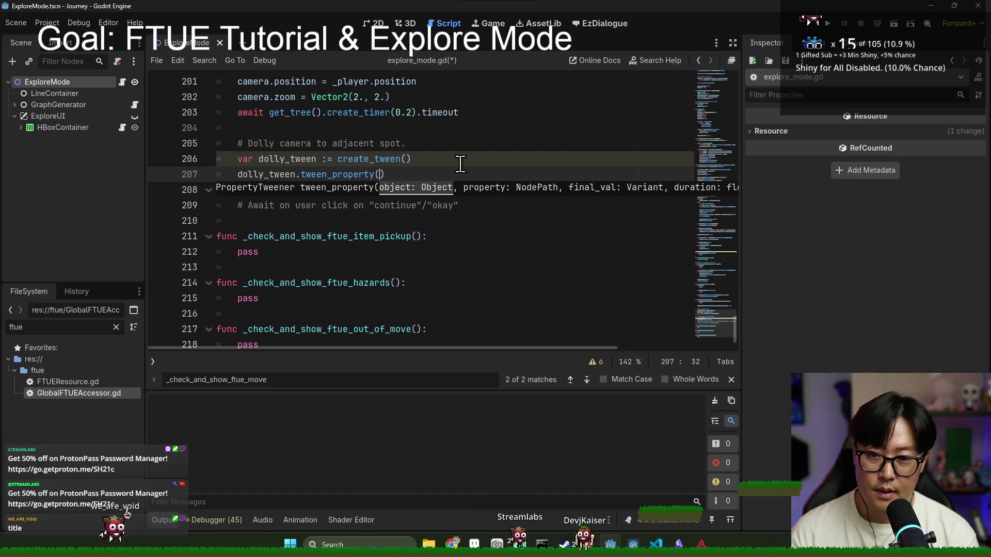
type("mera, ")
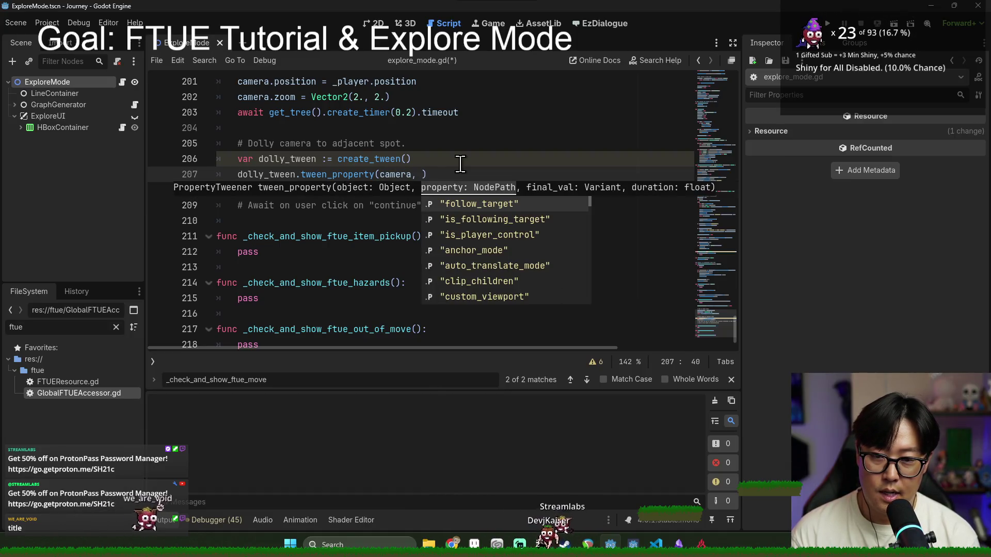
type("position")
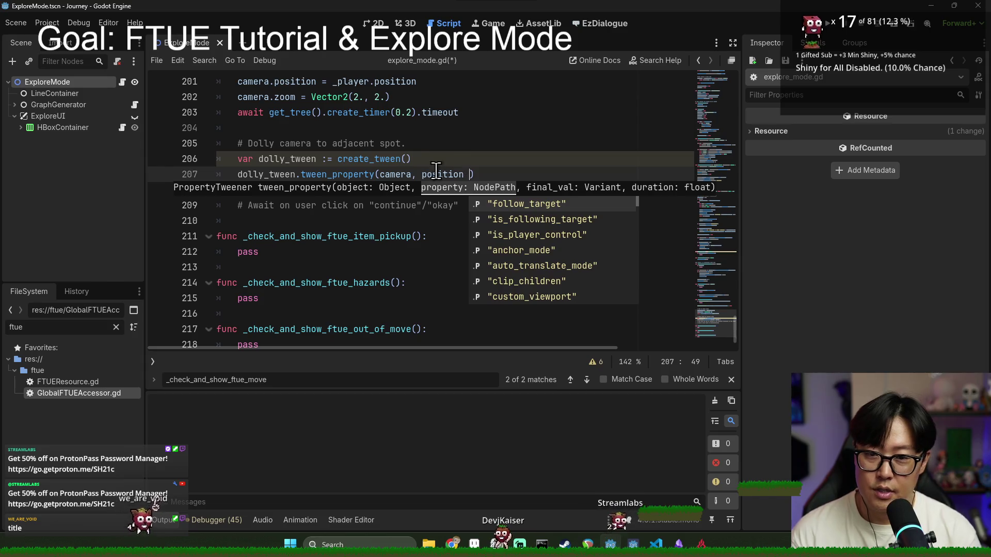
left_click(413, 164)
scroll(413, 164, "up", 2)
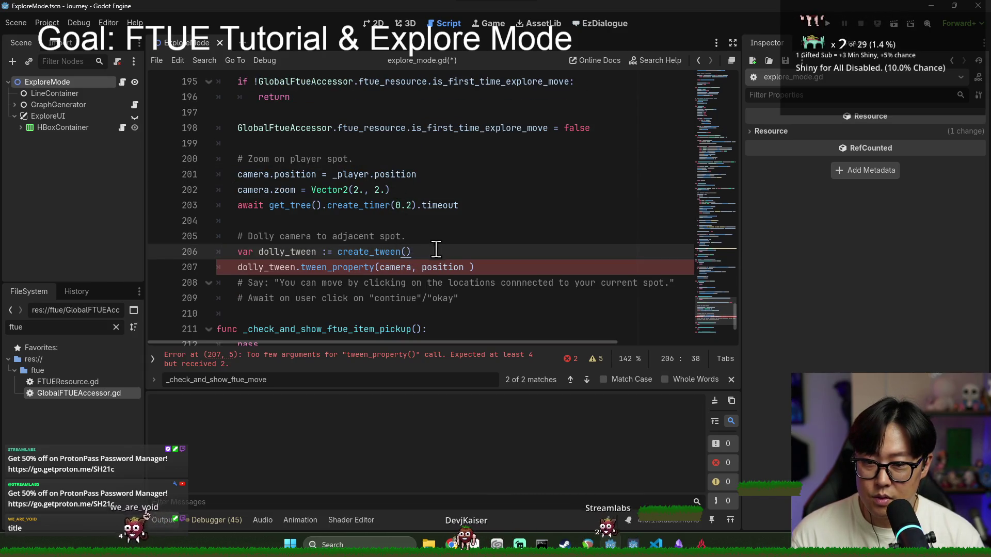
Open a new line under the '# Zoom on player spot.' comment.
left_click(362, 159)
left_click(387, 143)
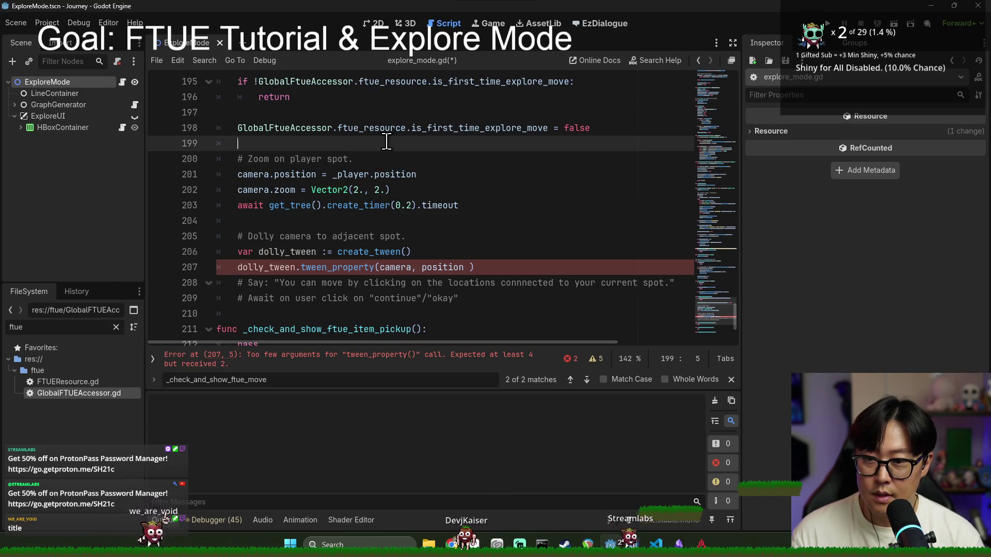
left_click(415, 159)
key("Return")
Add camera.position_smoothing_enabled = false under the zoom comment and save.
type("camera.")
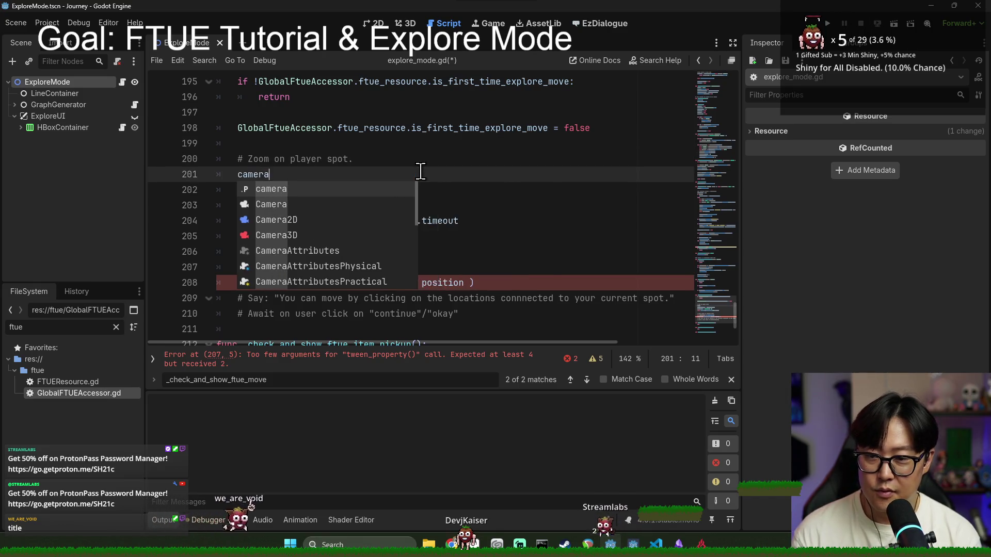
type("smooth")
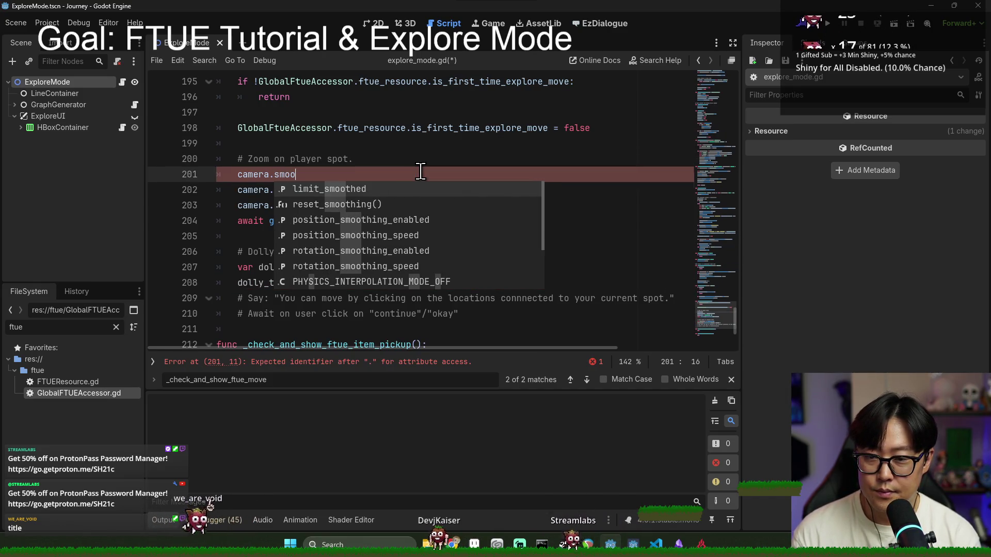
key("Down")
key("Down")
key("Return")
type("= false")
key("ctrl+s")
Review the smoothing property, camera references and create_timer call, ending in the tween call.
double_click(361, 174)
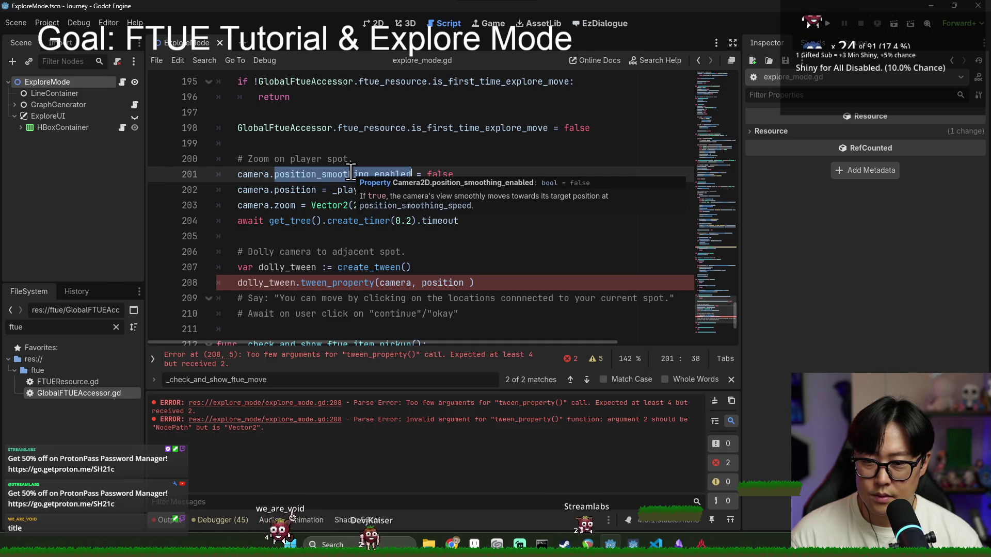
left_click(351, 261)
left_click(376, 236)
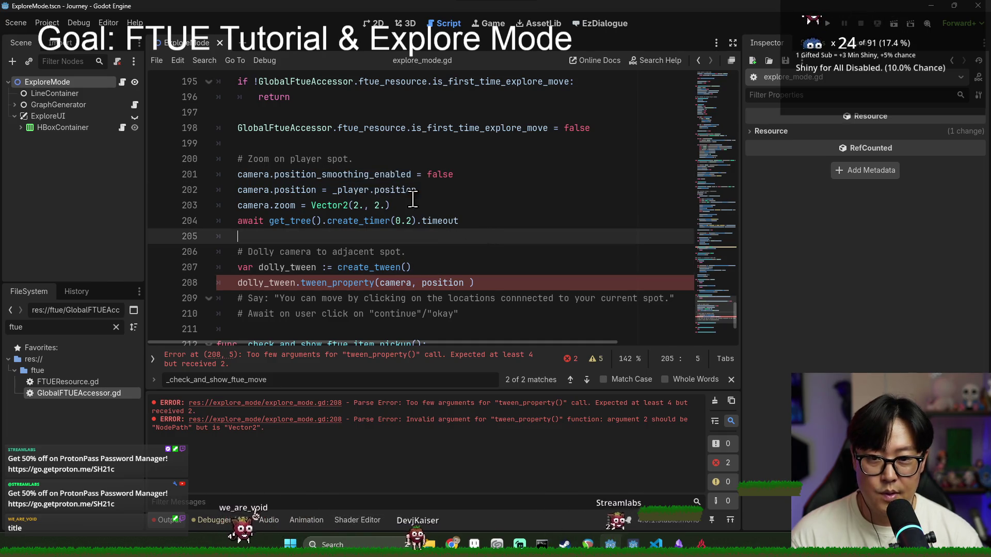
double_click(253, 174)
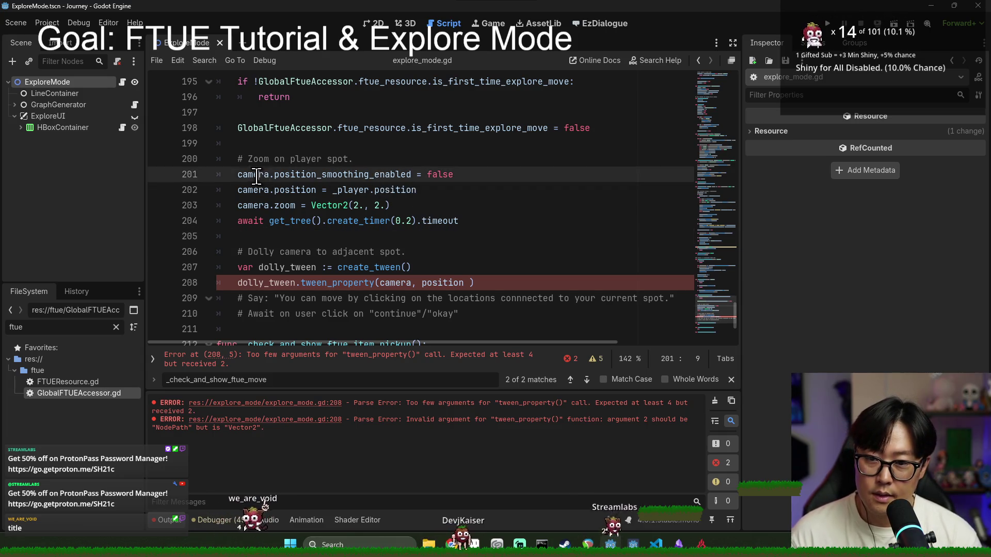
double_click(358, 221)
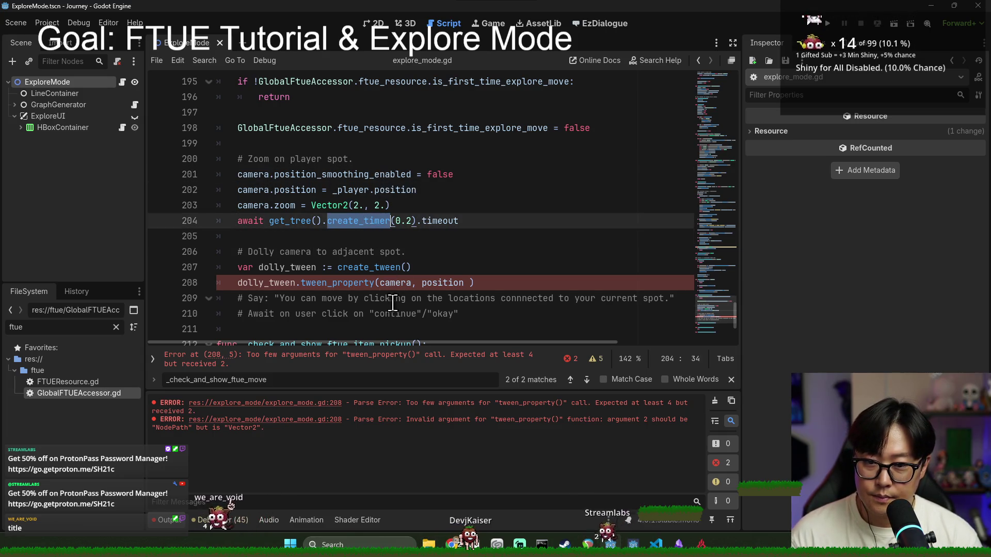
left_click(442, 269)
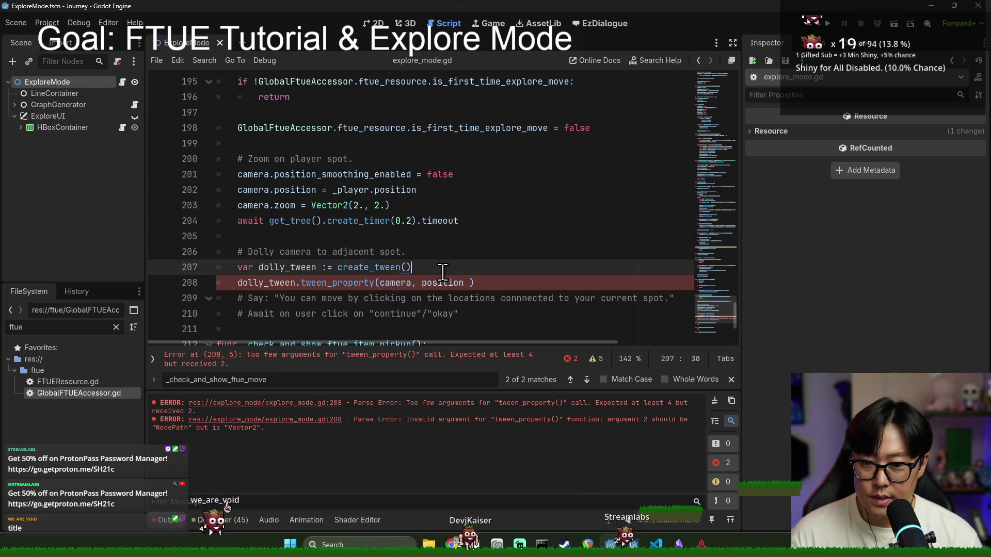
left_click(466, 284)
Add adjacent_node and 0.5 as the tween_property target and duration, then save.
type("adjacent_node, ")
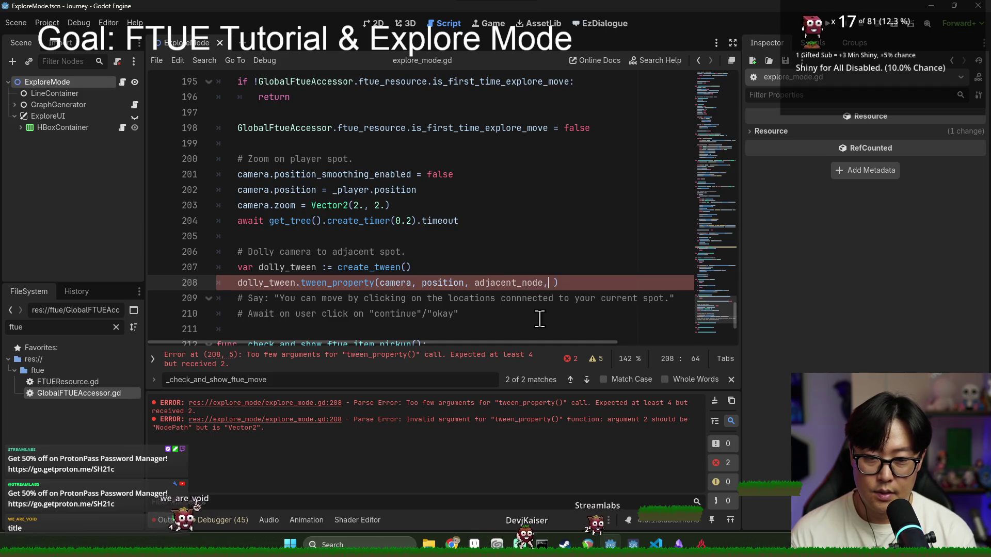
type("0.5")
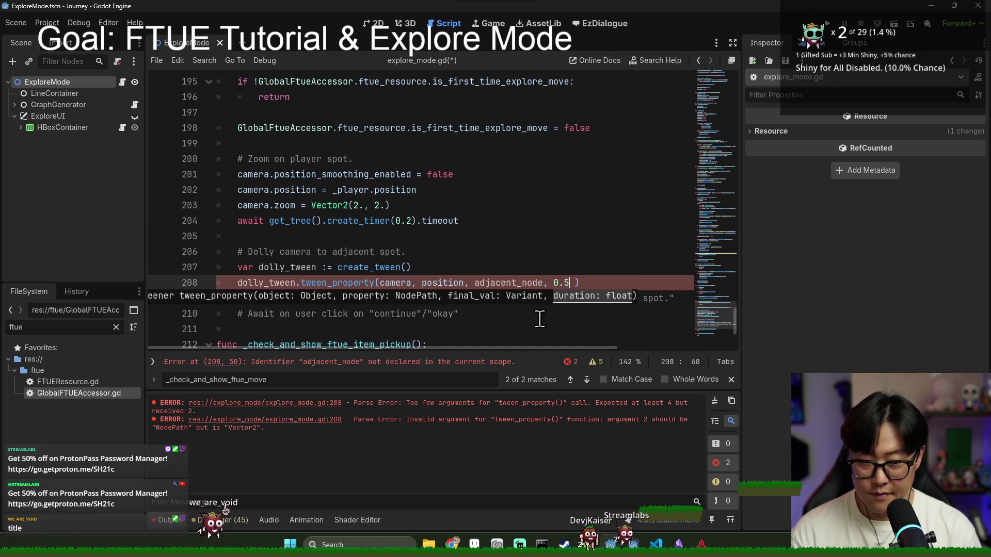
key("End")
key("ctrl+s")
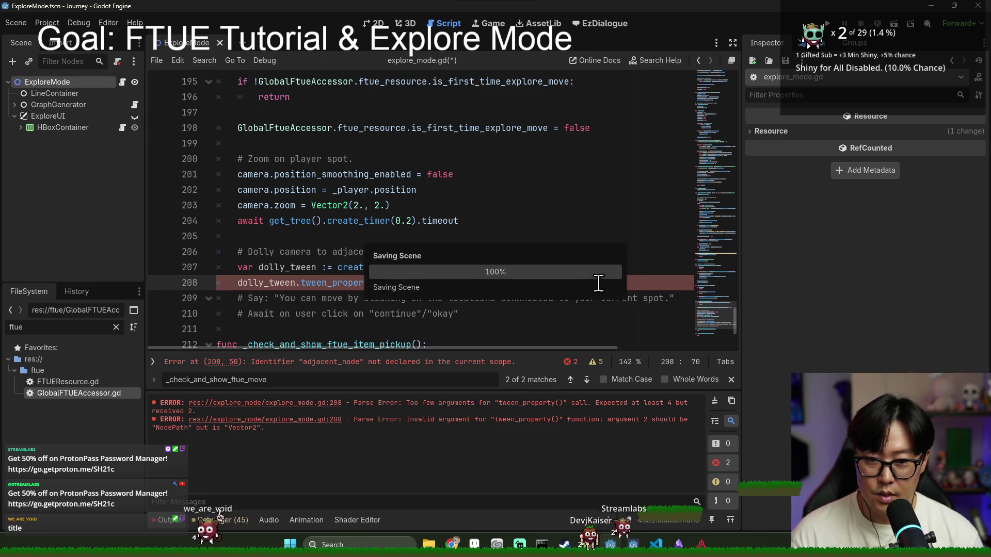
Append .set_trans(Tween.TRANS_CUBIC) to create_tween() and save.
left_click(503, 273)
type(".set_trans(")
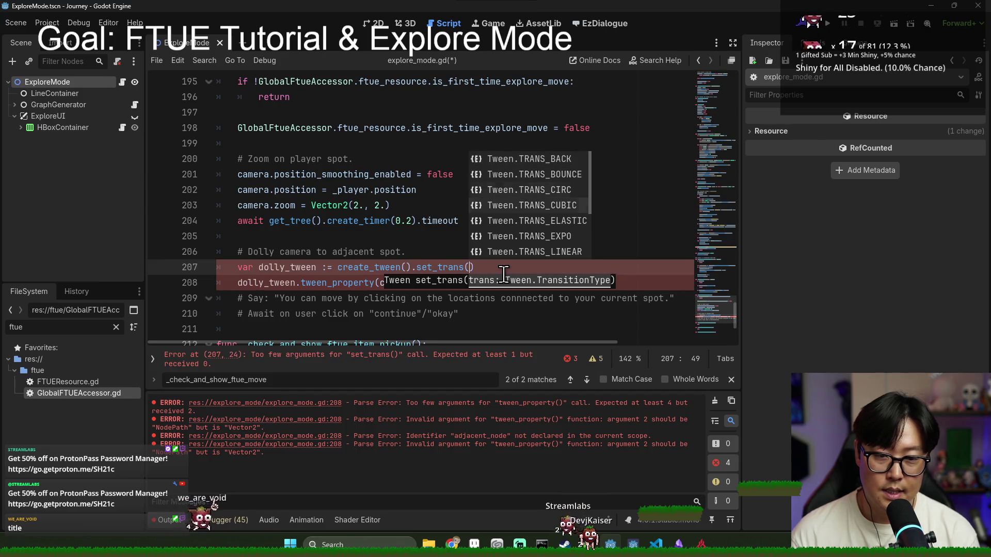
type("cub")
key("Return")
left_click(387, 240)
key("ctrl+s")
Undo an accidental line break on the dolly_tween line and save.
left_click(574, 283)
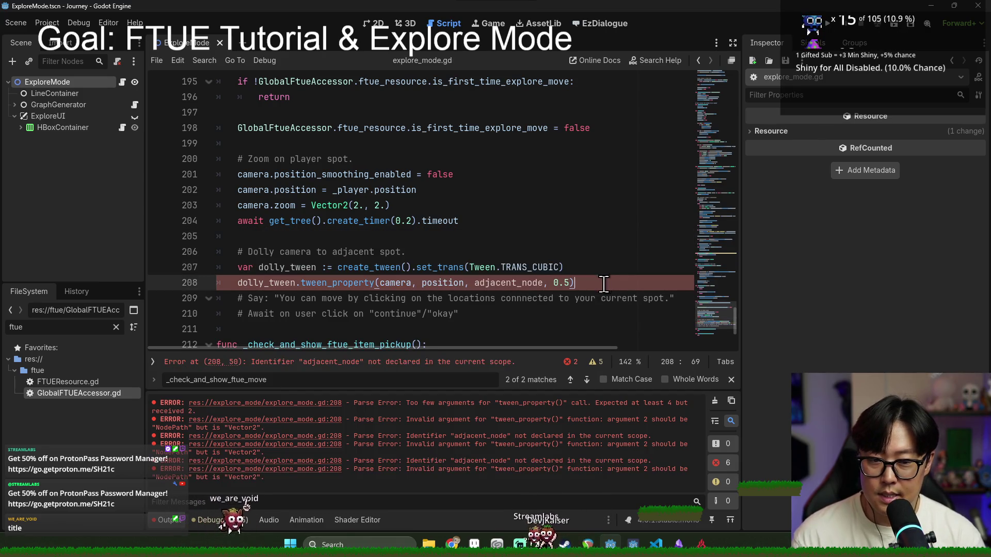
scroll(578, 261, "down", 1)
double_click(266, 235)
key("Return")
key("ctrl+z")
key("ctrl+s")
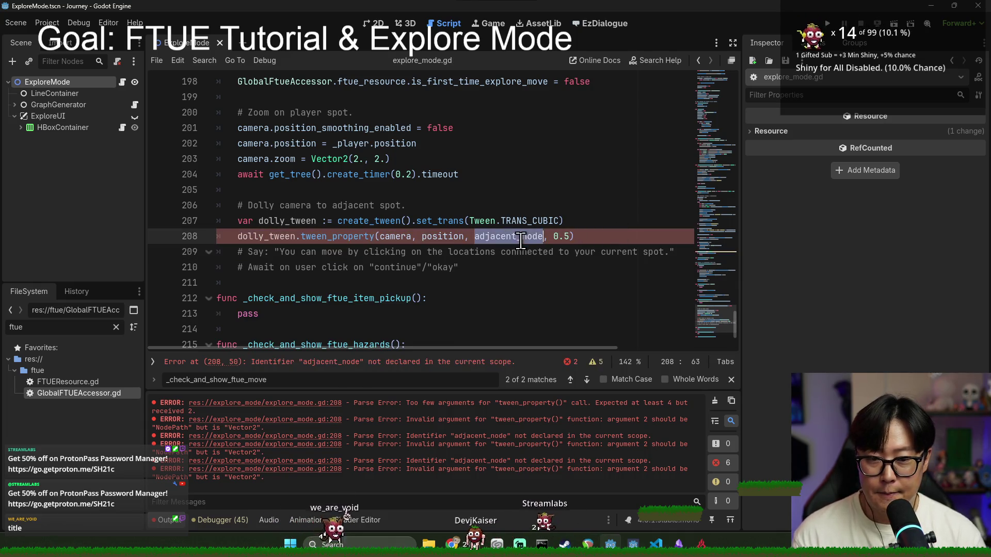
Change the tween target to adjacent_node.position and save.
left_click(602, 223)
left_click(568, 236)
type("_0pos")
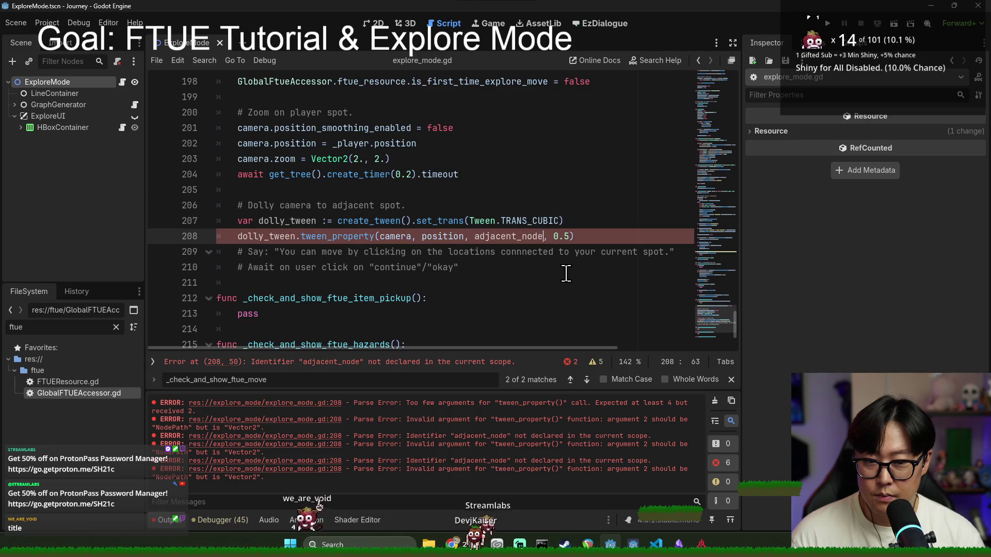
key("BackSpace")
key("BackSpace")
key("BackSpace")
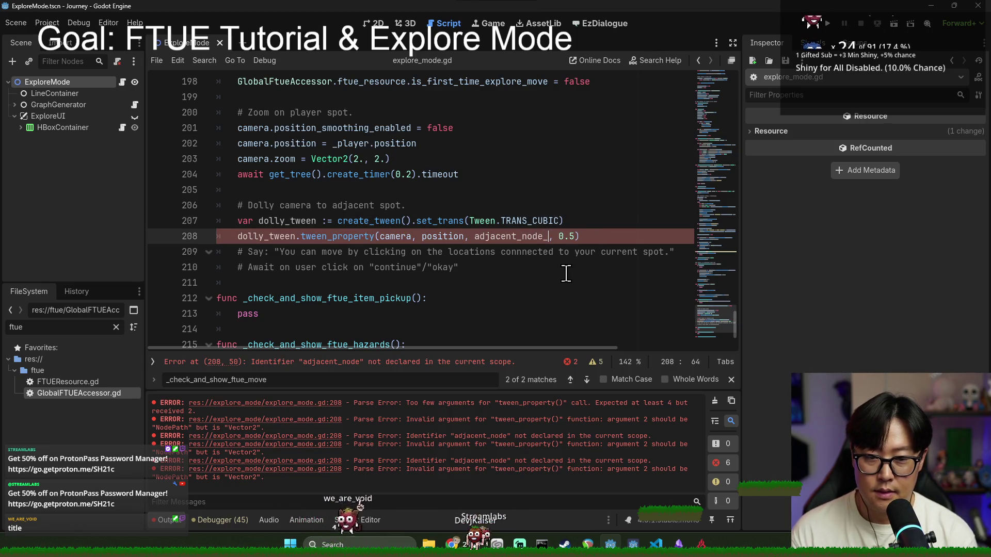
type(".position")
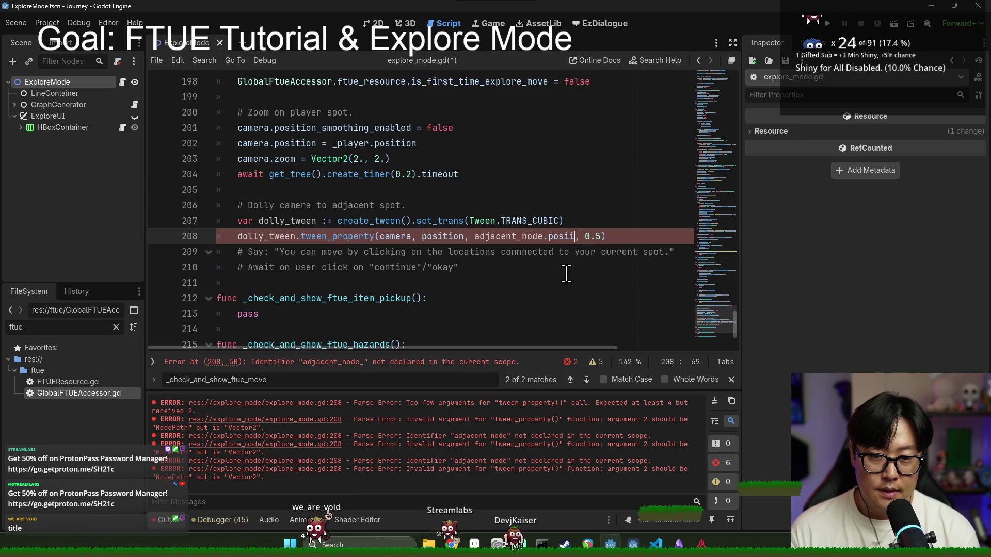
key("ctrl+s")
Start a new '_player.' line below the create_tween line.
key("Up")
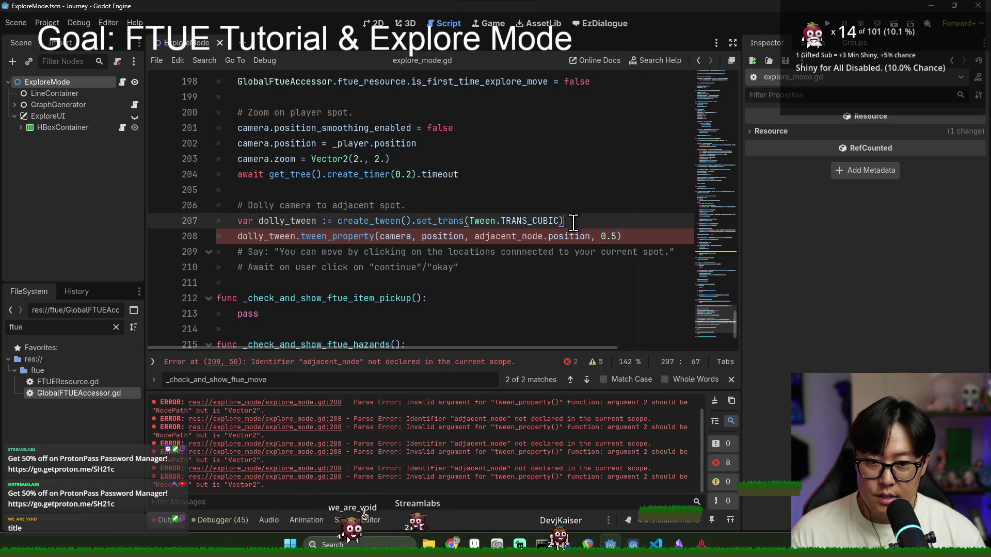
scroll(384, 268, "up", 3)
scroll(520, 255, "down", 4)
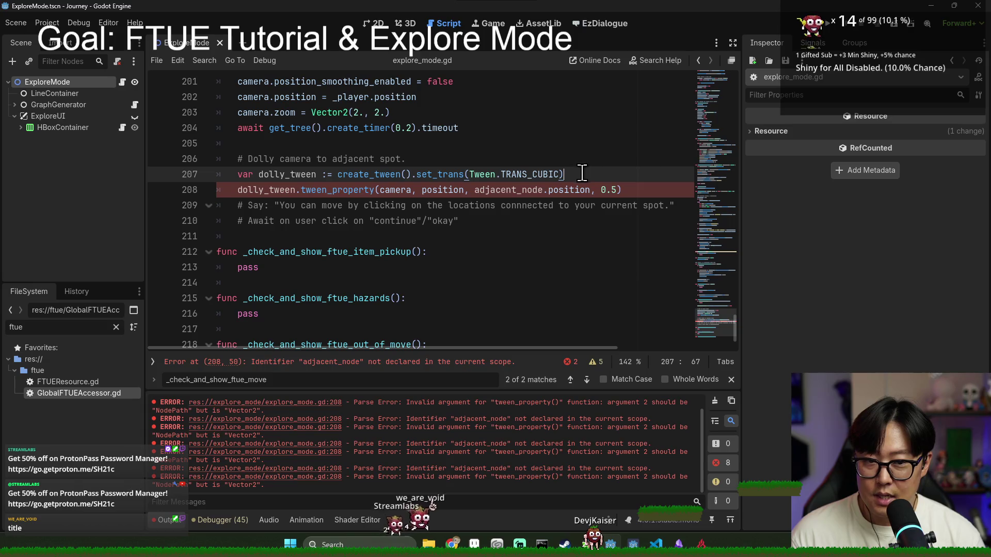
key("Return")
type("ayer.")
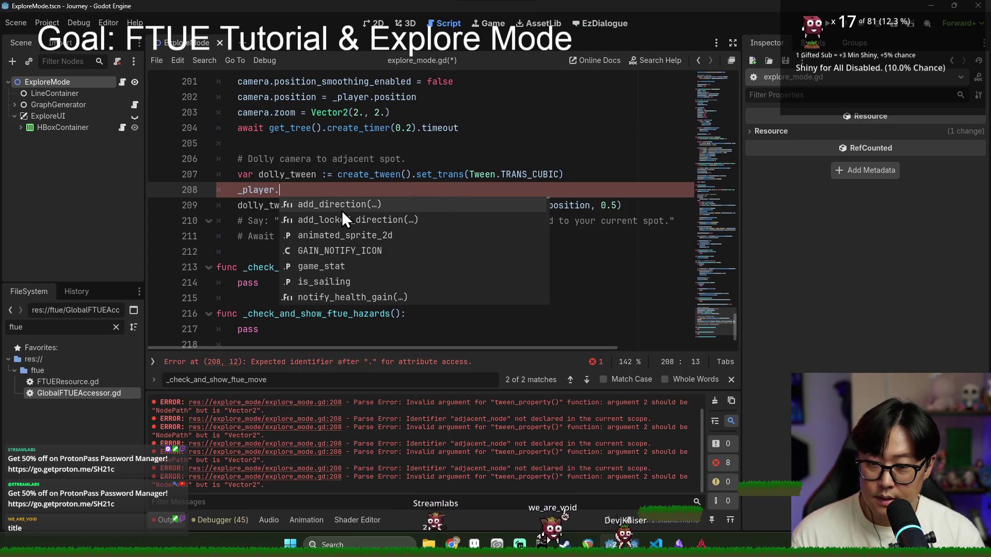
Erase the unfinished '_player.' line and search the script for 'add_d'.
left_click(304, 175)
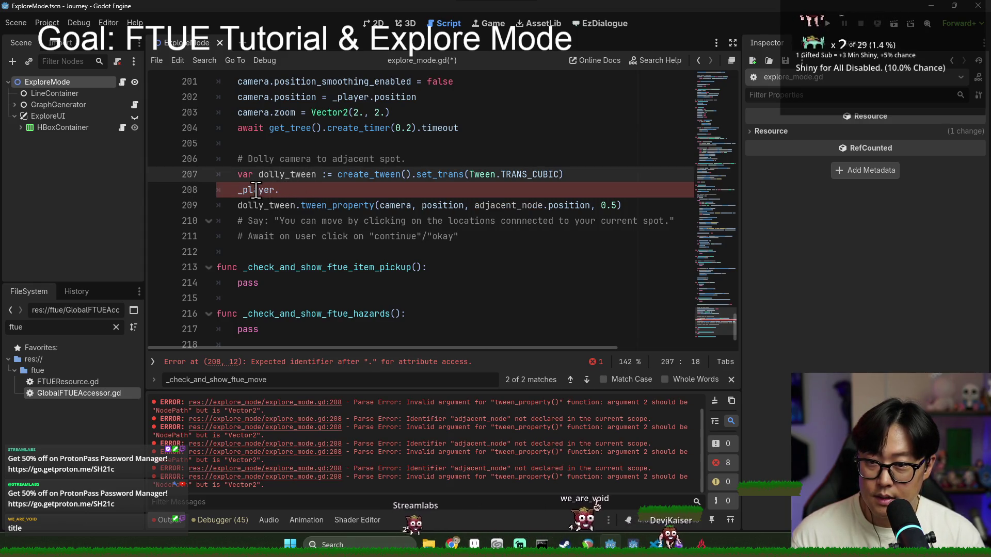
triple_click(256, 190)
key("BackSpace")
key("ctrl+f")
type("a")
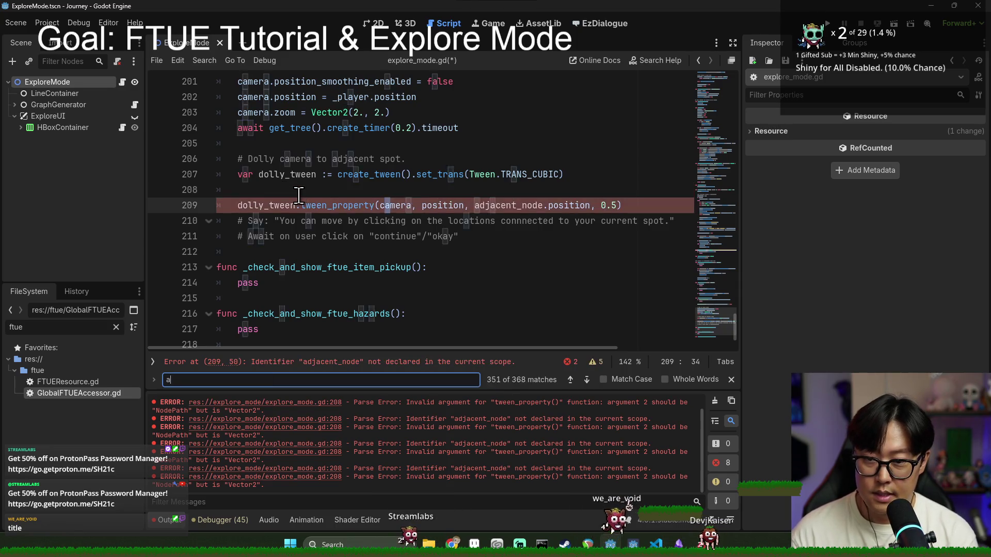
type("dd_direction")
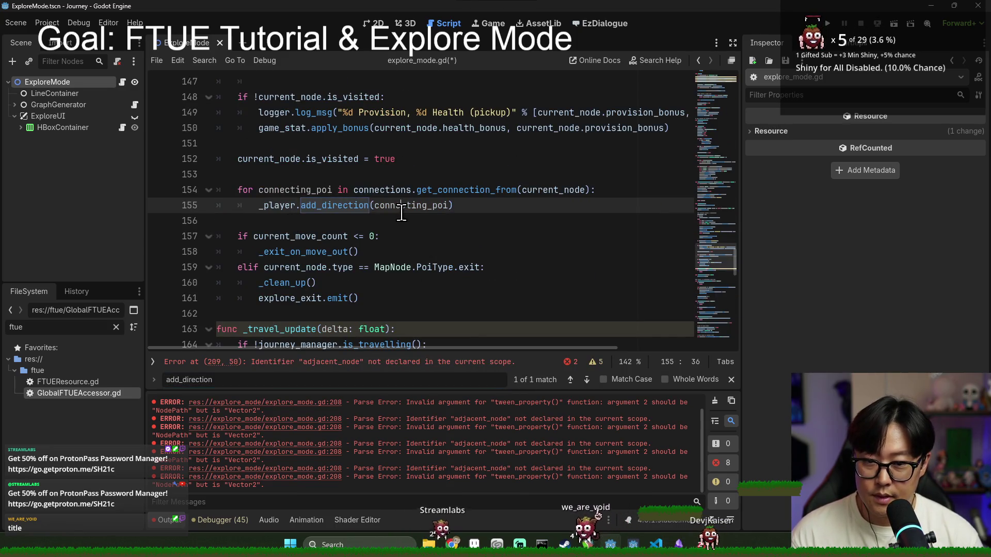
Inspect add_direction in player_character.gd, tracing the uses of target and button.
left_click(334, 206, "ctrl")
double_click(335, 81)
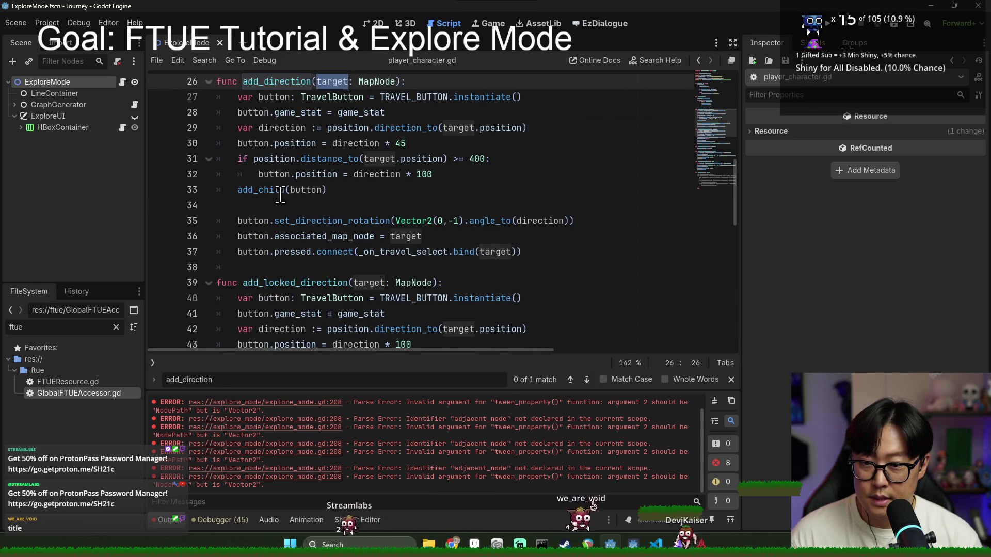
double_click(302, 190)
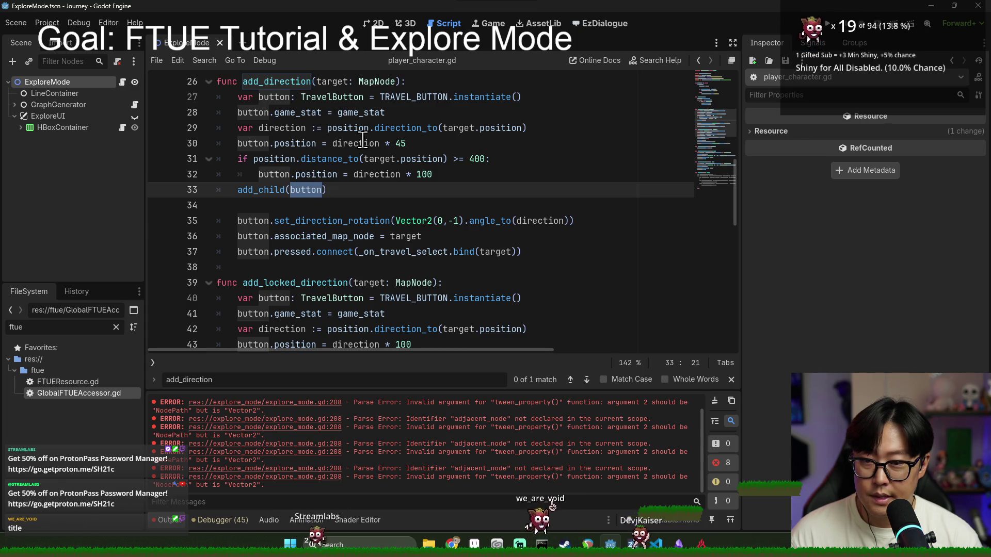
double_click(367, 159)
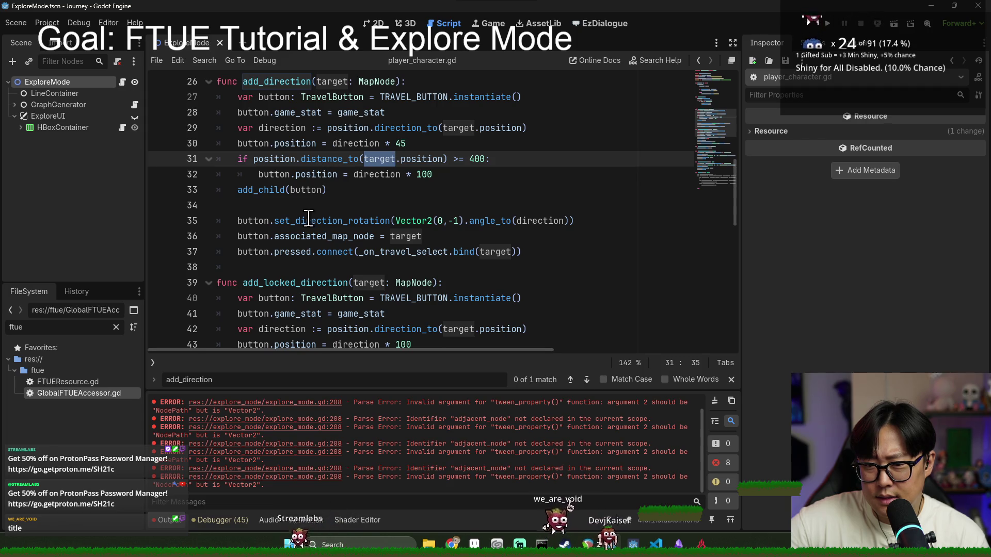
left_click(284, 237)
double_click(297, 236)
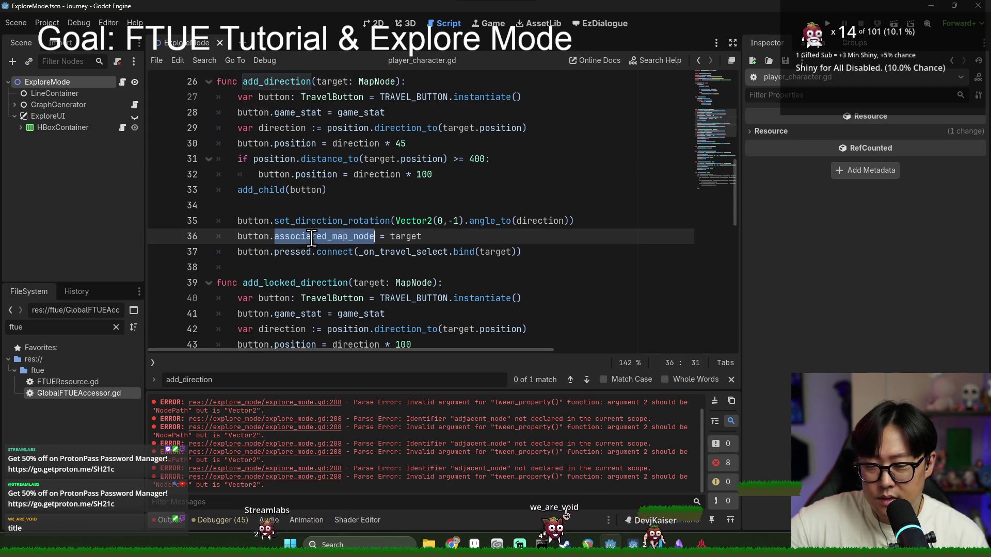
double_click(406, 236)
double_click(253, 236)
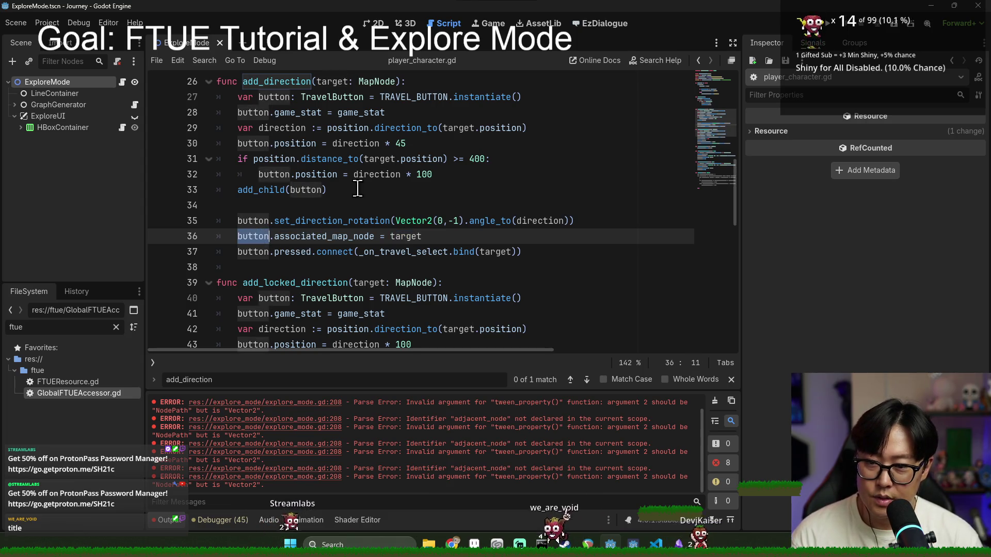
scroll(328, 237, "up", 1)
scroll(329, 242, "down", 3)
double_click(314, 192)
scroll(325, 204, "down", 4)
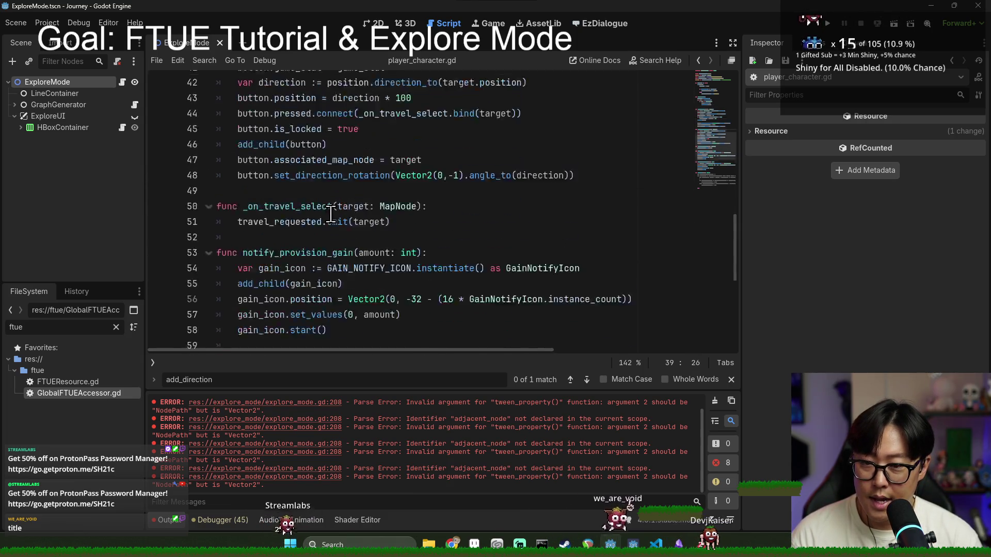
scroll(331, 214, "up", 7)
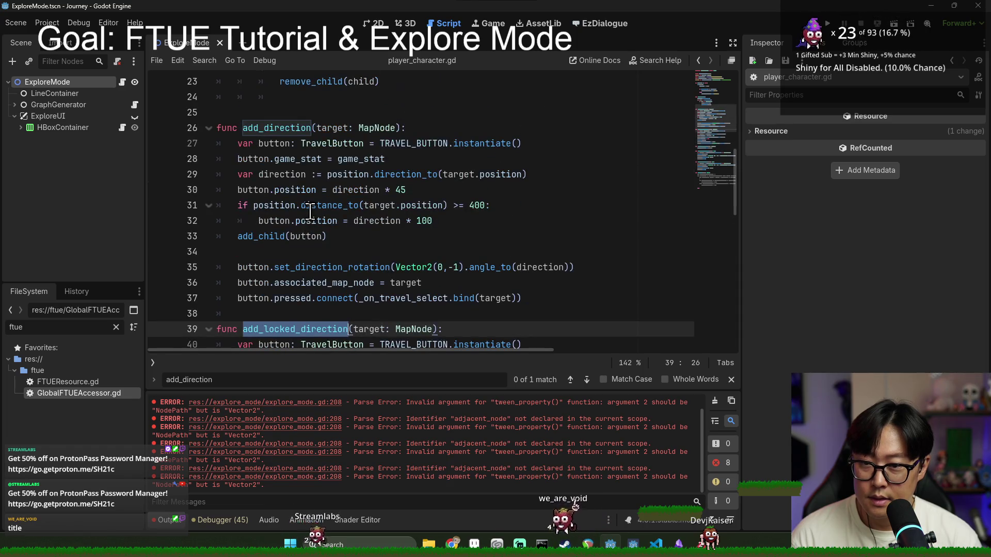
Delete the stray blank line after remove_child in reset_travel.
left_click(270, 129)
scroll(328, 190, "up", 2)
left_click(328, 190)
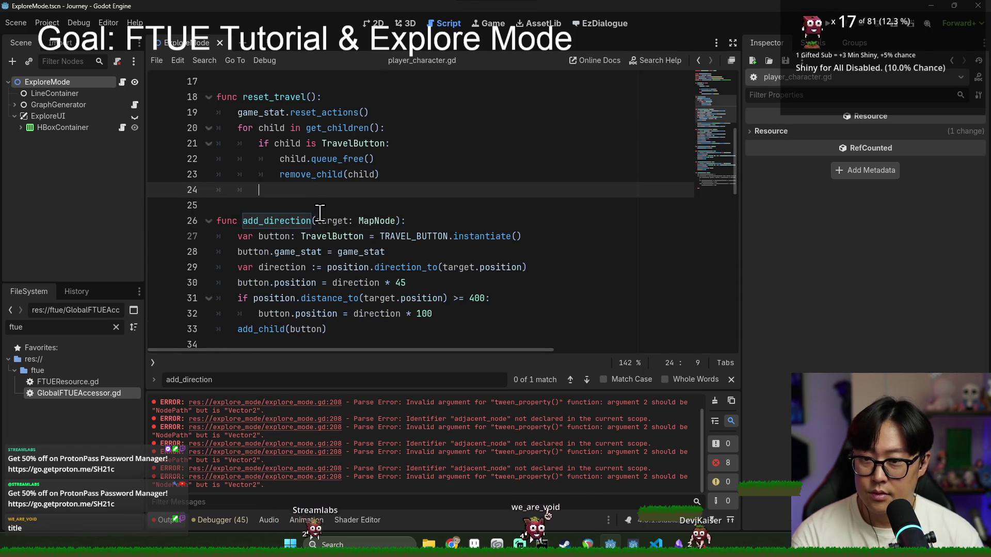
key("BackSpace")
key("BackSpace")
key("BackSpace")
Review add_direction's button and TravelButton uses, save, and return to explore_mode.gd.
double_click(282, 210)
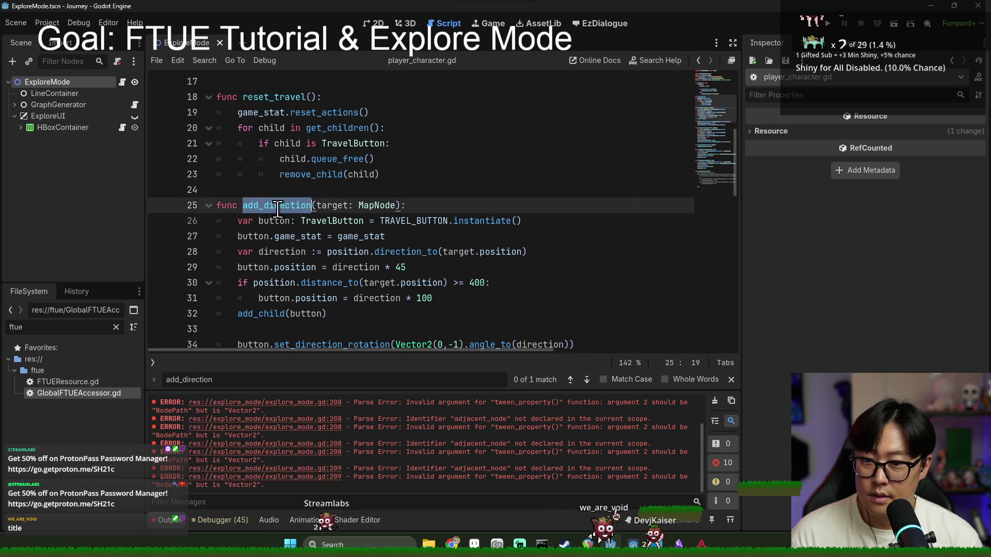
scroll(298, 311, "down", 4)
double_click(304, 130)
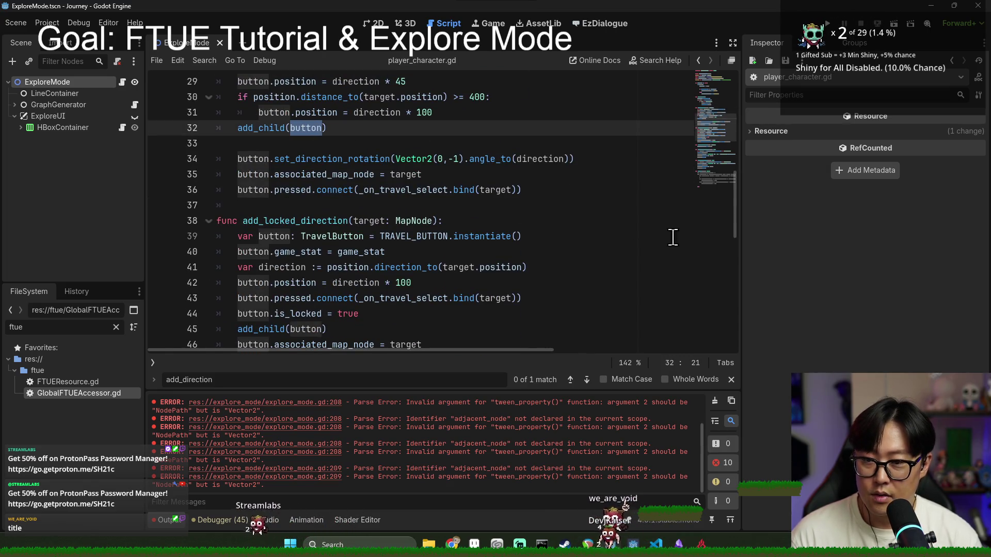
scroll(380, 292, "up", 3)
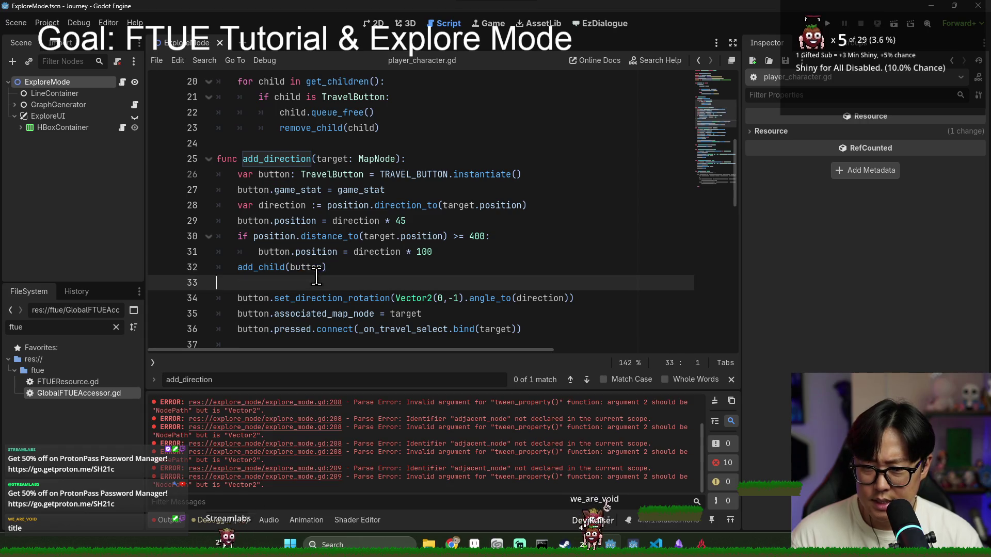
double_click(333, 174)
left_click(405, 226)
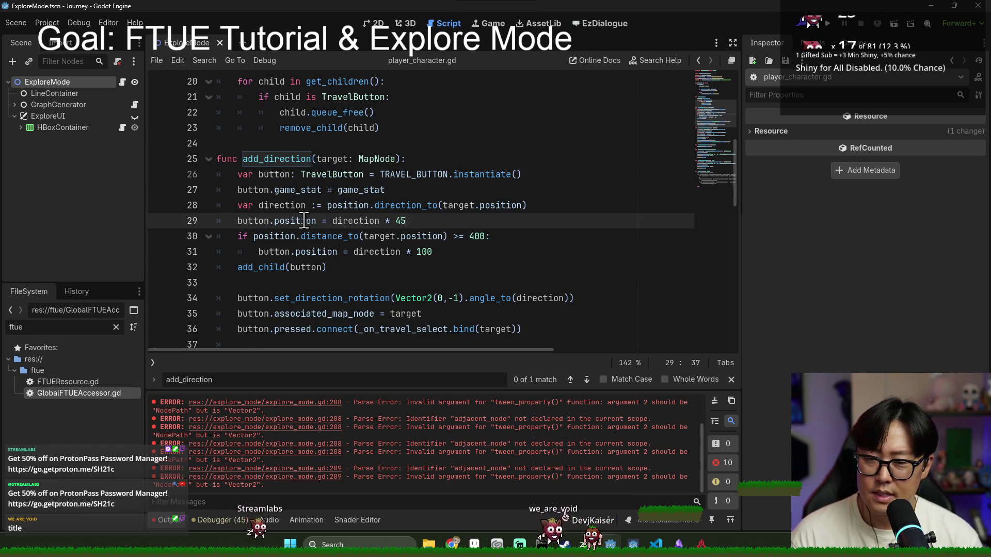
key("alt+Left")
key("ctrl+s")
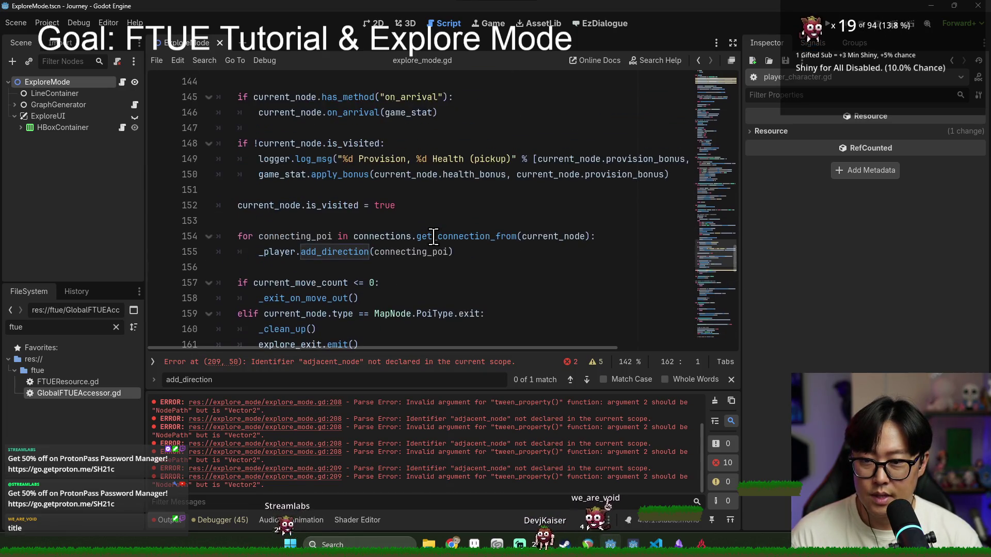
Search for add_direction and trace the connecting_poi loop variable.
key("ctrl+f")
type("adjacen")
key("BackSpace")
key("BackSpace")
key("BackSpace")
type("d_")
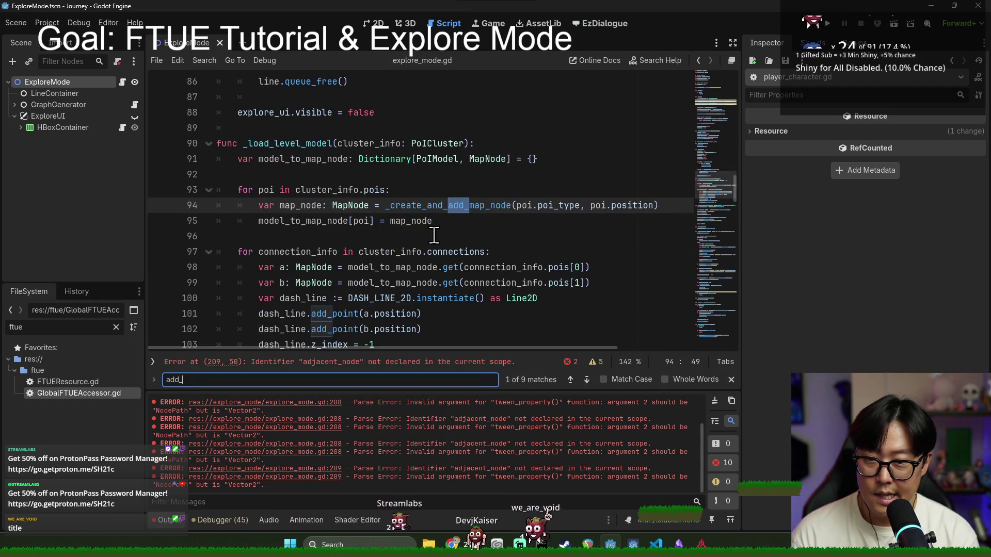
type("des")
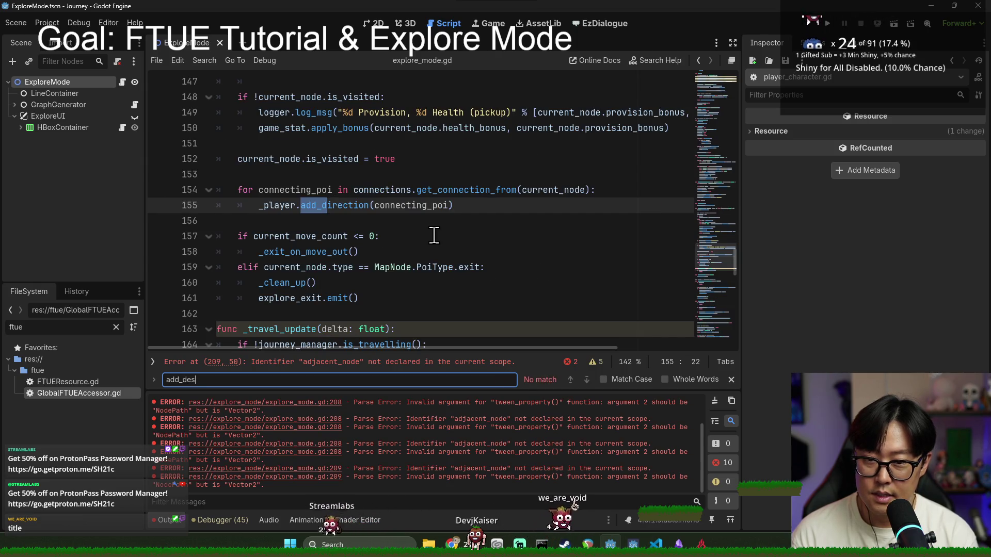
double_click(412, 205)
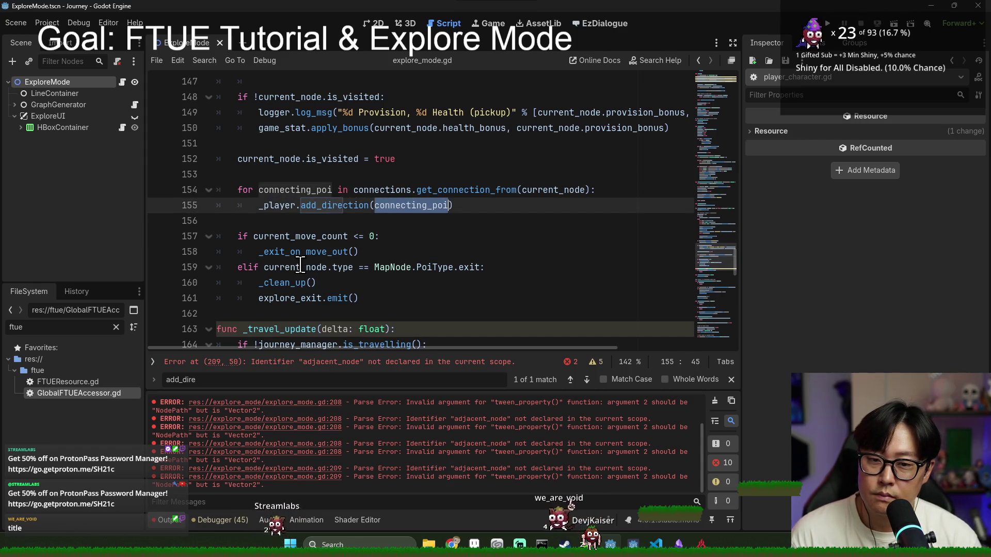
double_click(292, 190)
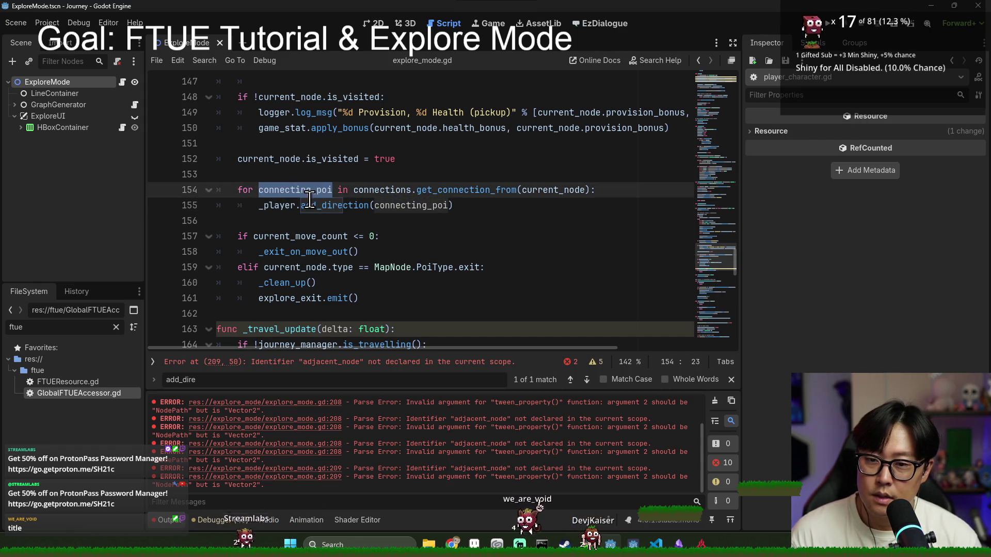
key("alt+Left")
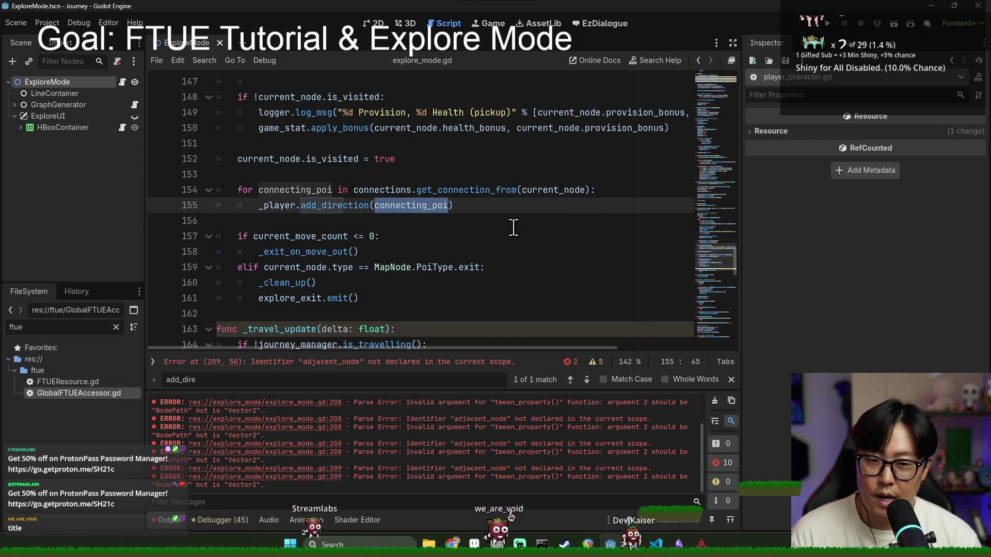
Select connections.get_connection_from(current_node) on the loop line 154.
left_click(401, 189)
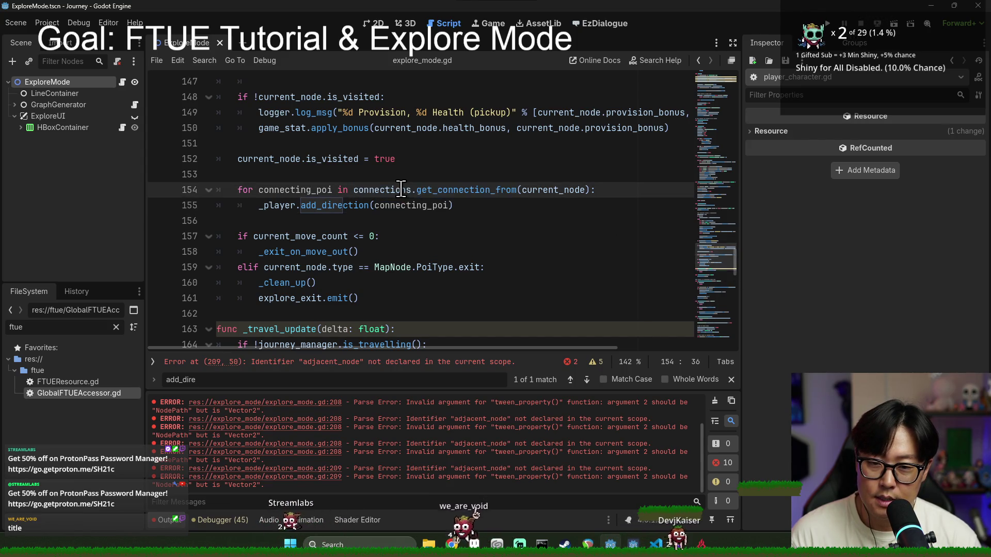
left_click(236, 190)
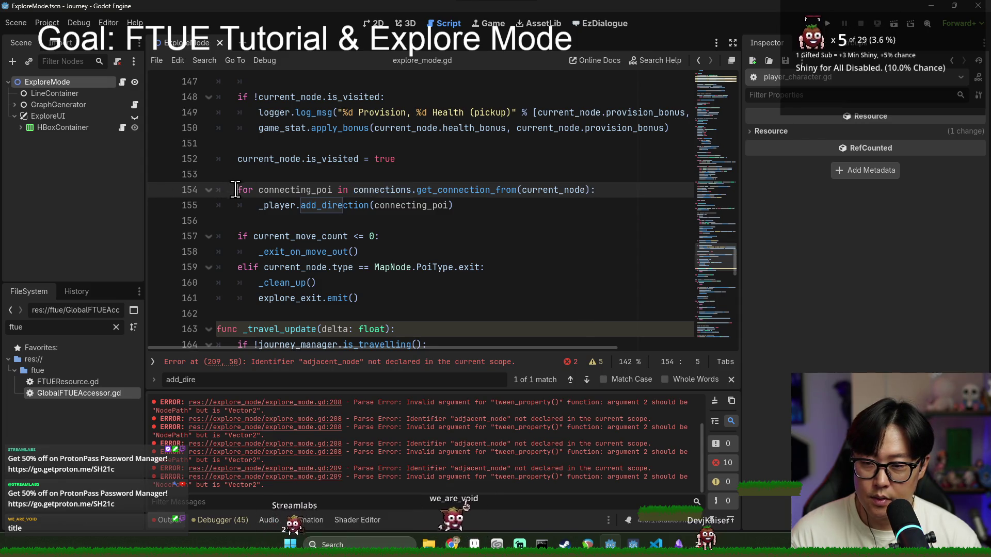
double_click(382, 190)
left_click(588, 189, "shift")
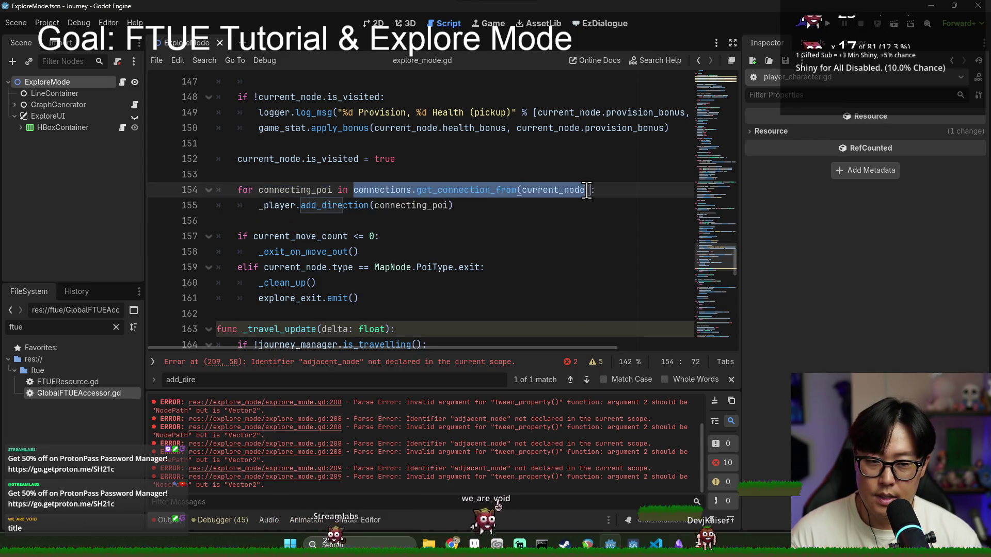
scroll(387, 237, "down", 15)
scroll(300, 220, "up", 2)
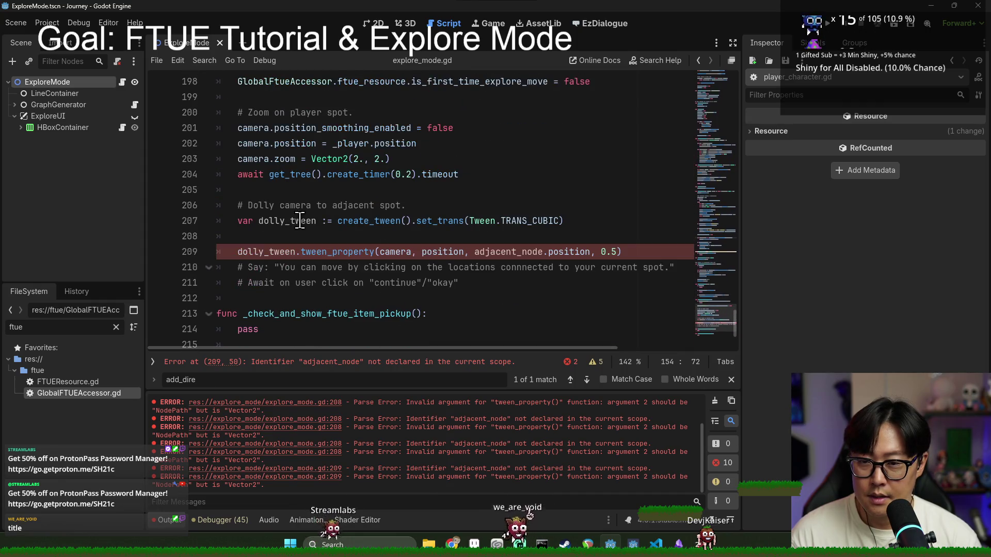
Paste the connections lookup onto line 208 and append .pick_random() to it.
left_click(299, 236)
type("connections.get_connection_from(current_node)")
key("Home")
left_click(494, 236)
type(".firs")
key("BackSpace")
key("BackSpace")
key("BackSpace")
type("front")
key("Return")
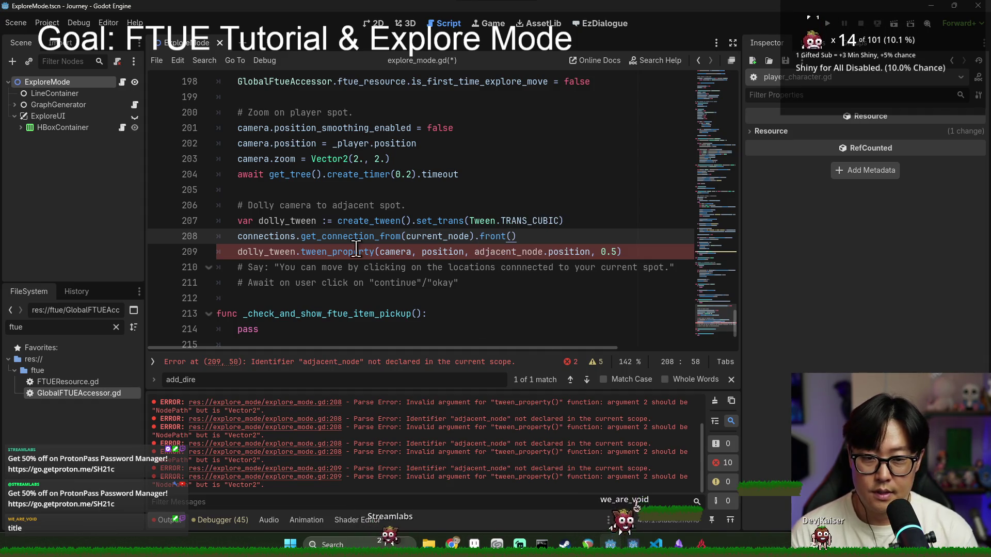
key("BackSpace")
key("BackSpace")
key("BackSpace")
type("pi")
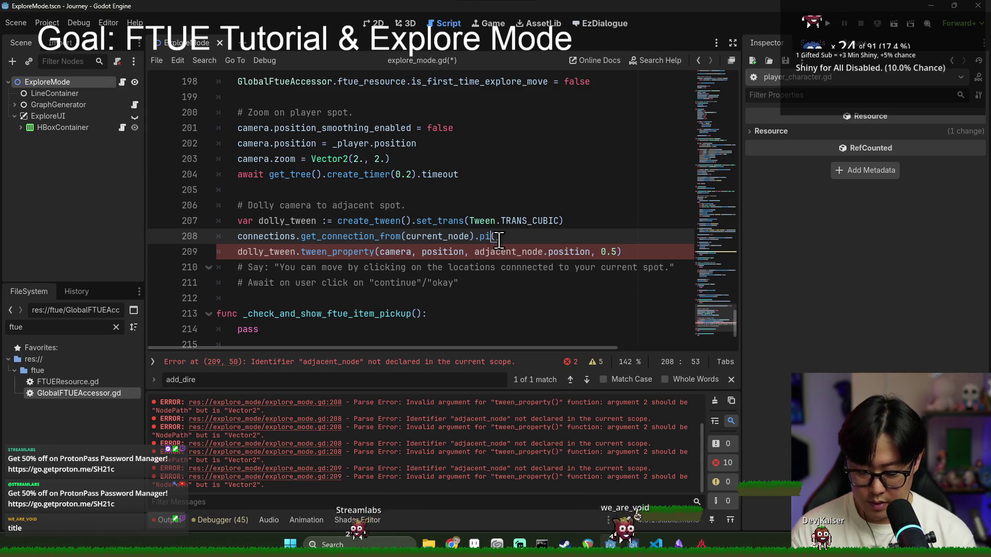
type("ck_random(")
key("Return")
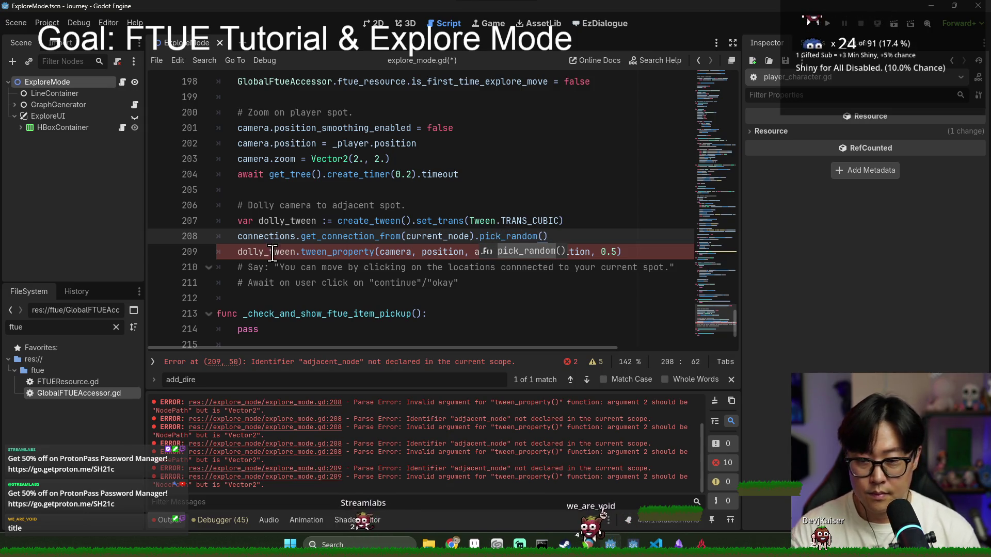
Declare the result as var adjacent_node := … as MapNode and save the script.
key("Home")
type("var adjacent_node:")
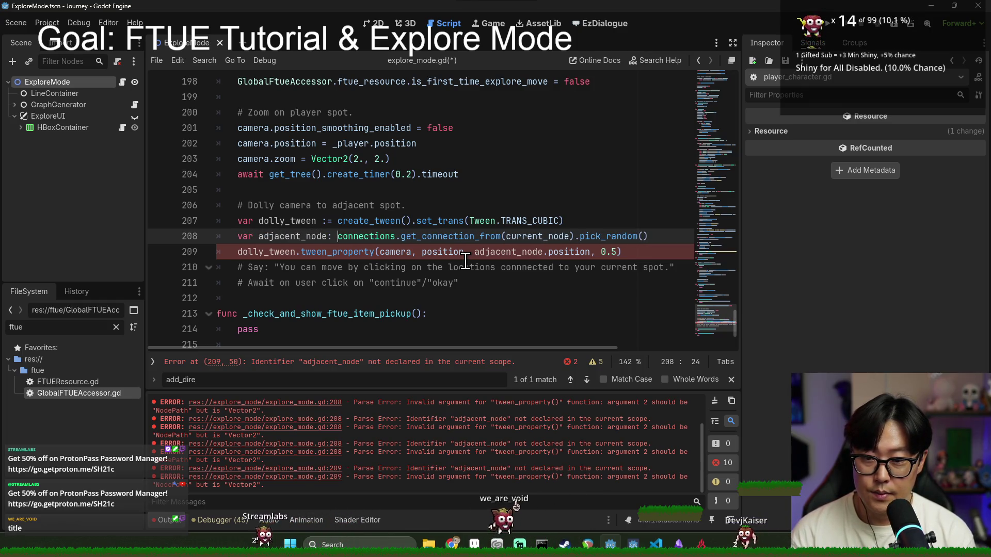
key("BackSpace")
key("BackSpace")
type(":=")
key("ctrl+s")
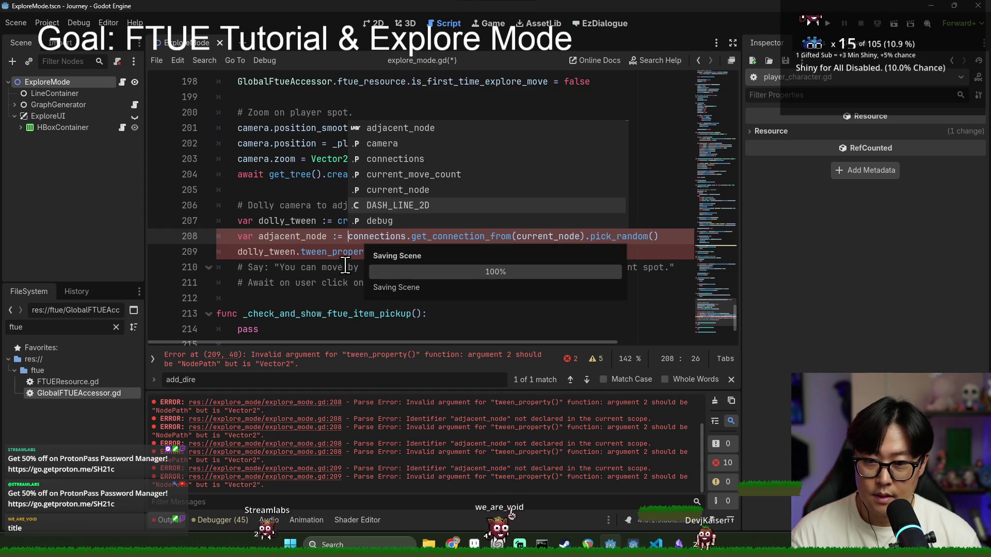
left_click(686, 237)
type("MapNode")
key("ctrl+s")
left_click(731, 379)
Check adjacent_node's use on line 209 and jump to the remaining tween_property error.
left_click_drag(515, 359, 481, 360)
key("ctrl+s")
double_click(333, 235)
left_click(521, 251)
left_click(521, 251, "ctrl")
left_click(522, 252)
left_click(349, 267)
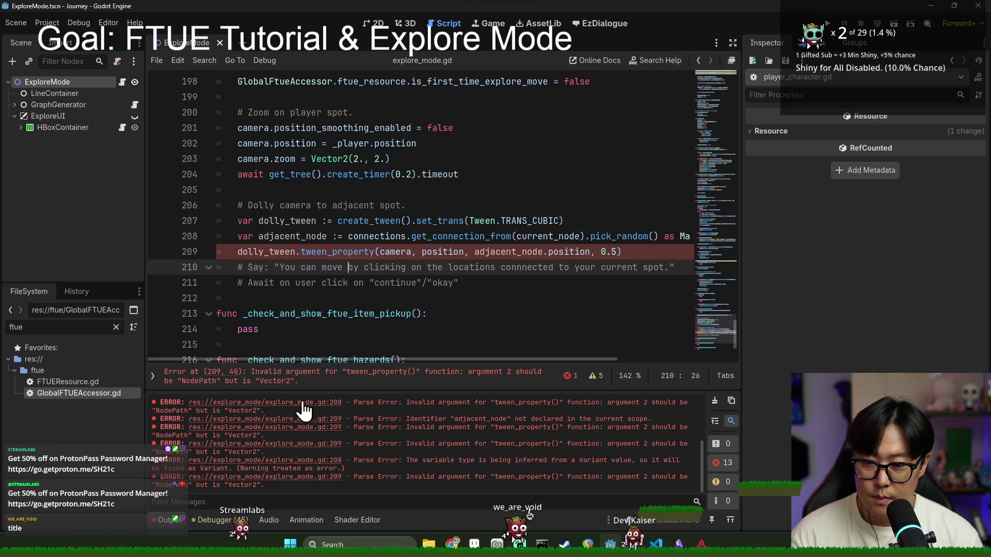
left_click(714, 402)
left_click(467, 376)
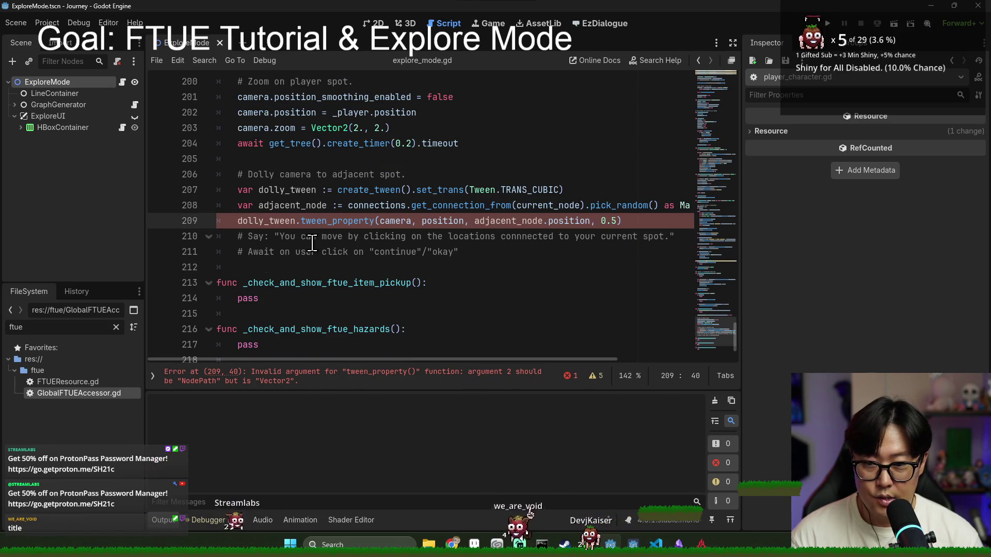
Retype tween_property on line 209 and quote its position argument as the string "position".
double_click(329, 221)
key("BackSpace")
type("twe")
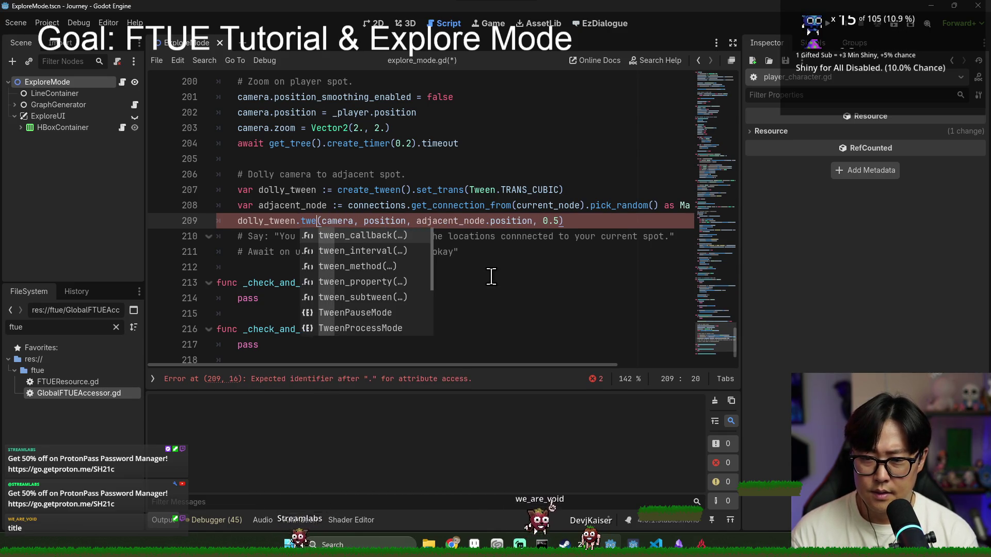
key("Down")
key("Down")
key("Down")
key("Return")
key("ctrl+s")
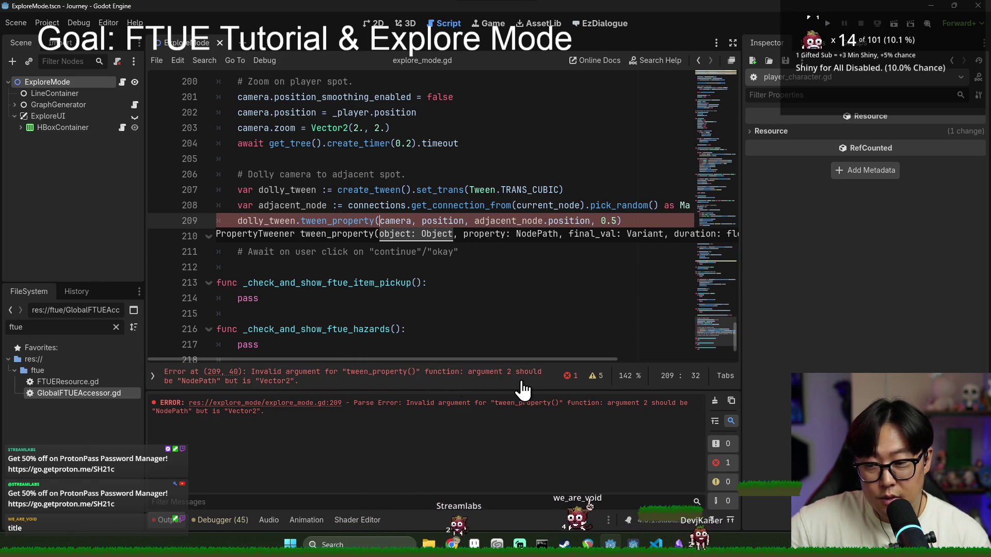
double_click(450, 221)
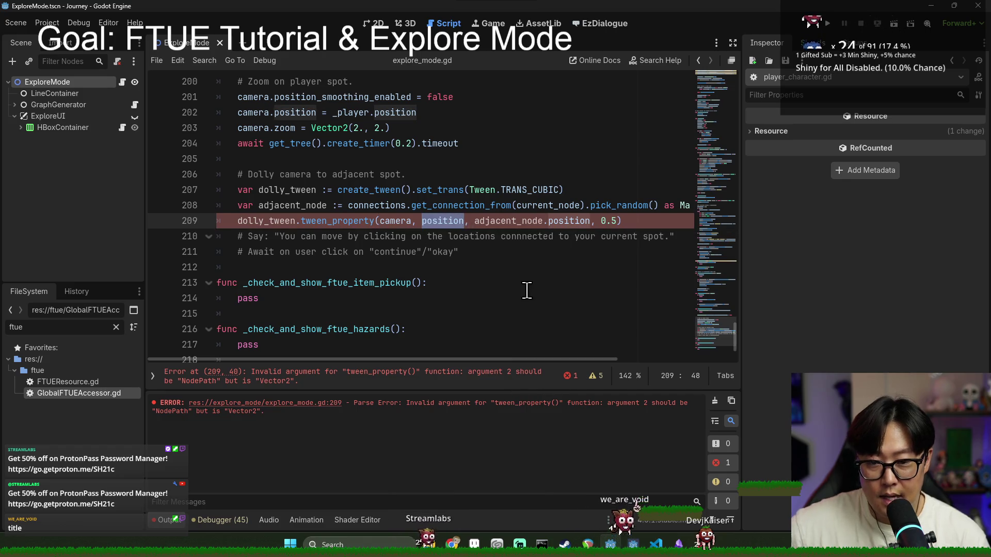
type("\"")
key("ctrl+s")
key("Down")
key("Down")
key("Down")
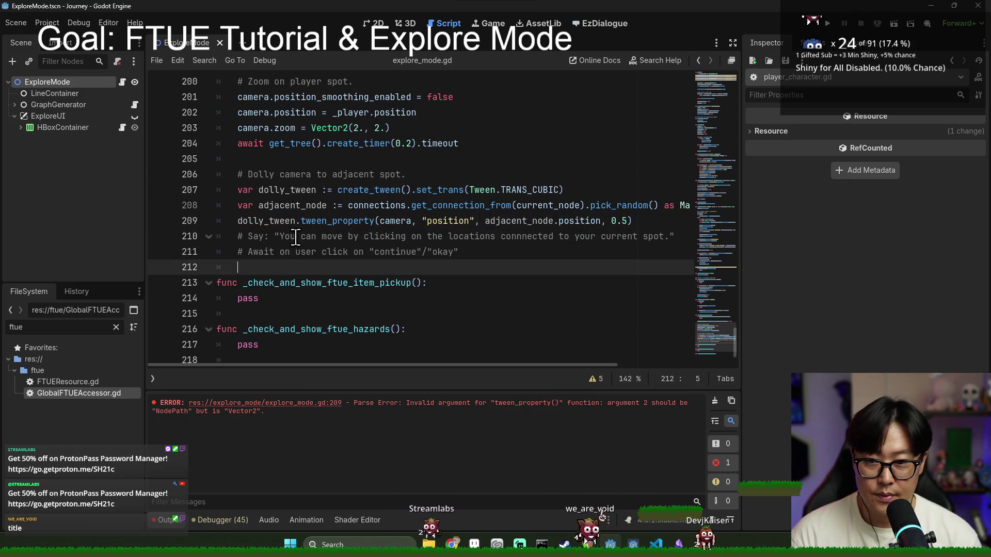
Add 'await dolly_tween.finished' on a new line after the tween call and save.
double_click(266, 221)
double_click(395, 220)
left_click(636, 226)
key("Return")
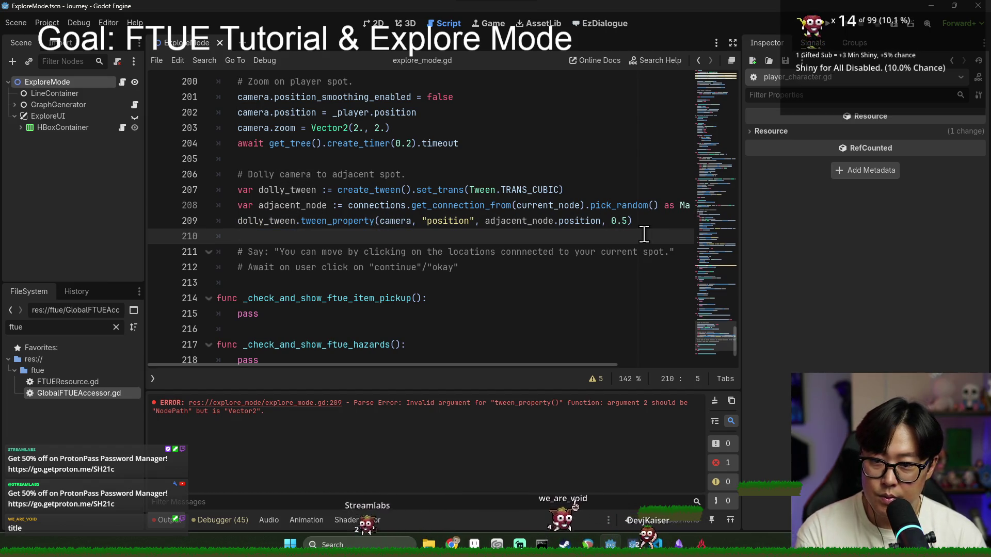
type("ait do")
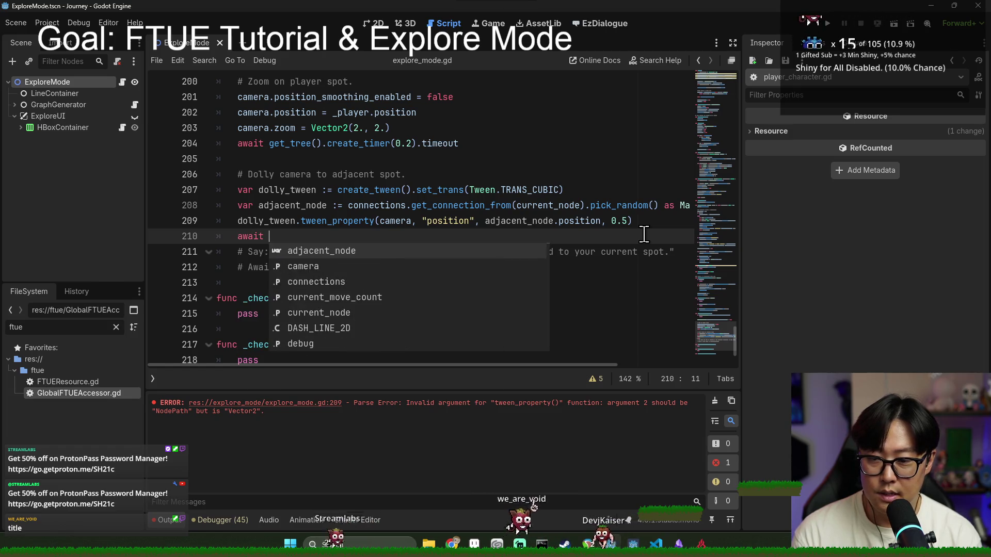
key("Return")
type(".f")
key("Return")
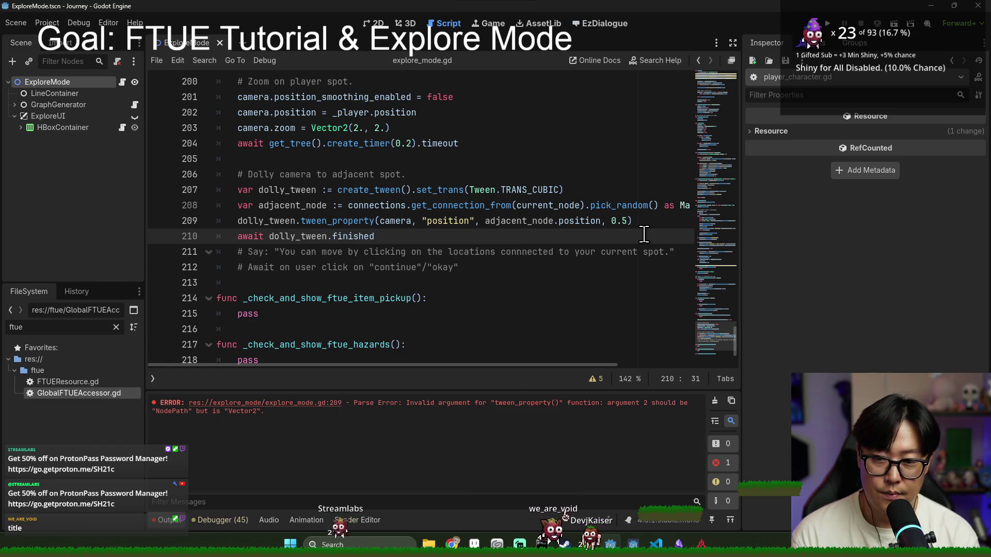
key("Return")
key("ctrl+s")
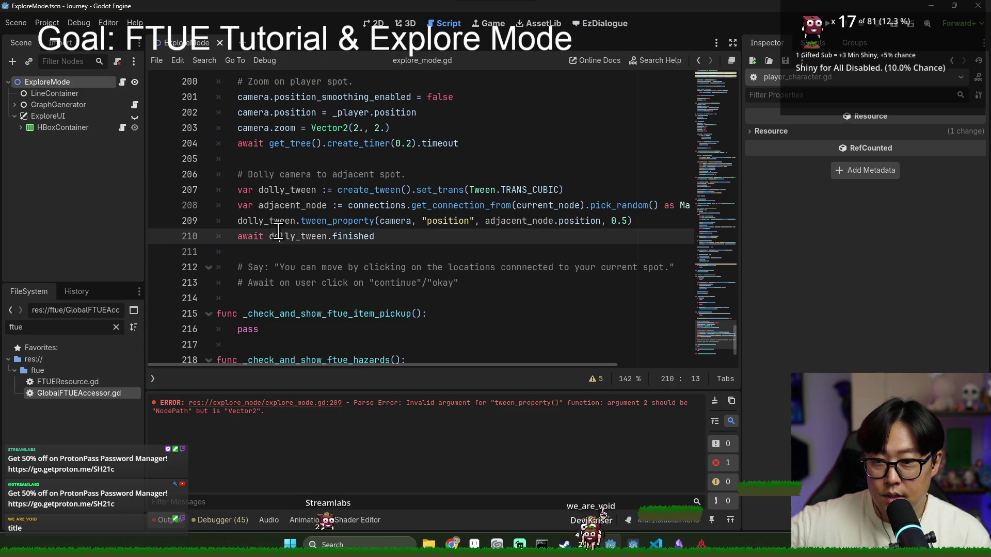
Insert a blank line between the Say and Await comments.
double_click(313, 233)
scroll(325, 206, "down", 2)
scroll(335, 224, "up", 1)
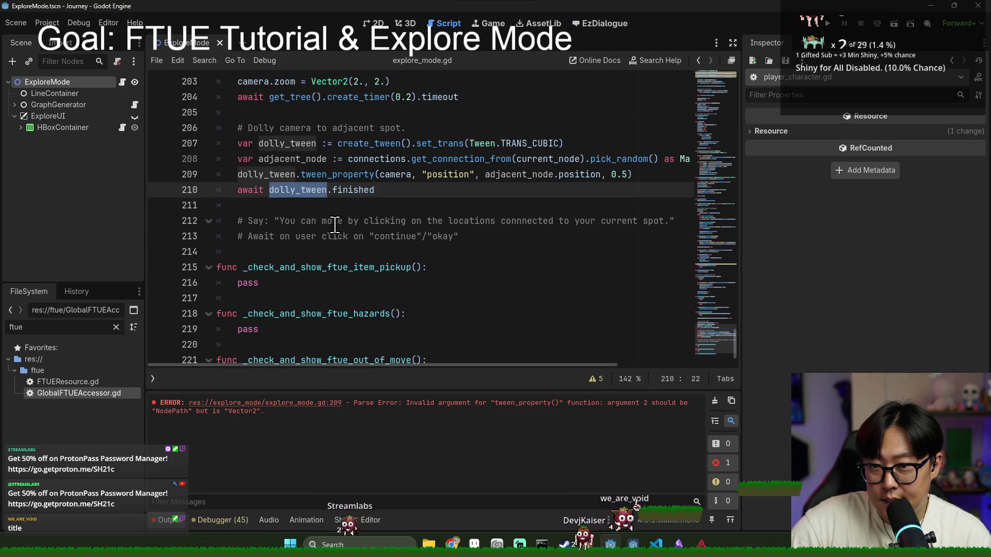
scroll(320, 190, "up", 1)
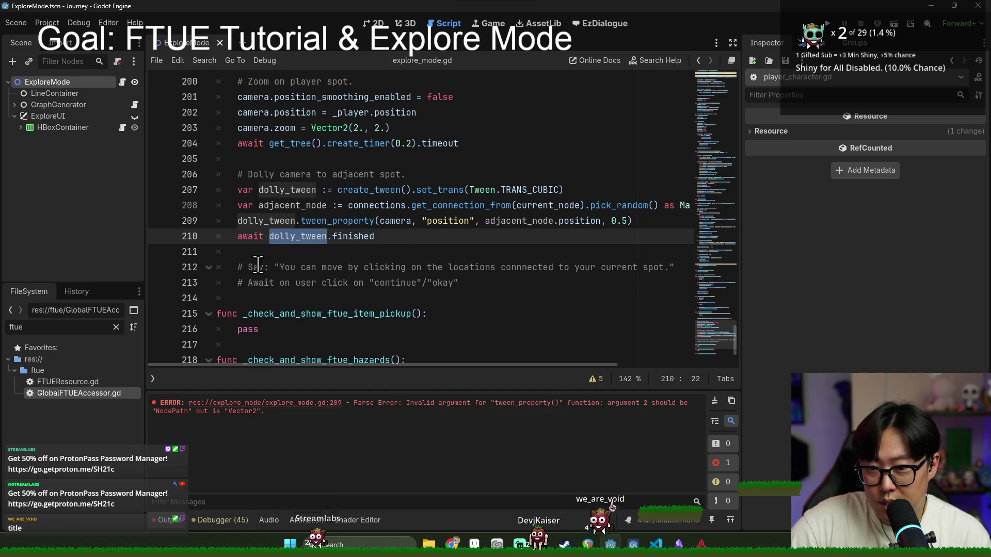
left_click(236, 282)
key("Return")
key("Up")
scroll(361, 233, "down", 2)
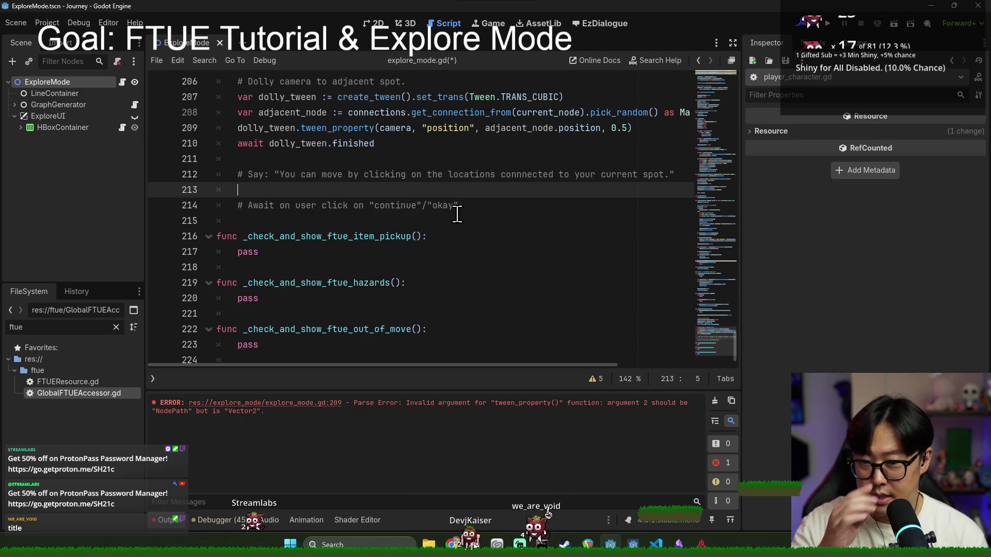
Add a ColorRect child to ExploreUI and type DimVeil as its new name.
right_click(58, 120)
left_click(67, 127)
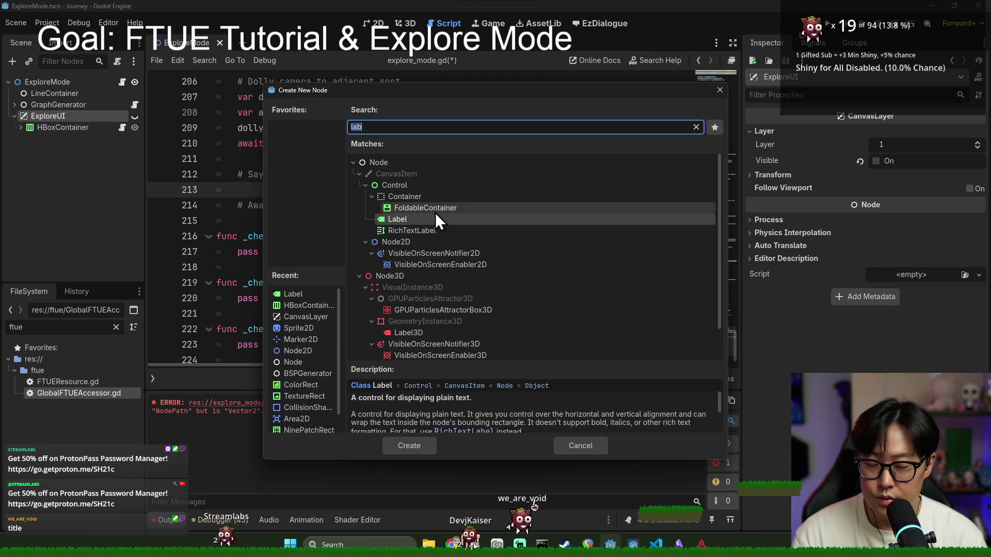
type("color")
key("Return")
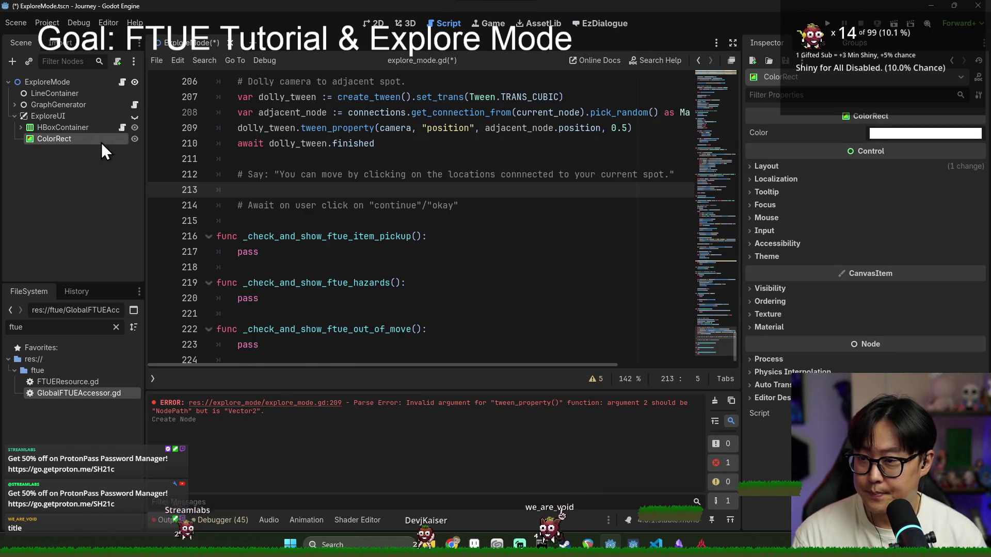
double_click(101, 138)
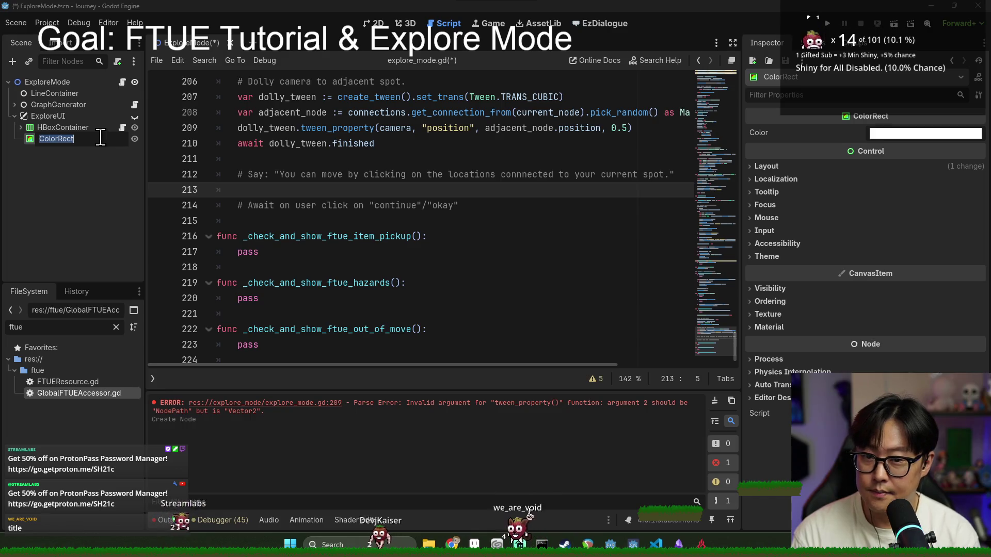
type("Dim")
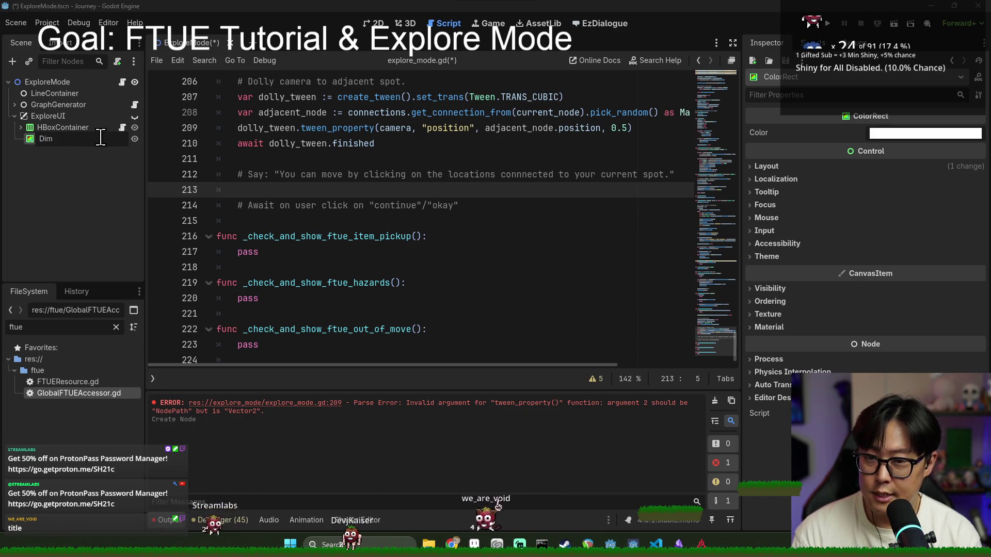
type("Veil")
Confirm the name DimVeil, turn its colour down to black, and save the scene.
key("Return")
left_click(926, 134)
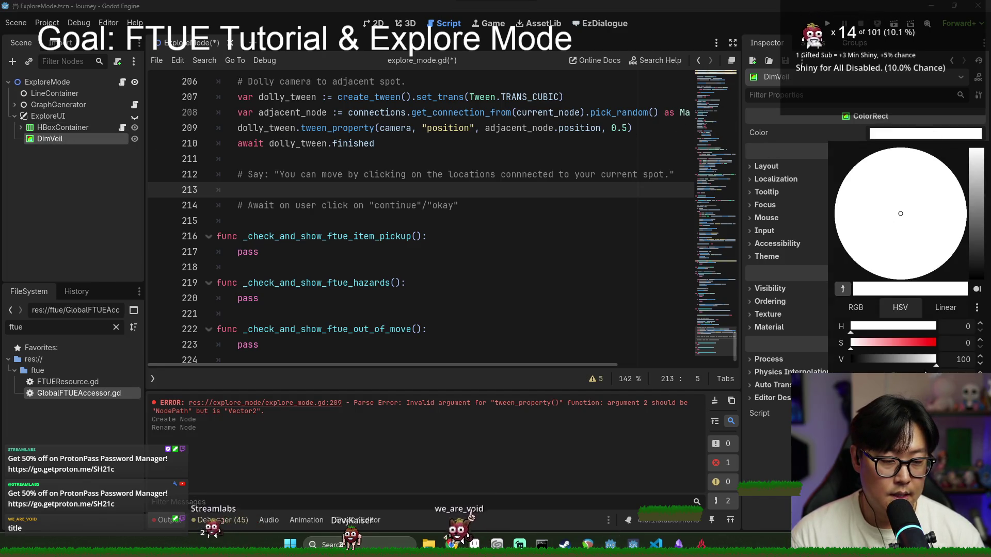
left_click_drag(900, 363, 850, 361)
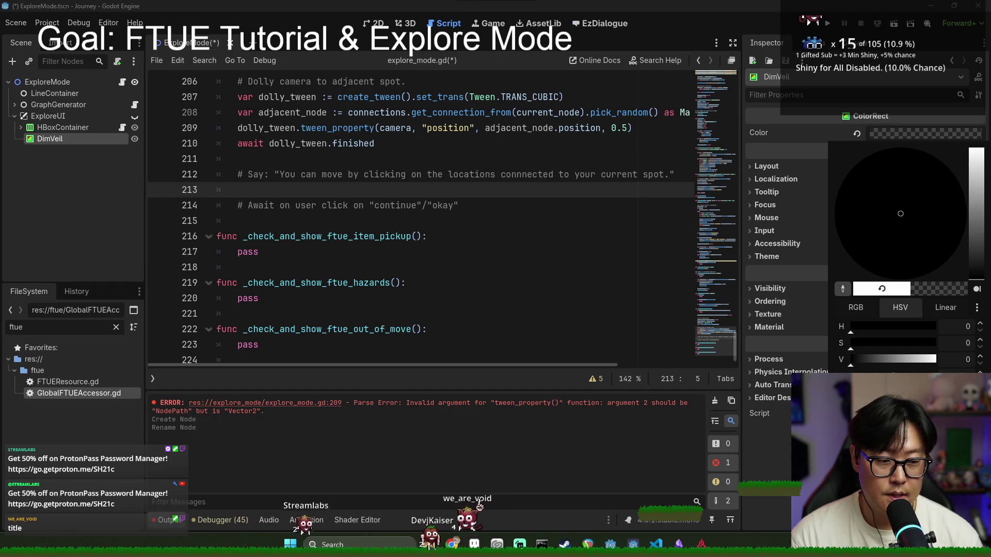
left_click(65, 144)
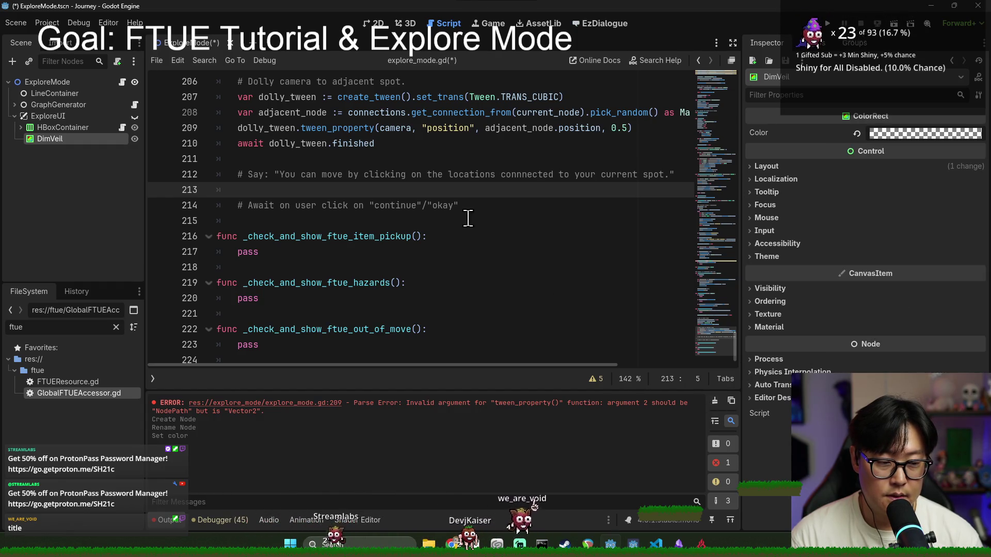
key("ctrl+s")
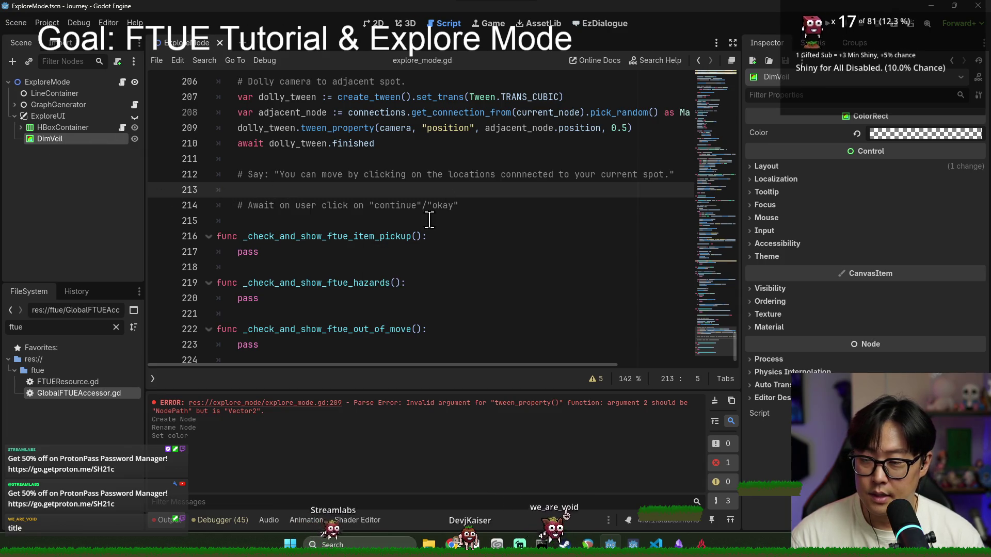
Drag a DimVeil reference into the script, cut the misplaced text, and save.
scroll(437, 242, "up", 20)
scroll(437, 247, "up", 20)
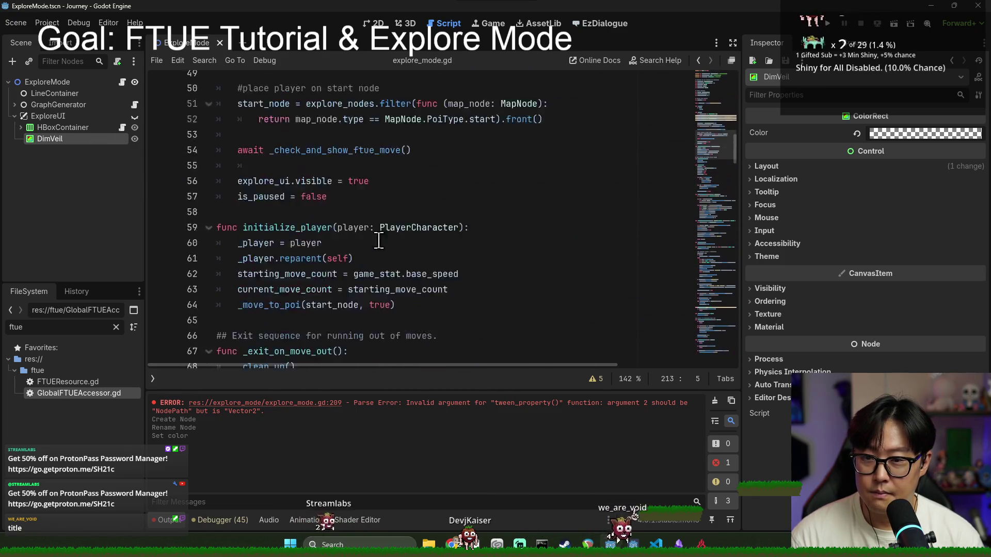
mouse_move(49, 139)
left_mouse_down()
mouse_move(81, 151)
mouse_move(265, 298)
mouse_move(33, 150)
mouse_move(284, 301)
mouse_move(319, 221)
mouse_move(290, 321)
left_mouse_up()
scroll(361, 313, "down", 20)
key("ctrl+x")
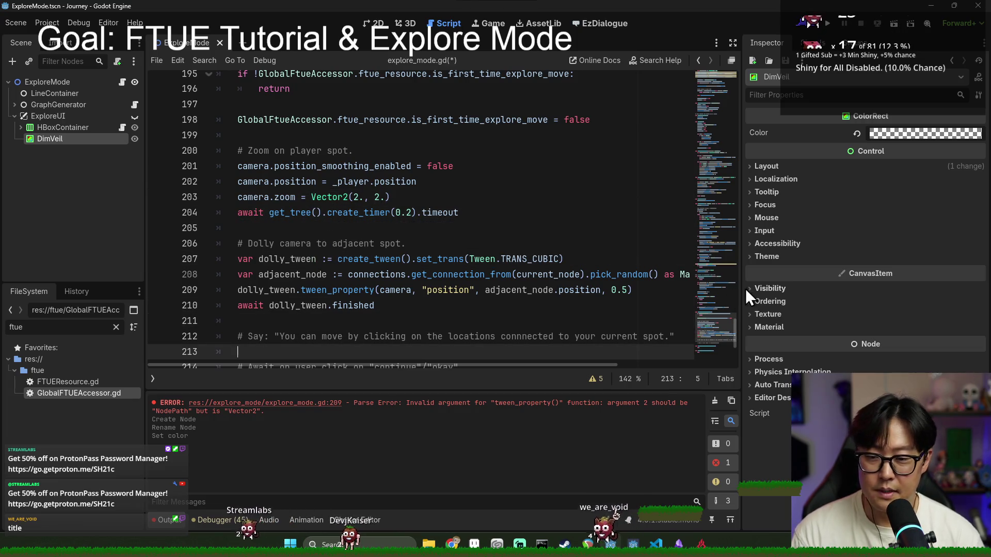
left_click_drag(733, 333, 722, 62)
key("ctrl+s")
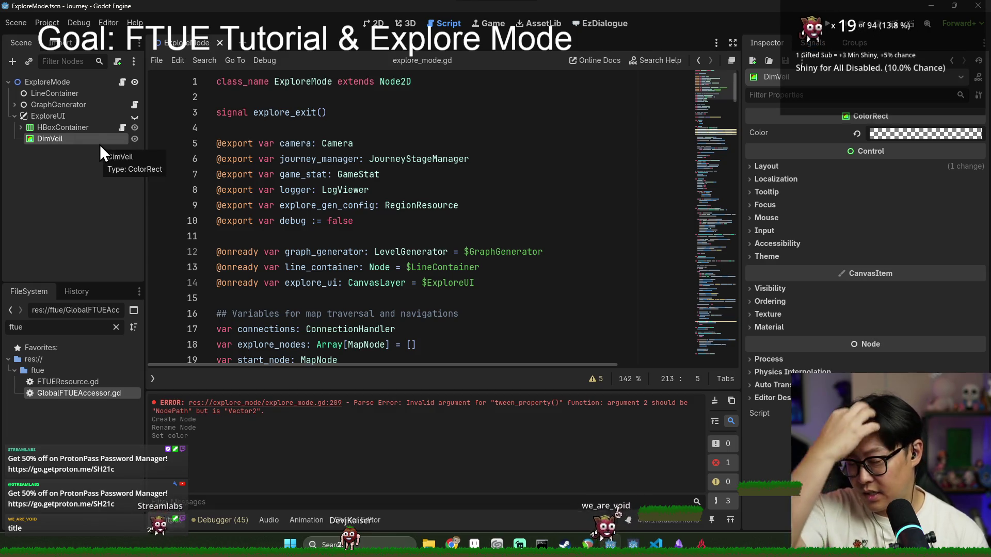
Add an onready dim_veil variable referencing DimVeil at line 15.
left_click_drag(94, 140, 302, 300)
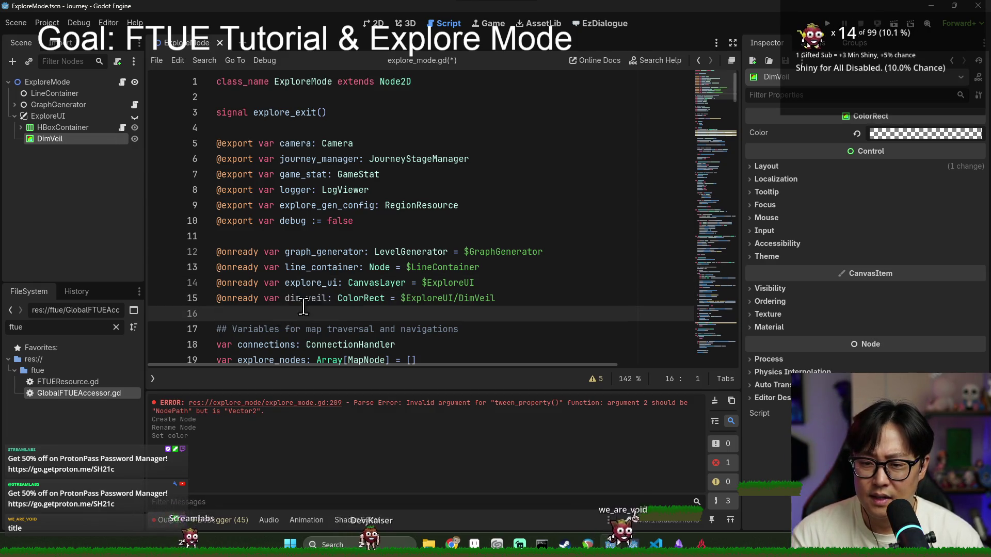
double_click(303, 299)
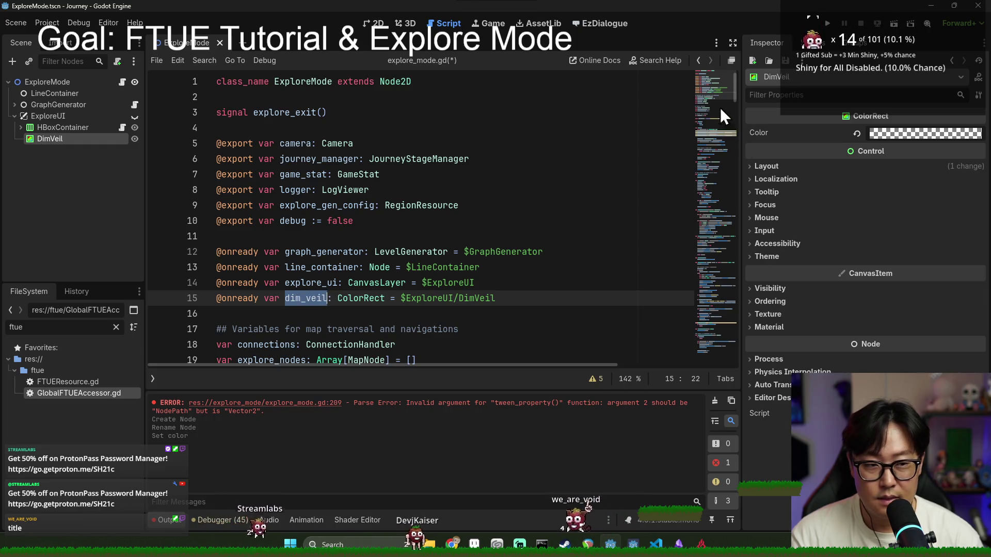
mouse_move(735, 87)
left_mouse_down()
mouse_move(718, 290)
mouse_move(663, 321)
left_mouse_up()
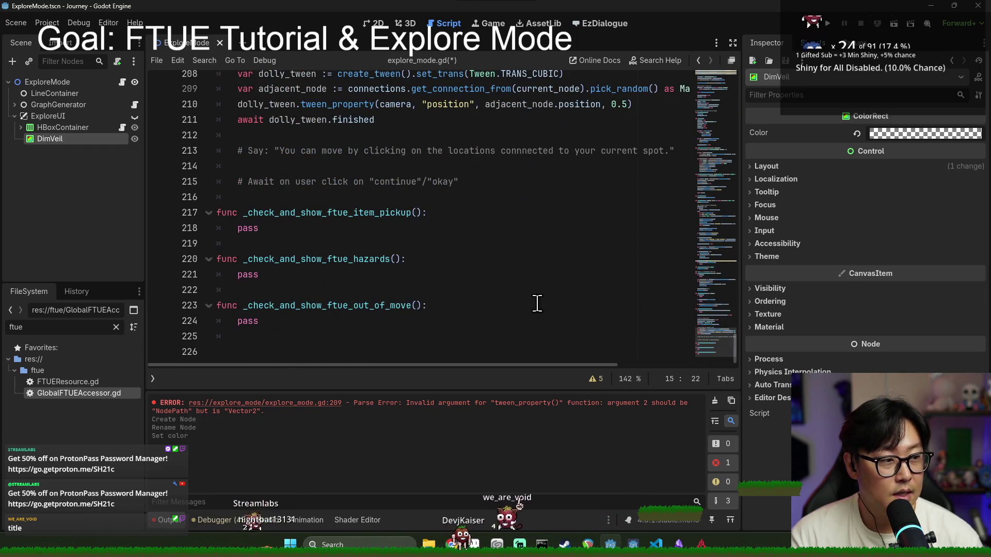
left_click(327, 214)
scroll(309, 206, "up", 2)
left_click(285, 240)
left_click(308, 260)
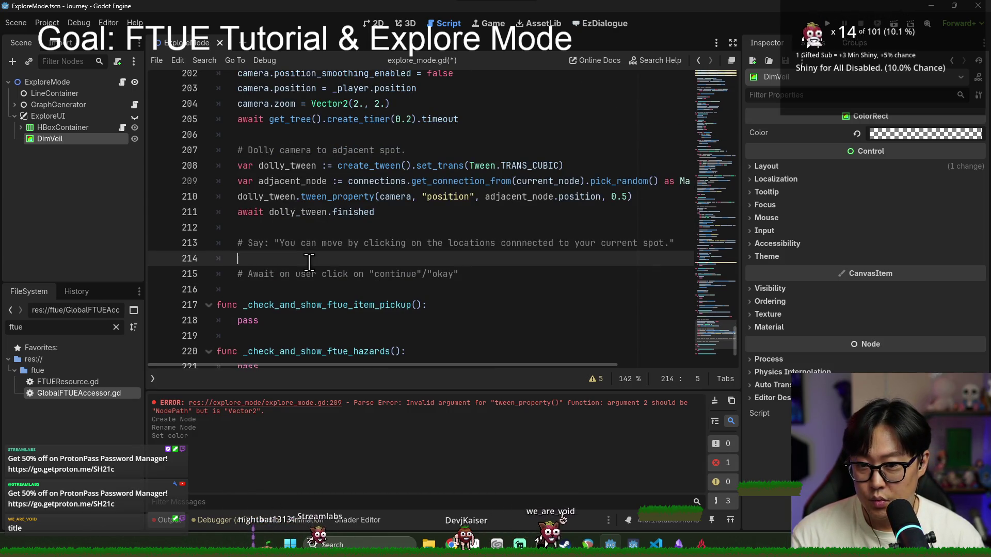
left_click(381, 227)
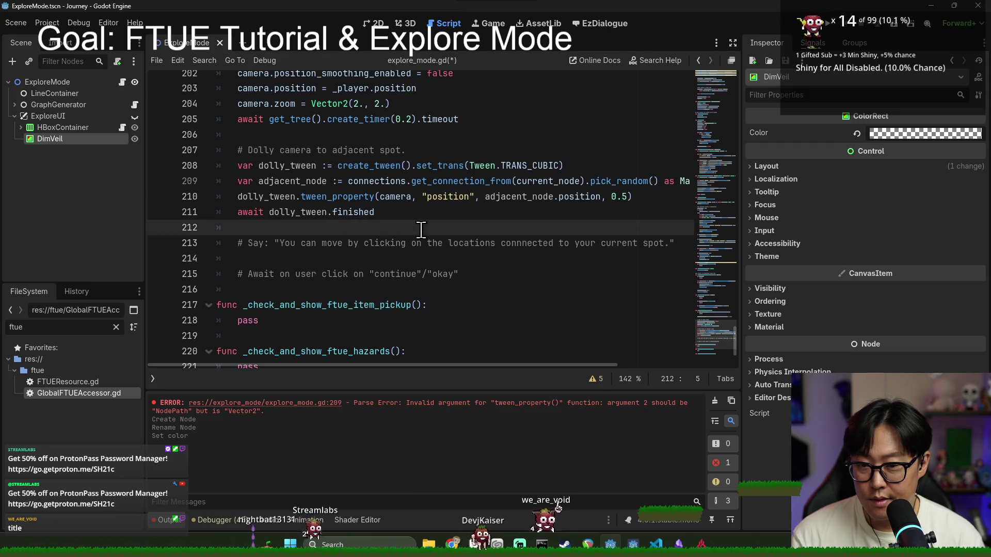
Try a dim_veil.color.a = 0.8 line in the dolly code, then delete it and save.
type(".color =")
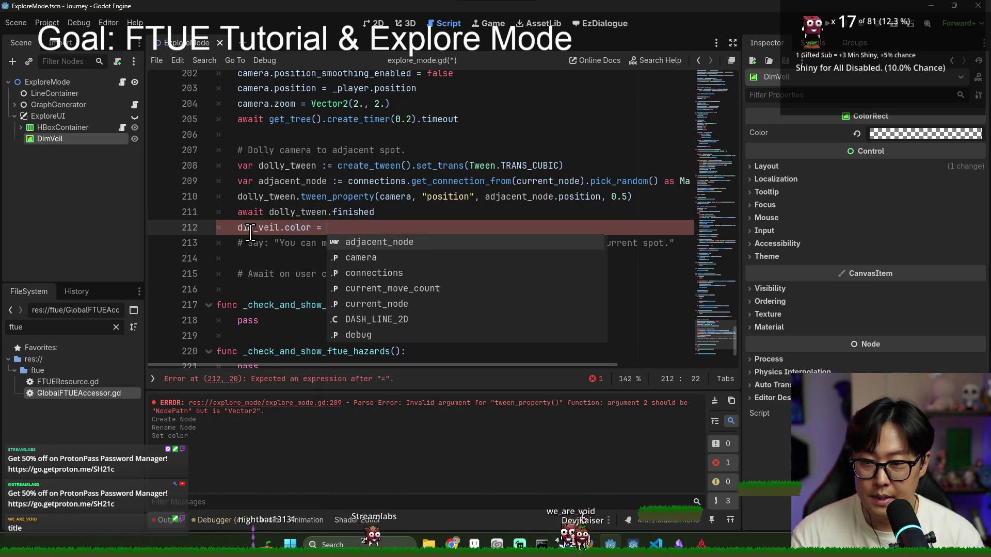
key("Escape")
type(".a = 0")
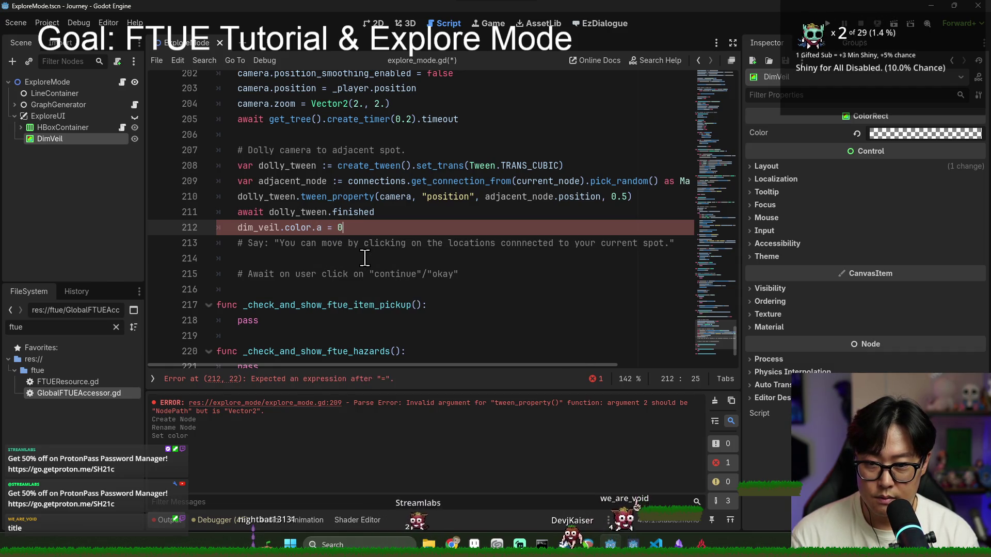
type(".8")
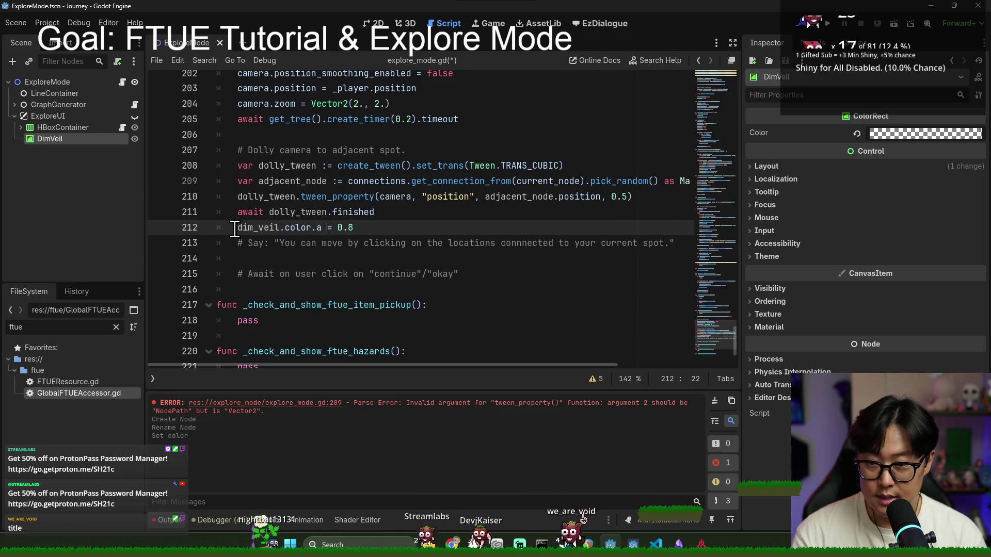
left_click(400, 213)
key("Return")
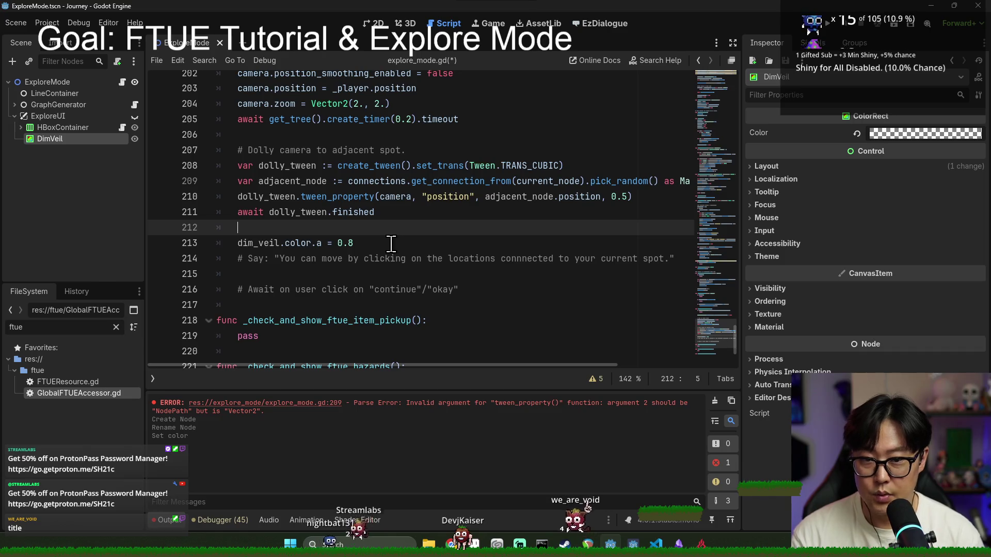
key("Return")
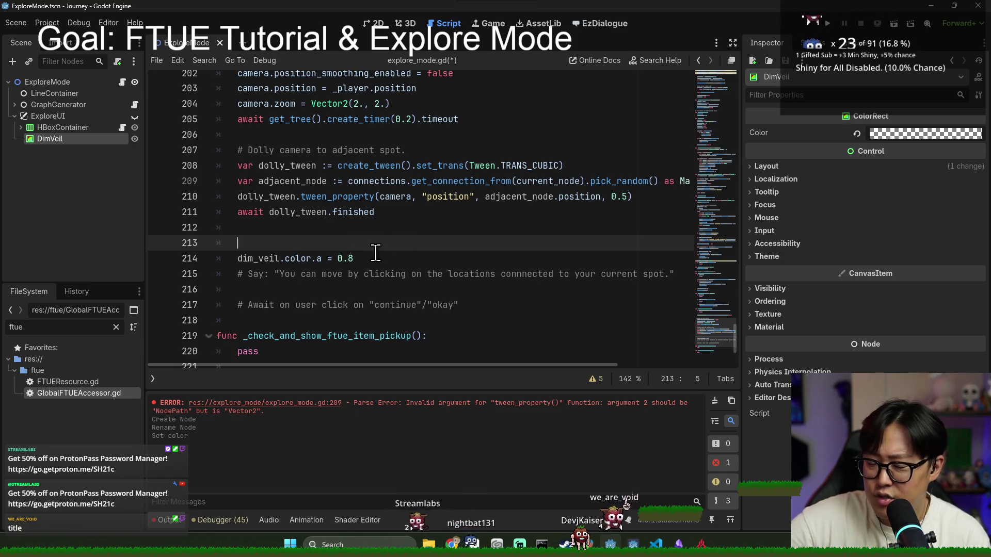
key("ctrl+shift+k")
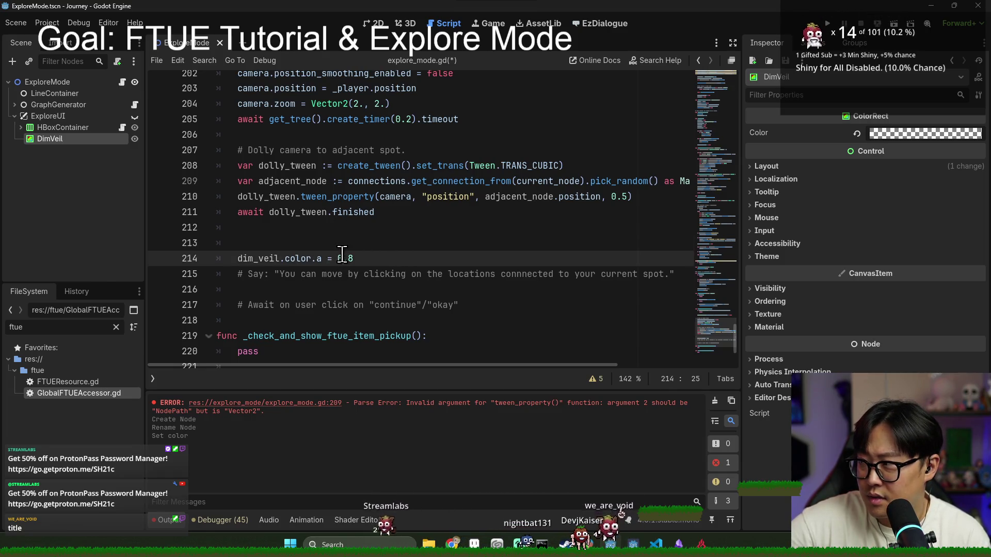
key("ctrl+x")
key("shift+Tab")
key("ctrl+s")
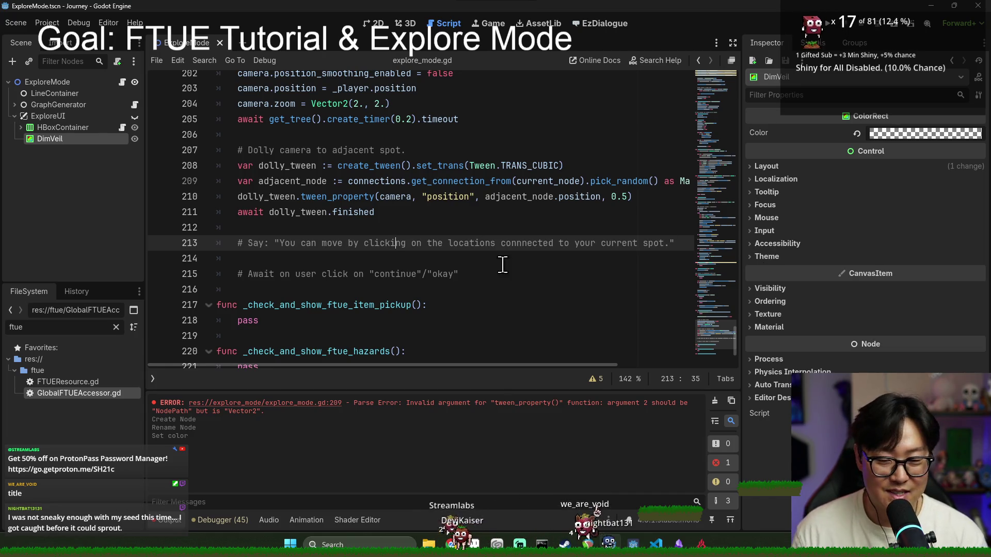
left_click(367, 223)
key("ctrl+s")
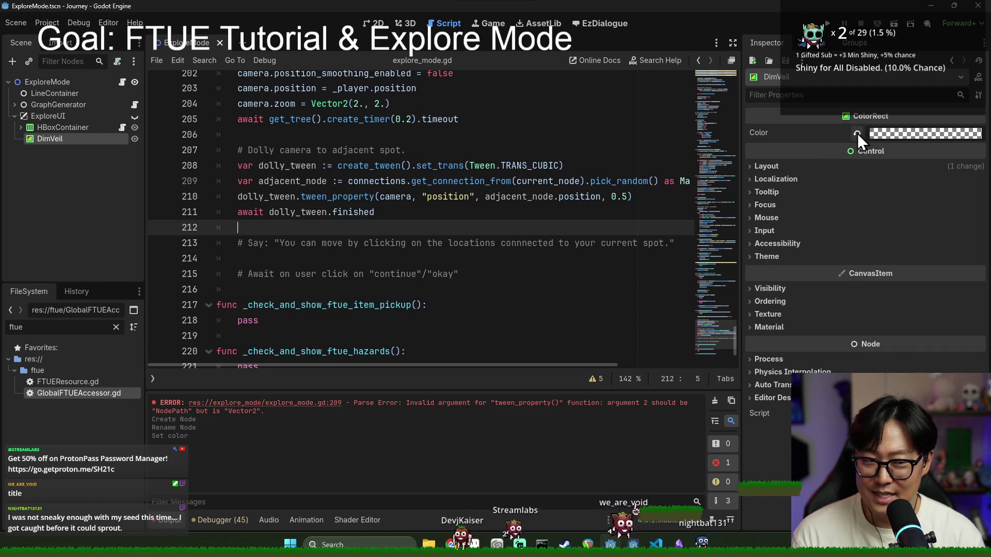
Switch to the 2D view, save, and delete the DimVeil node from ExploreUI.
left_click(378, 25)
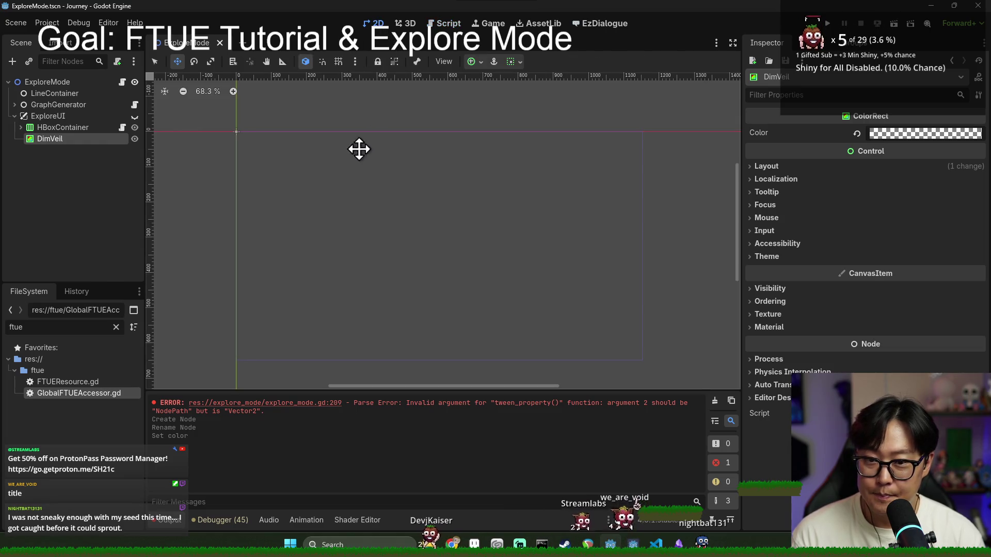
key("ctrl+s")
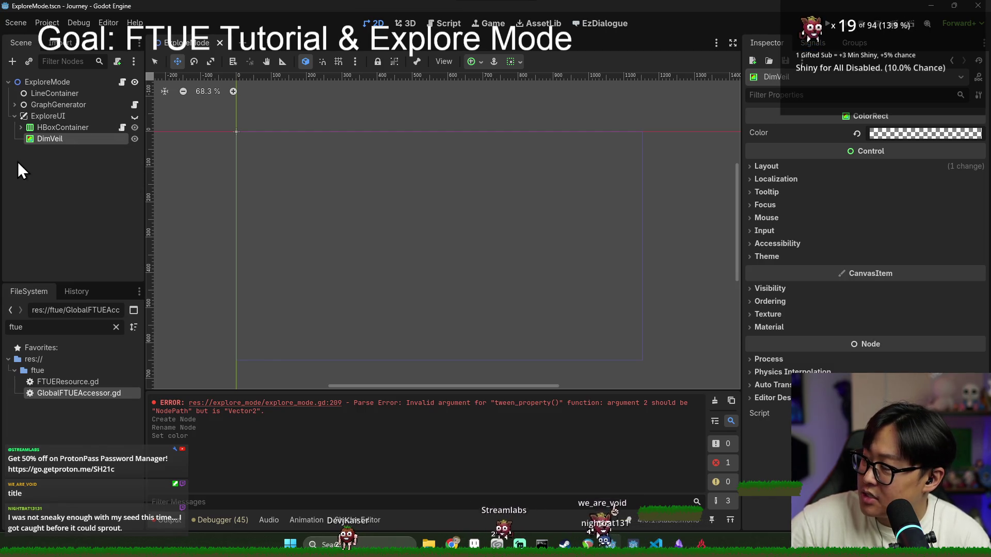
right_click(49, 141)
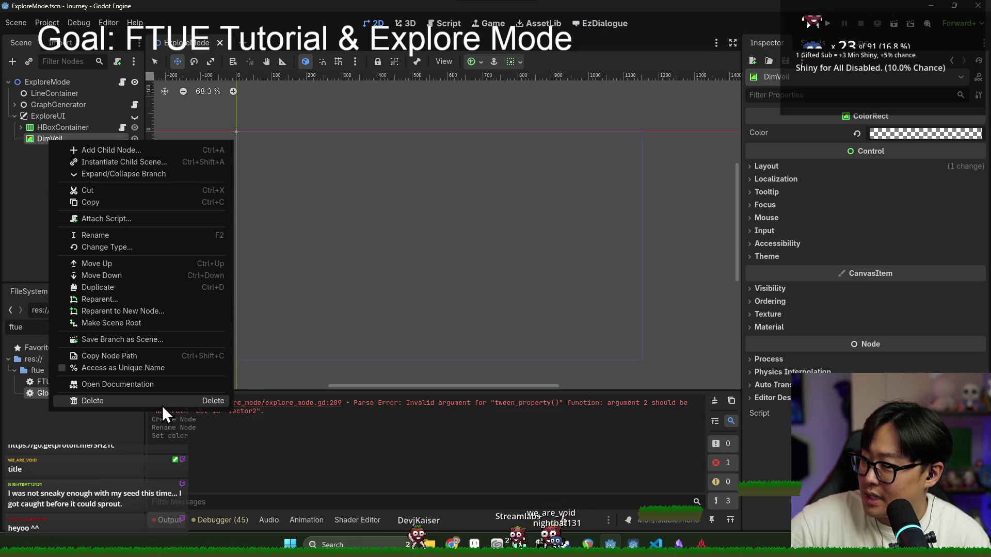
left_click(162, 404)
left_click(499, 289)
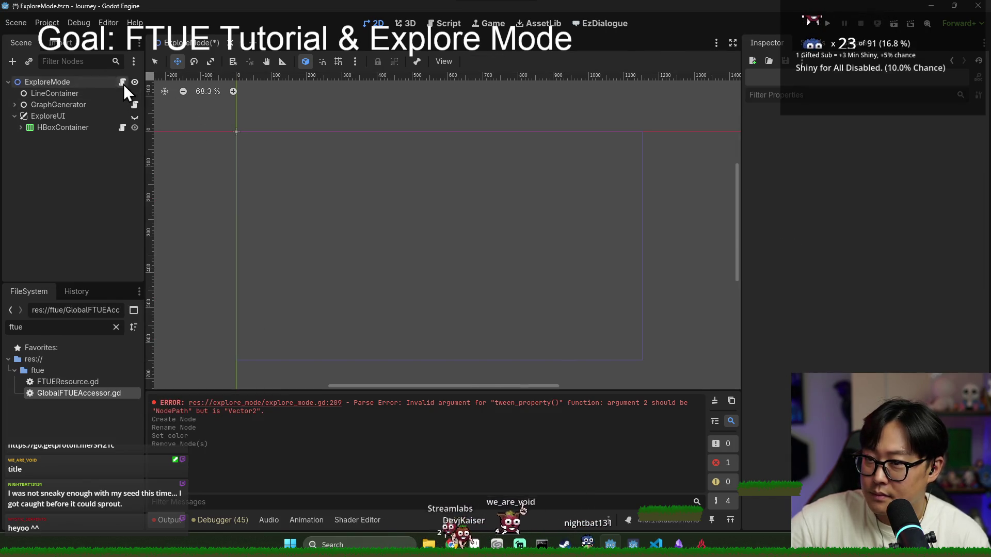
Bring up the ExploreMode script explore_mode.gd and scroll to its top.
left_click(122, 82)
left_click_drag(732, 265, 729, 93)
scroll(447, 192, "down", 4)
scroll(447, 192, "up", 6)
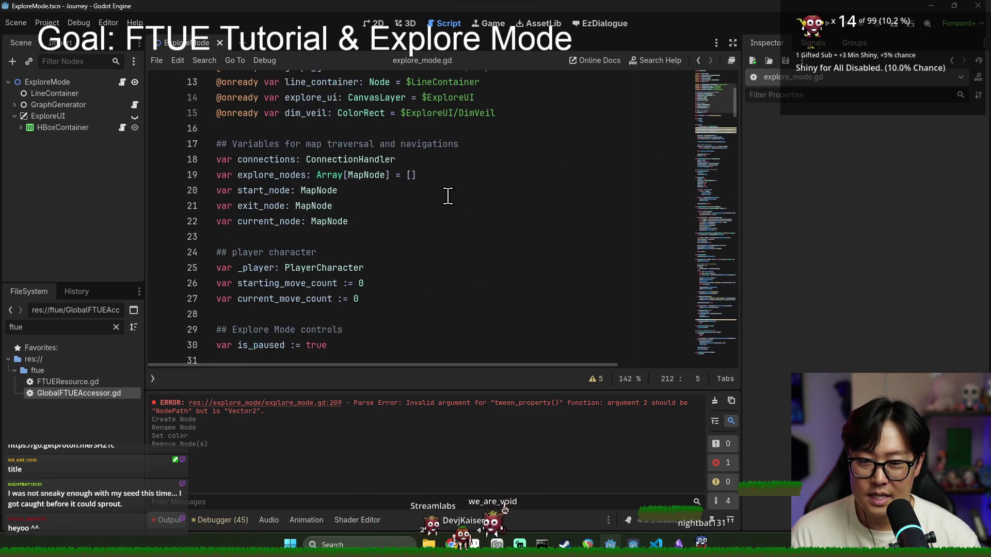
Delete the dim_veil declaration and add a CanvasModulate under ExploreMode, placed after GraphGenerator.
triple_click(387, 257)
key("BackSpace")
key("ctrl+s")
right_click(66, 80)
left_click(83, 108)
type("canva")
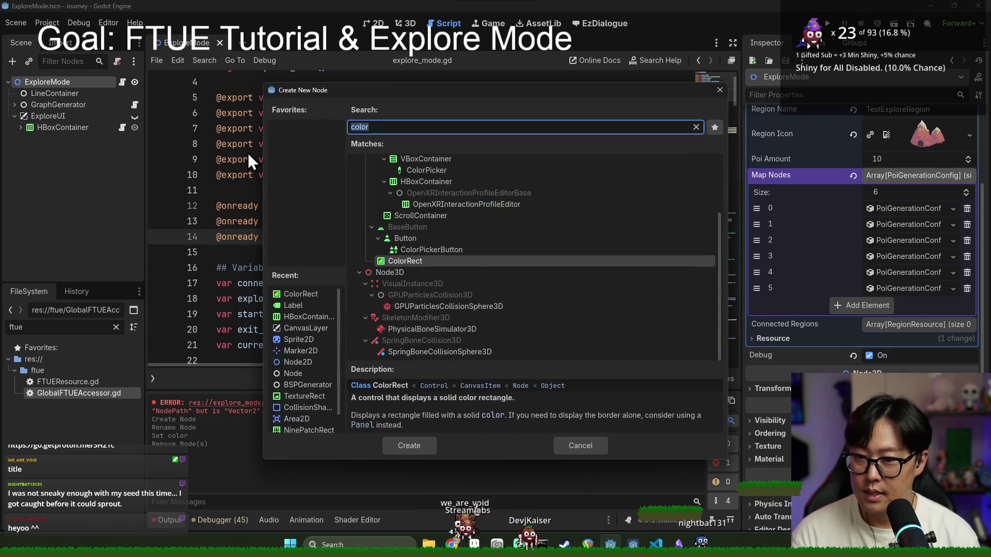
type("smod")
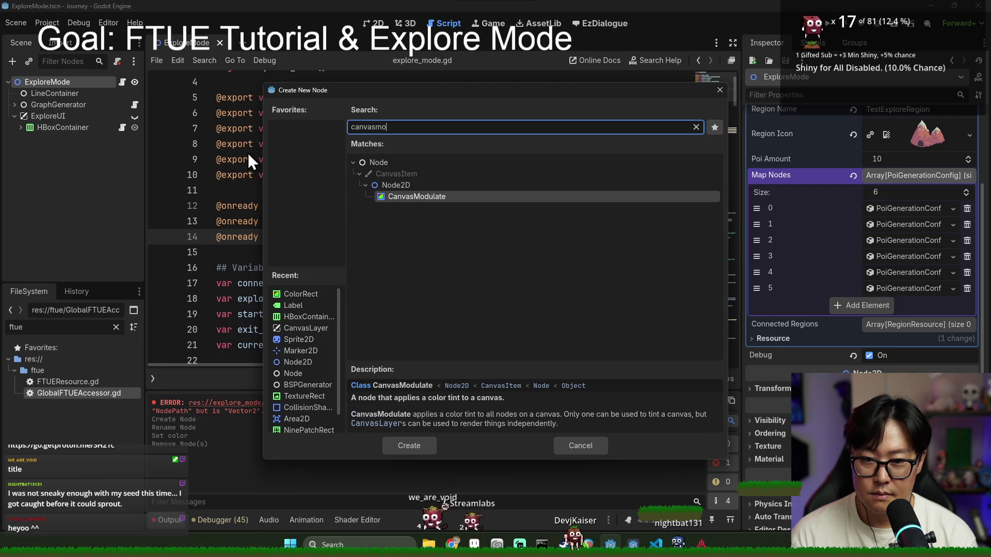
key("Return")
left_click_drag(61, 143, 61, 113)
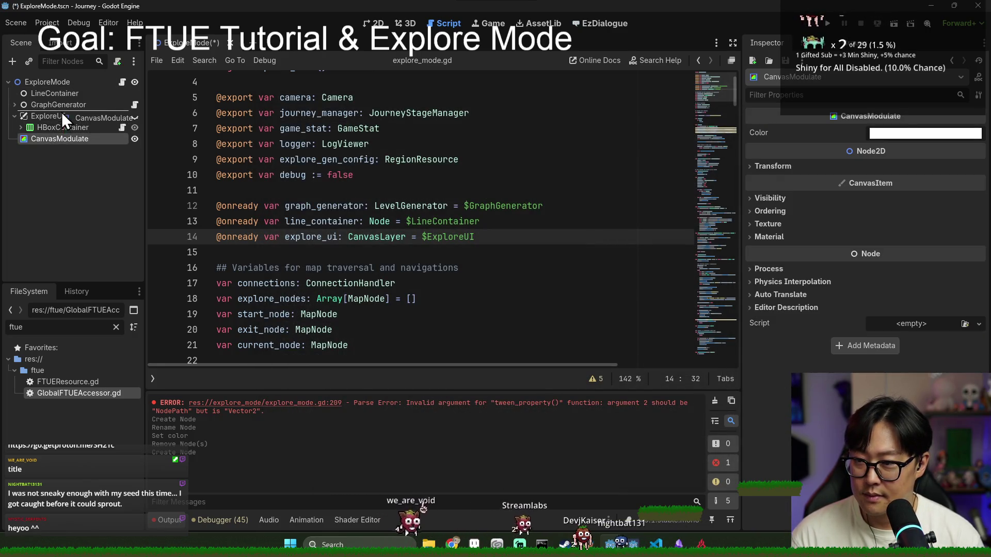
Set the CanvasModulate colour to dark purple (H259 S84 V24) and save the scene.
left_click(898, 133)
mouse_move(905, 357)
left_mouse_down()
mouse_move(865, 365)
mouse_move(920, 342)
left_mouse_up()
left_click(908, 329)
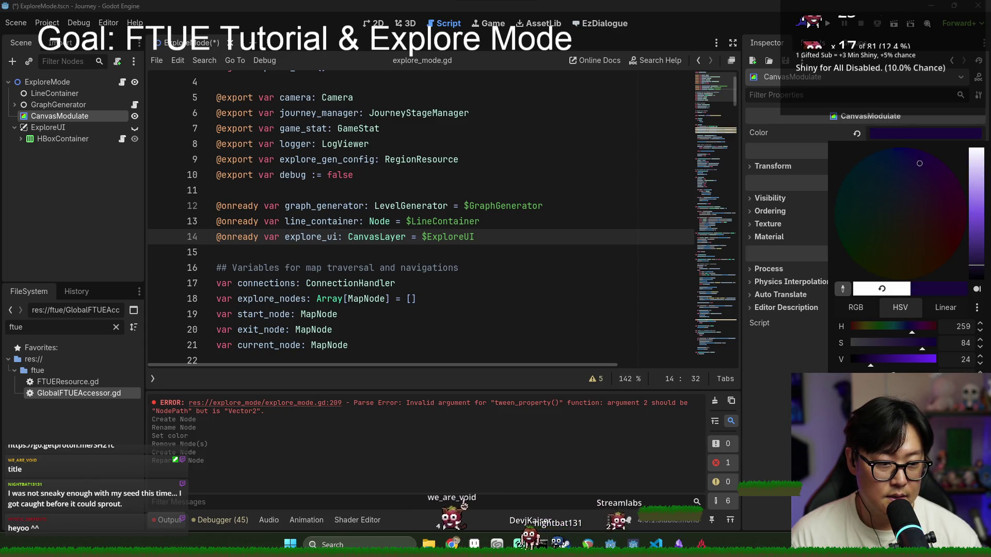
left_click(581, 309)
key("ctrl+s")
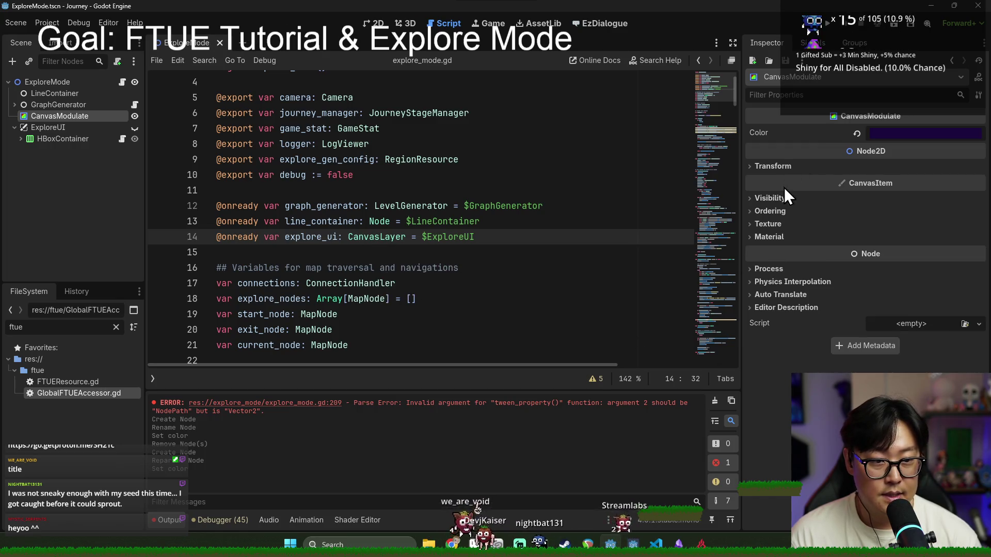
Set the CanvasModulate light mask to layer 2, save, and run the project.
left_click(789, 198)
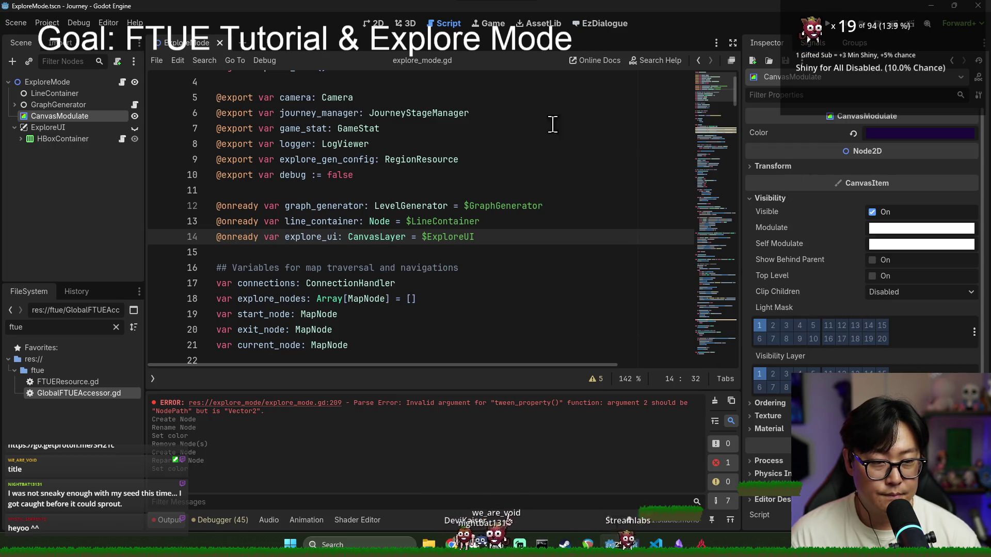
left_click(376, 29)
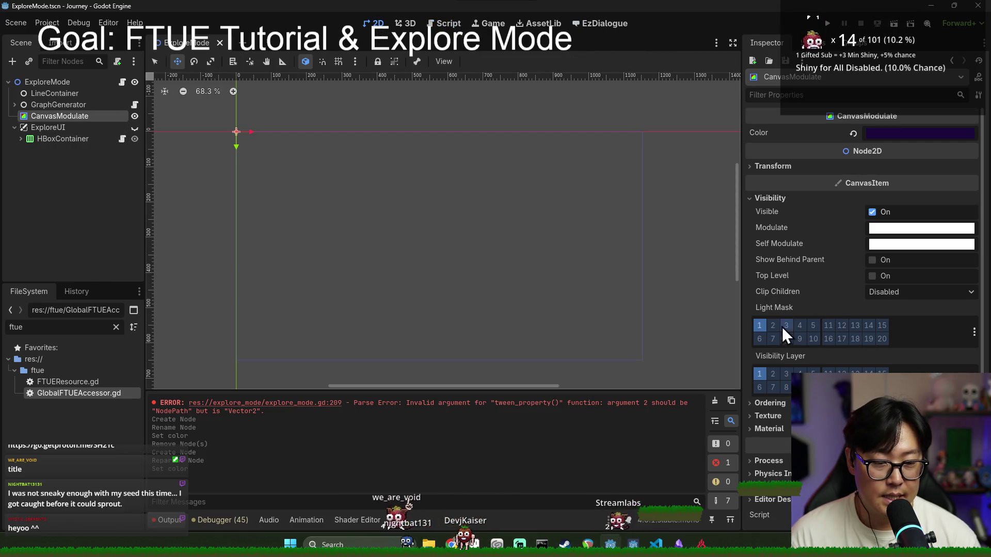
left_click(975, 334)
left_click(976, 336)
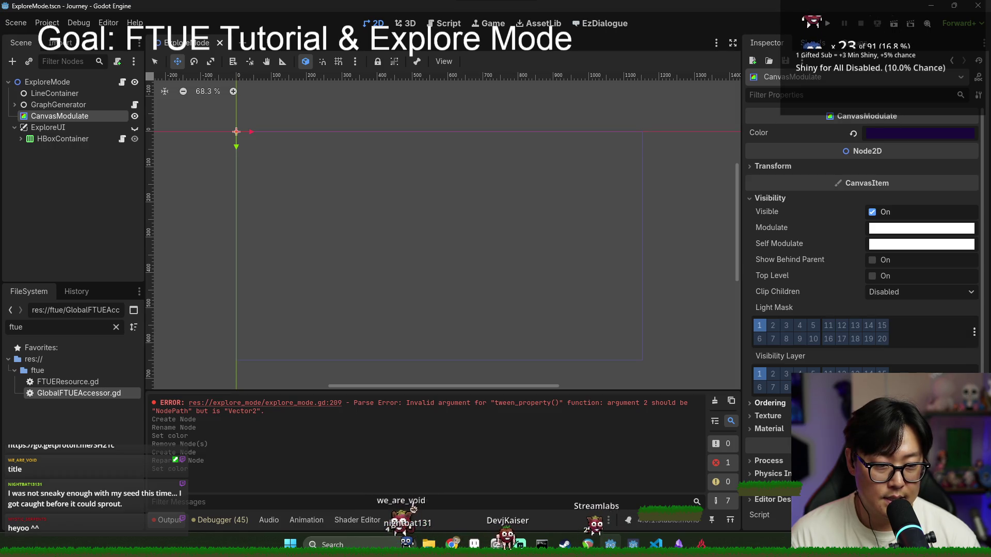
left_click(758, 325)
key("ctrl+s")
left_click(764, 328)
key("ctrl+s")
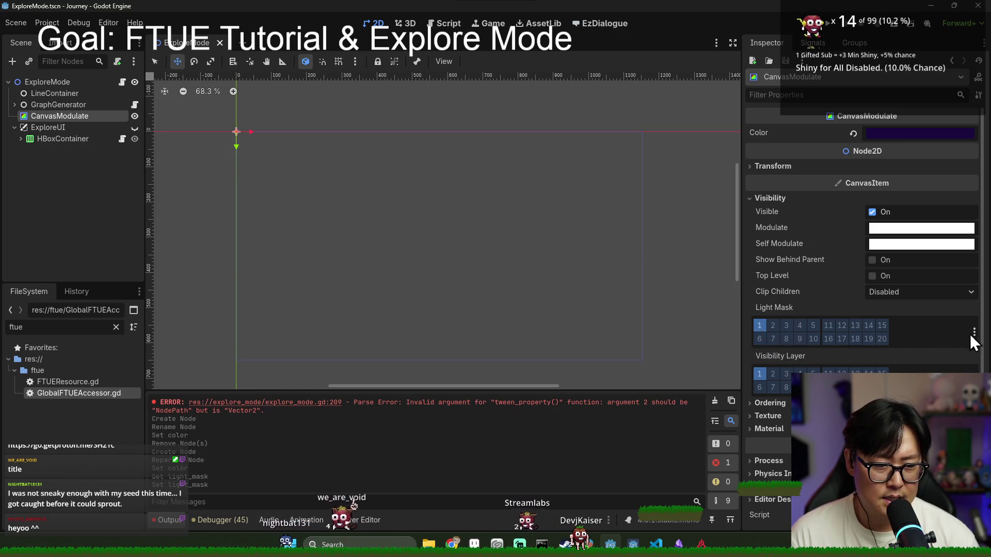
left_click(771, 404)
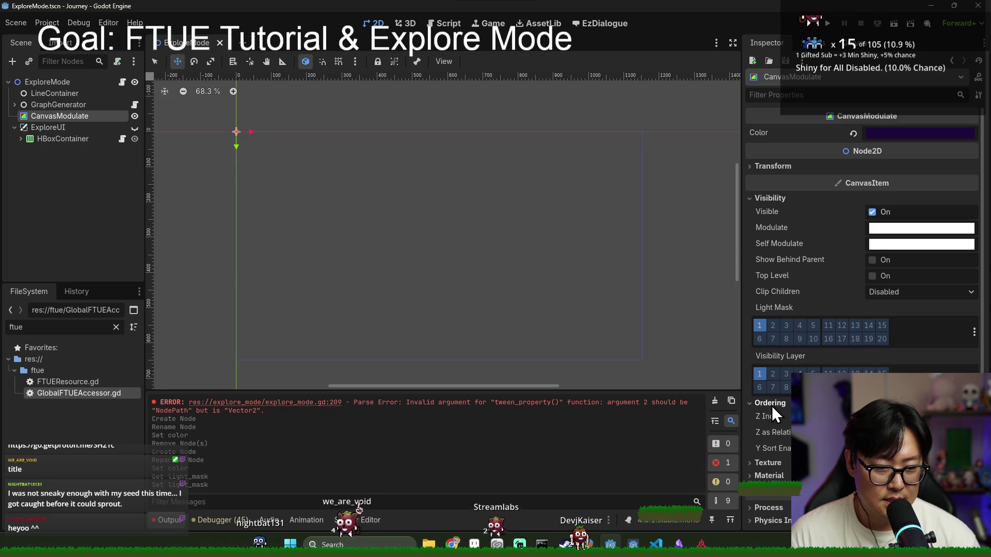
left_click(773, 405)
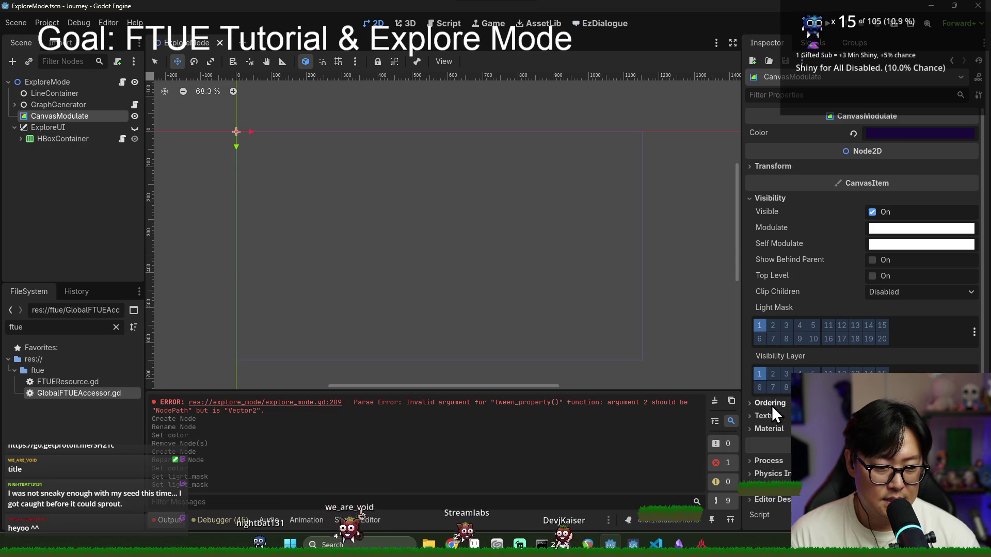
left_click(774, 327)
key("ctrl+s")
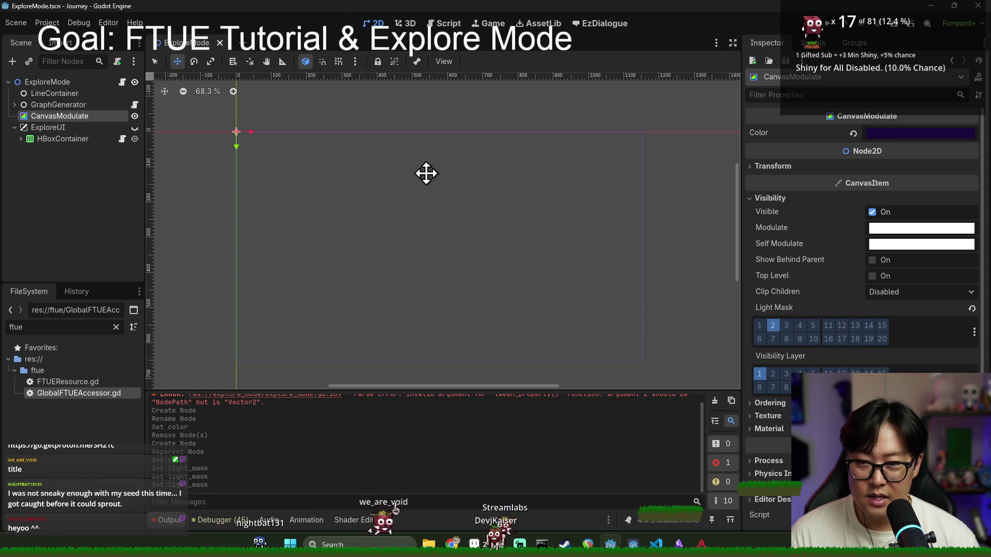
key("ctrl+s")
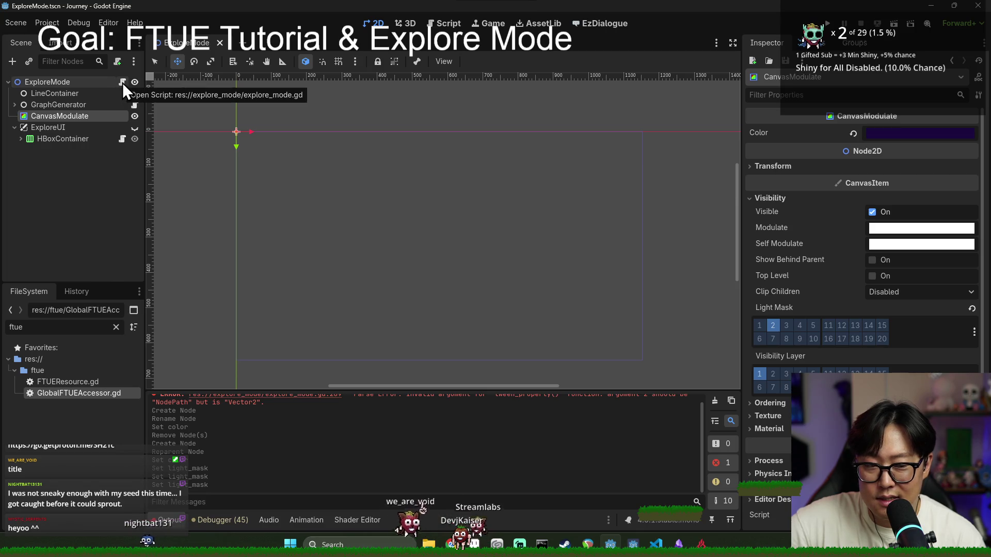
left_click(828, 24)
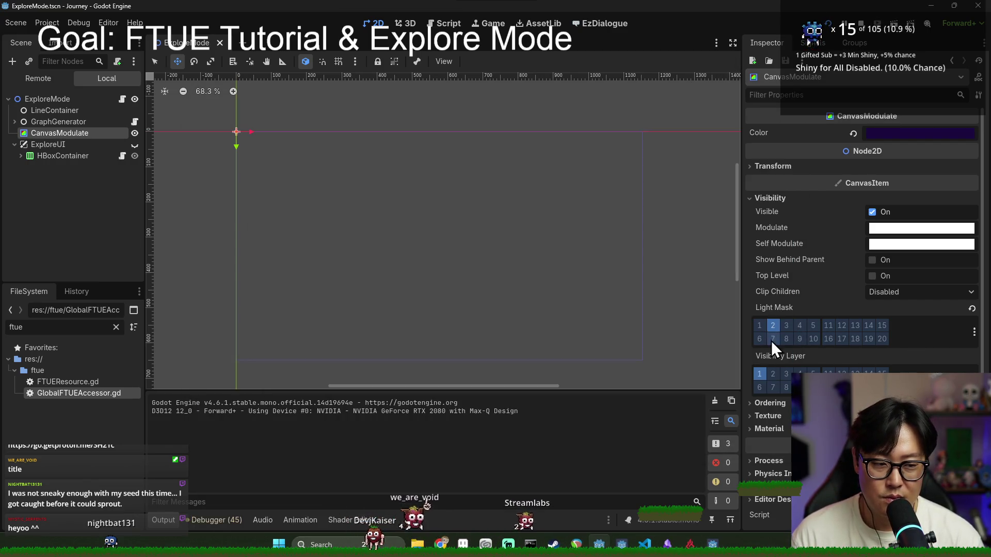
Switch the light mask to layer 3, relaunch the game, start New Game and shatter the crystal.
left_click(786, 326)
key("F5")
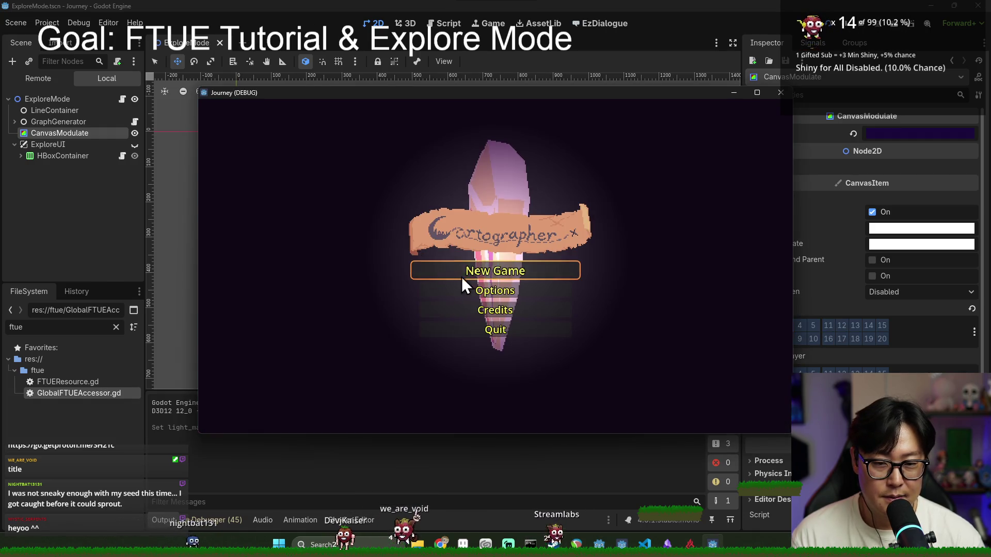
left_click(461, 276)
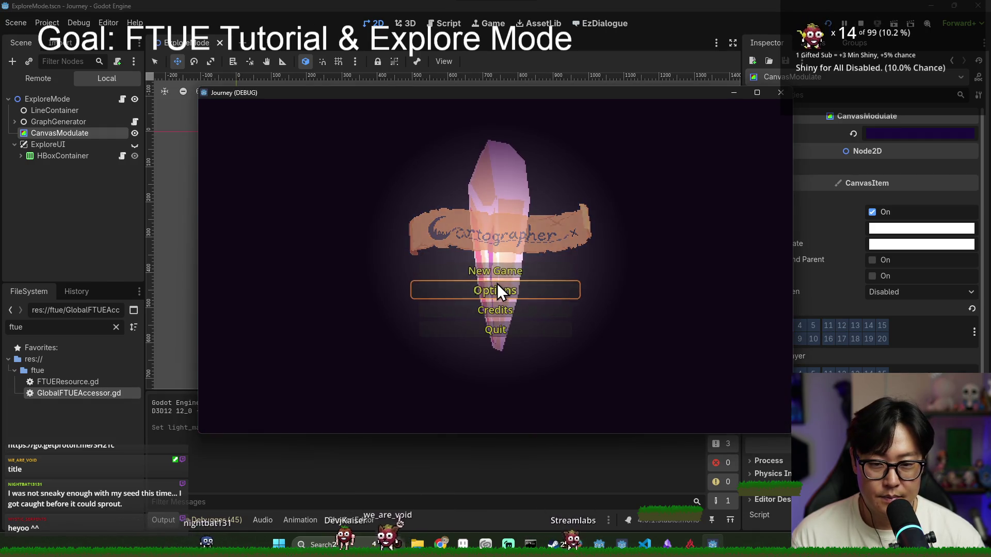
left_click(493, 241)
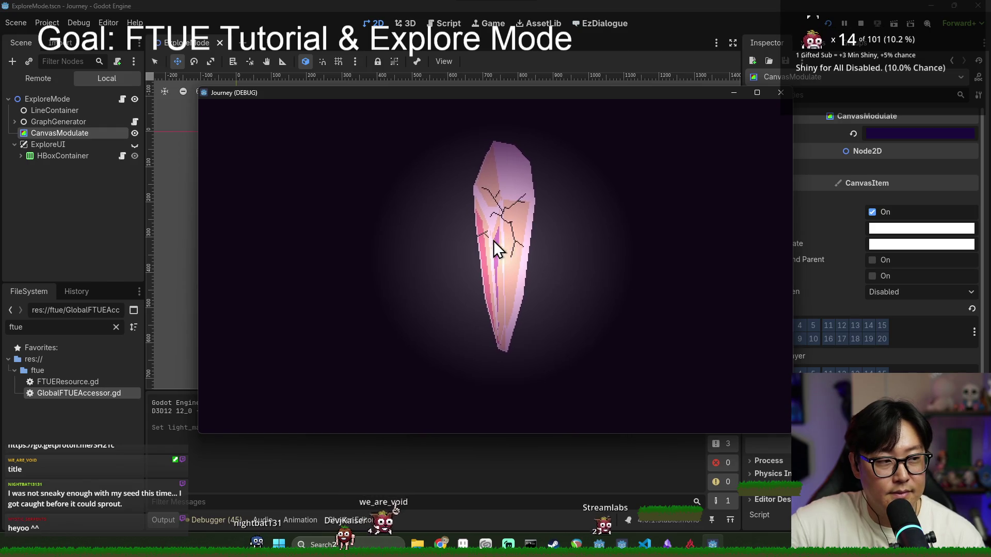
left_click(513, 230)
left_click(502, 243)
left_click(503, 243)
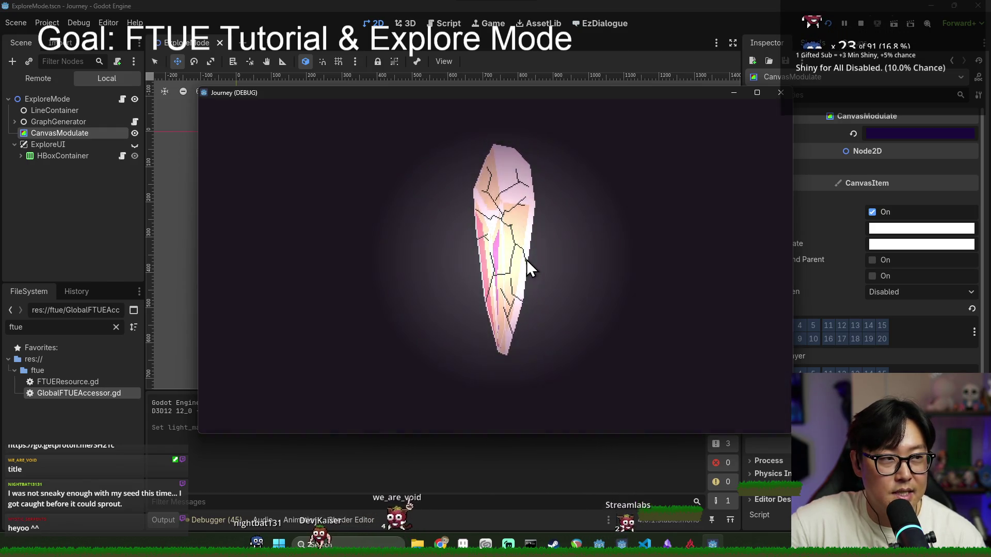
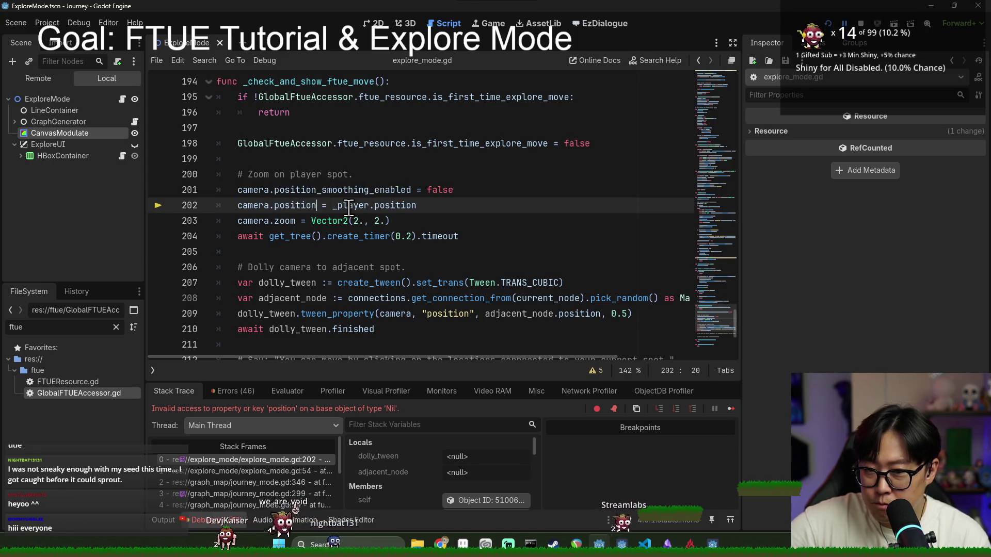
Find where _check_and_show_ftue_move is called, then follow the stack to journey_mode.gd line 346.
mouse_move(349, 207)
scroll(349, 208, "up", 2)
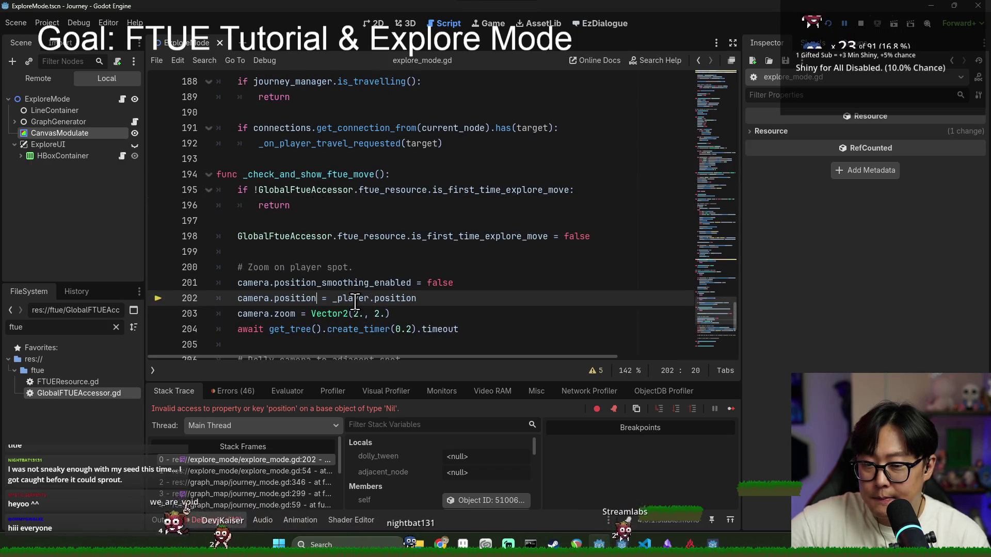
double_click(361, 175)
key("ctrl+f")
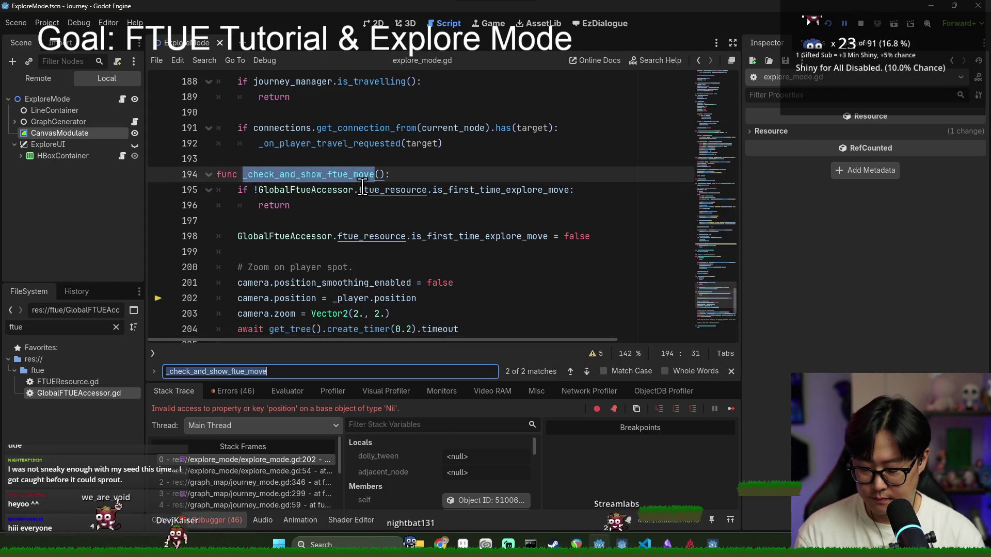
key("Return")
scroll(267, 184, "up", 5)
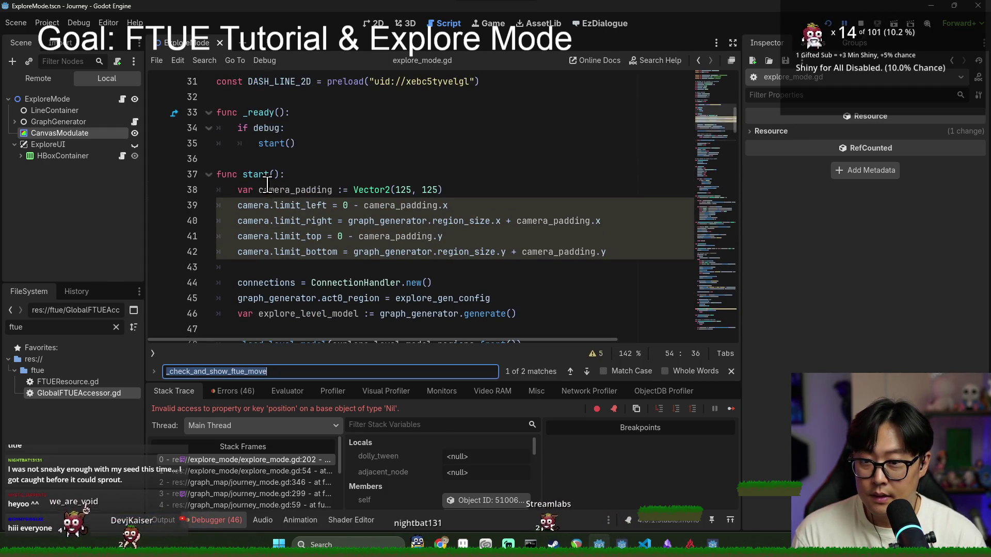
scroll(267, 184, "down", 3)
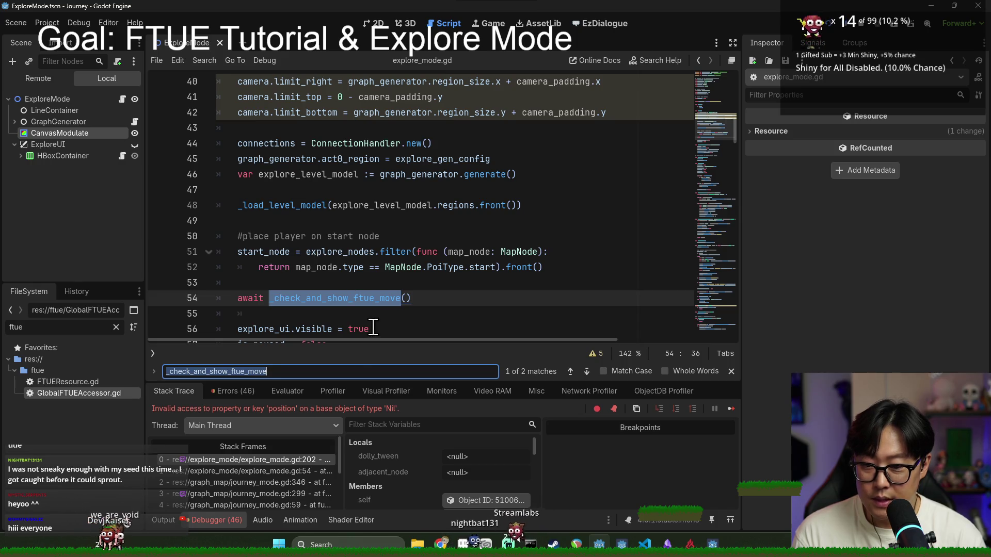
scroll(323, 277, "up", 6)
scroll(329, 273, "down", 8)
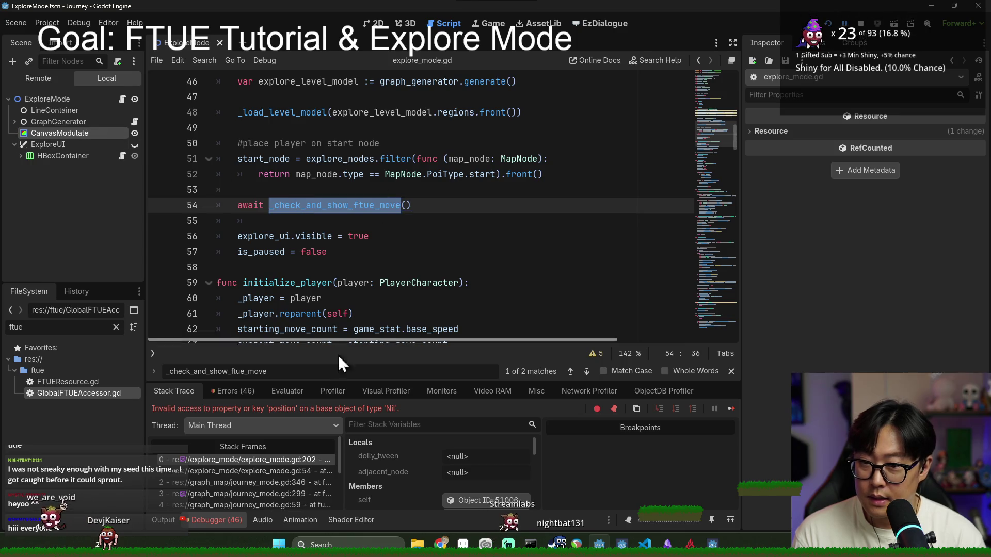
left_click(298, 472)
left_click(293, 484)
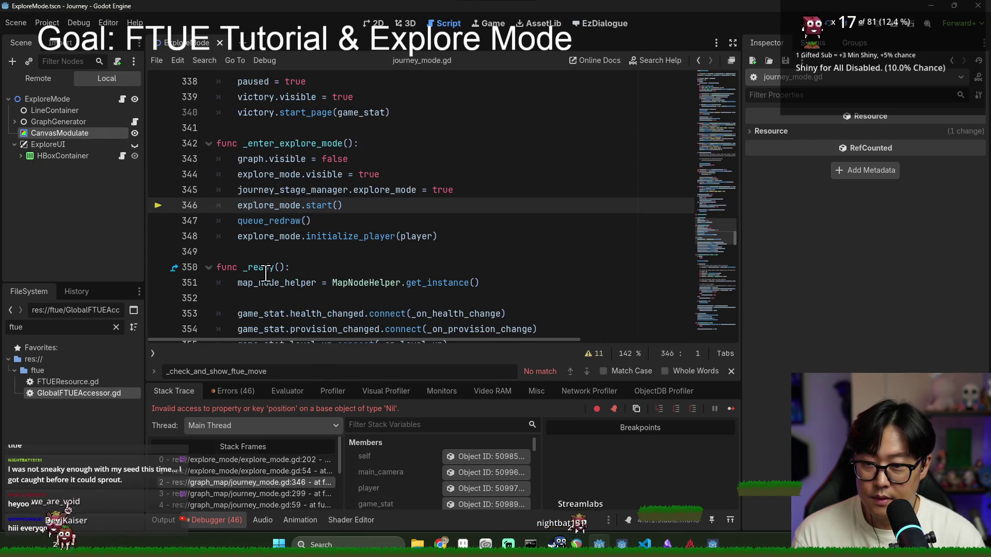
Move the initialize_player line above explore_mode.start() in journey_mode.gd with correct indentation.
triple_click(331, 235)
key("ctrl+x")
left_click(454, 190)
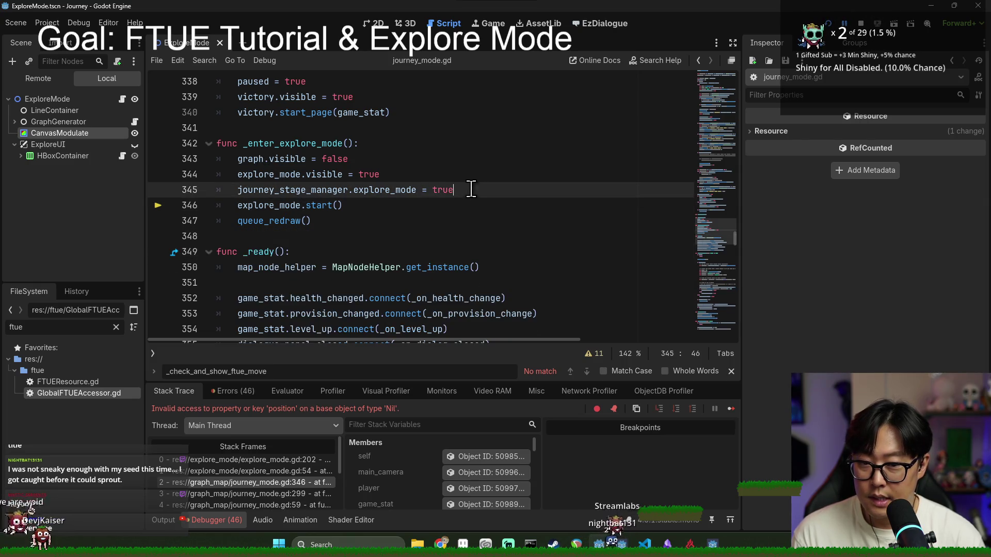
key("Return")
key("ctrl+v")
key("Up")
key("shift+Tab")
key("Down")
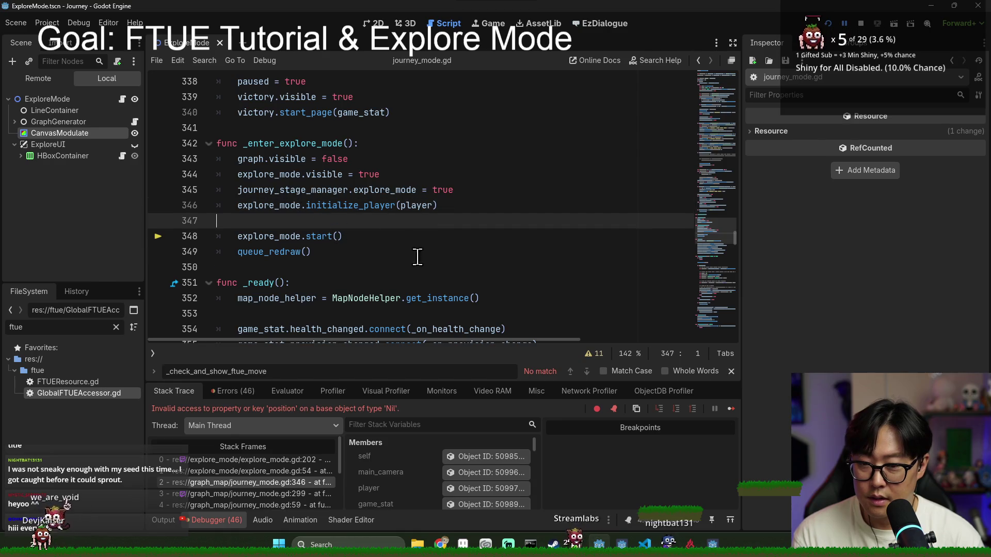
Review explore_mode's start() definition, including its _load_level_model and _move_to_poi calls.
double_click(299, 238)
key("Up")
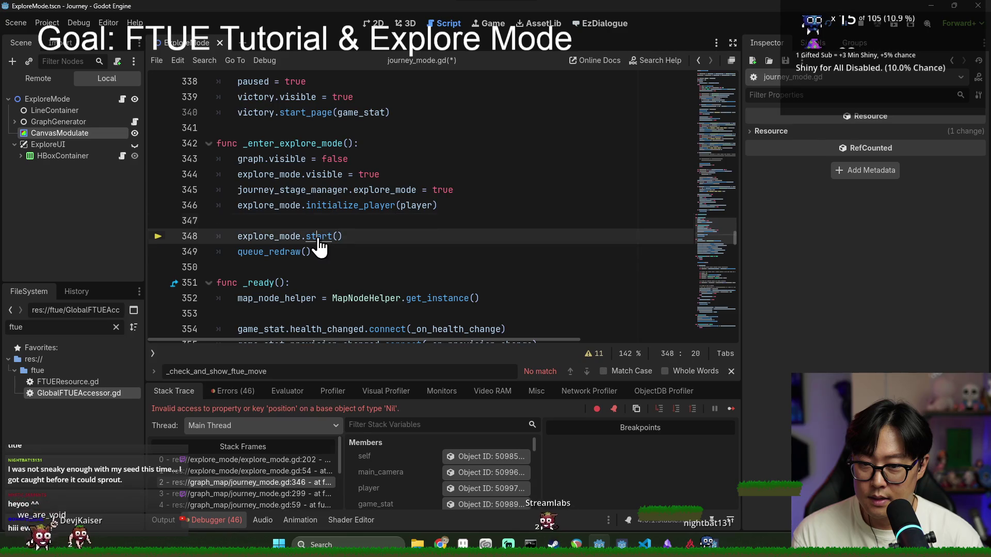
left_click(320, 238, "ctrl")
scroll(311, 244, "down", 3)
scroll(307, 202, "down", 1)
double_click(305, 189)
scroll(305, 194, "down", 1)
scroll(305, 195, "down", 2)
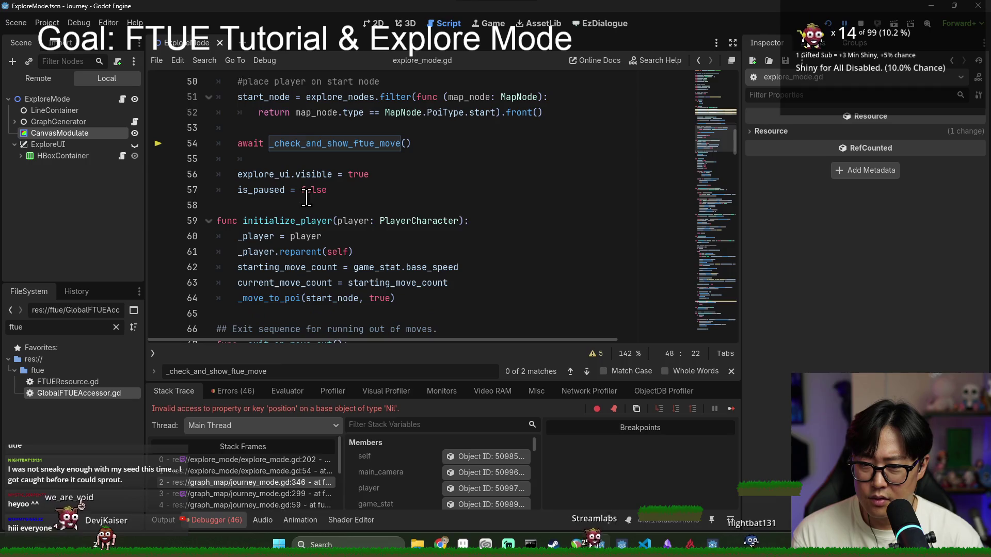
scroll(295, 133, "down", 1)
scroll(295, 133, "down", 2)
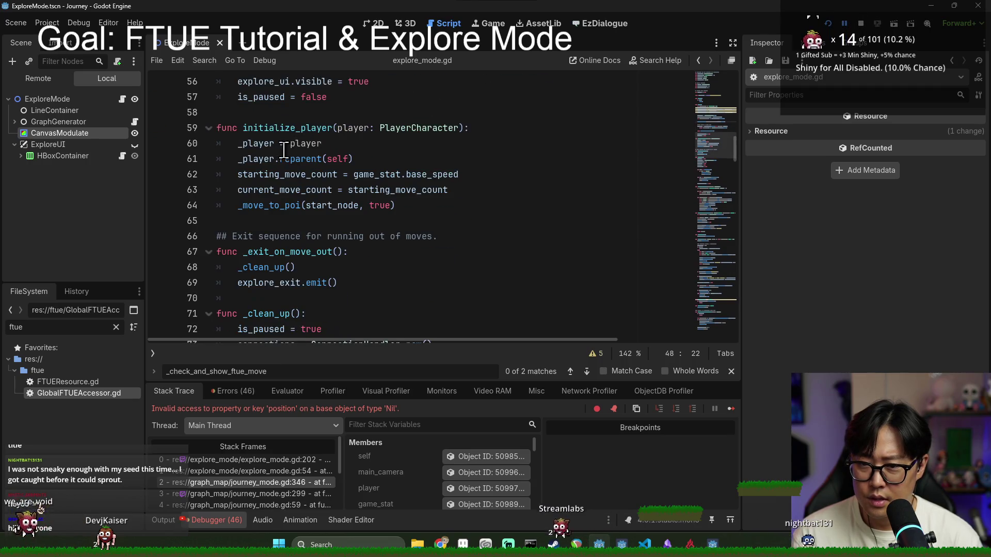
scroll(312, 227, "up", 1)
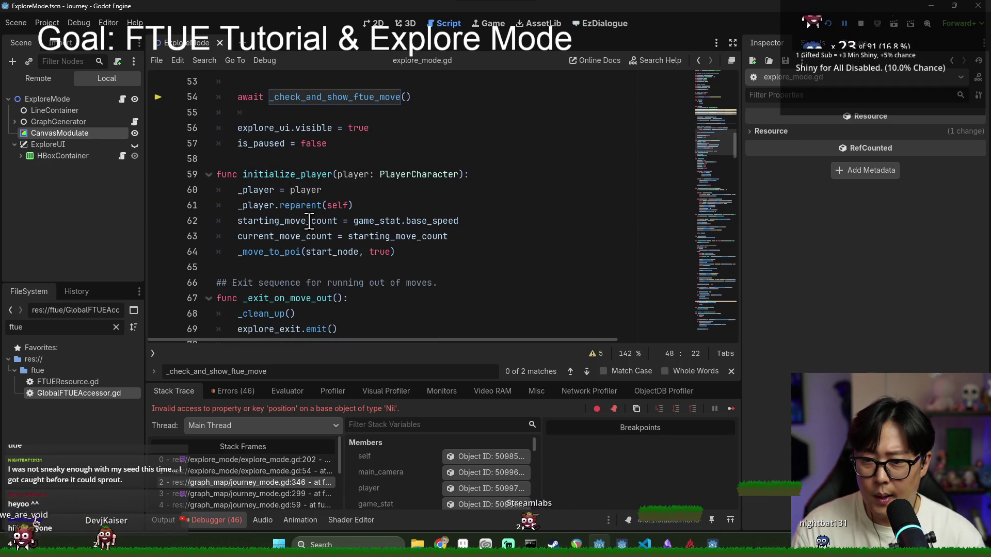
double_click(286, 253)
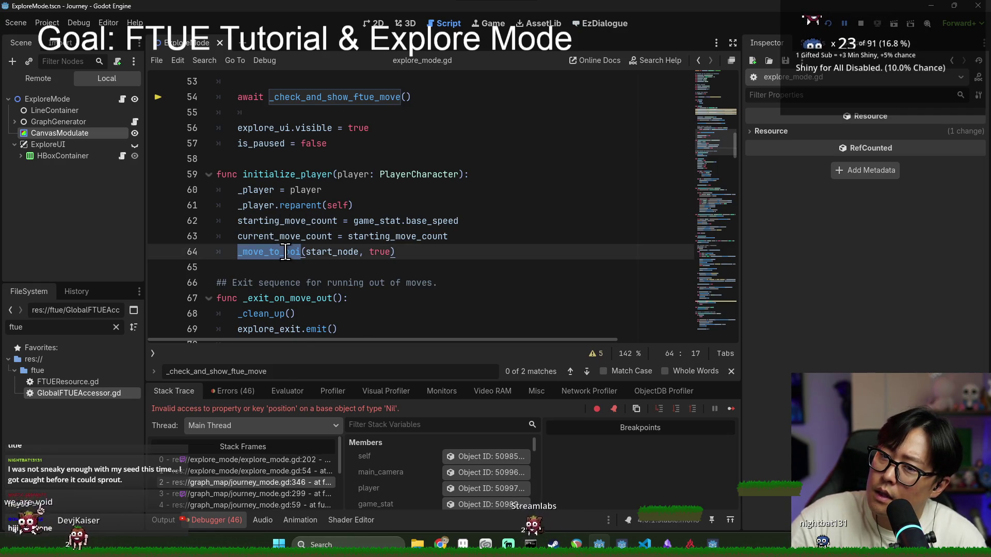
scroll(283, 258, "up", 1)
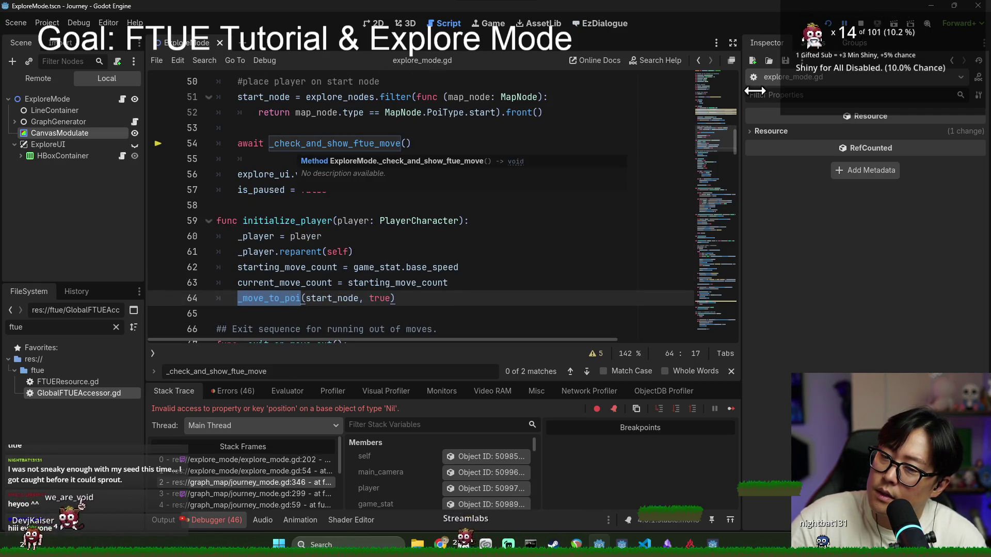
Stop the debugger, move await _check_and_show_ftue_move() into initialize_player, and save.
key("F8")
triple_click(293, 145)
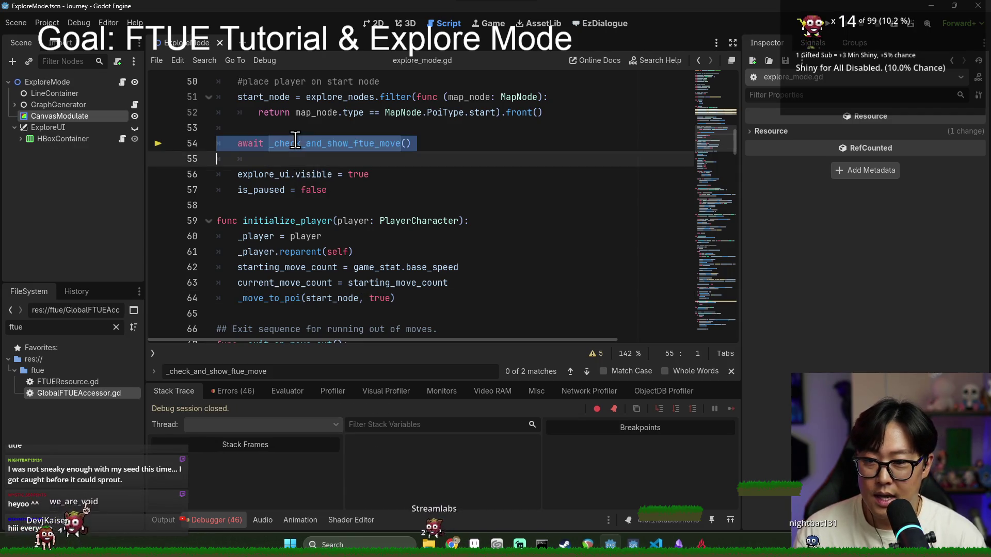
key("BackSpace")
key("BackSpace")
key("BackSpace")
left_click(465, 251)
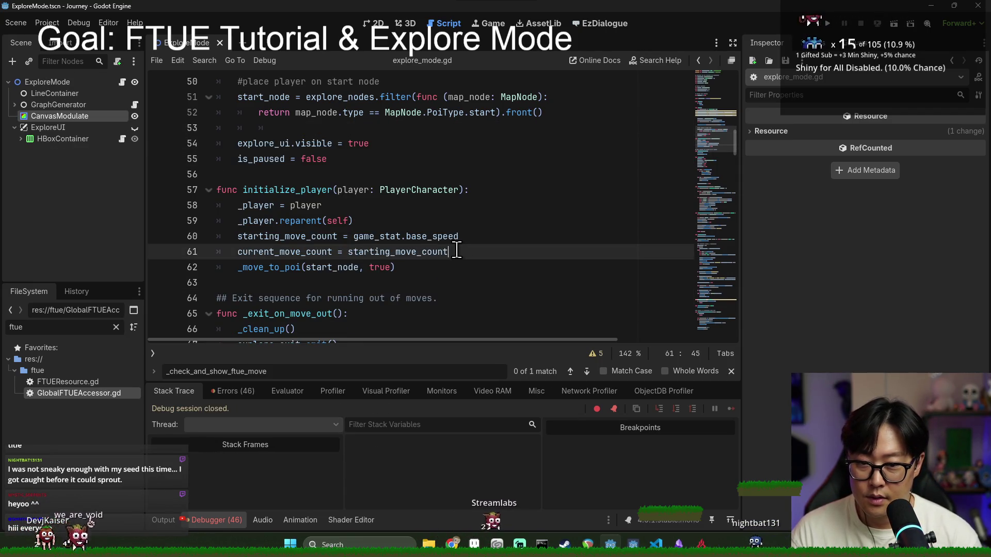
key("ctrl+v")
key("BackSpace")
key("shift+Tab")
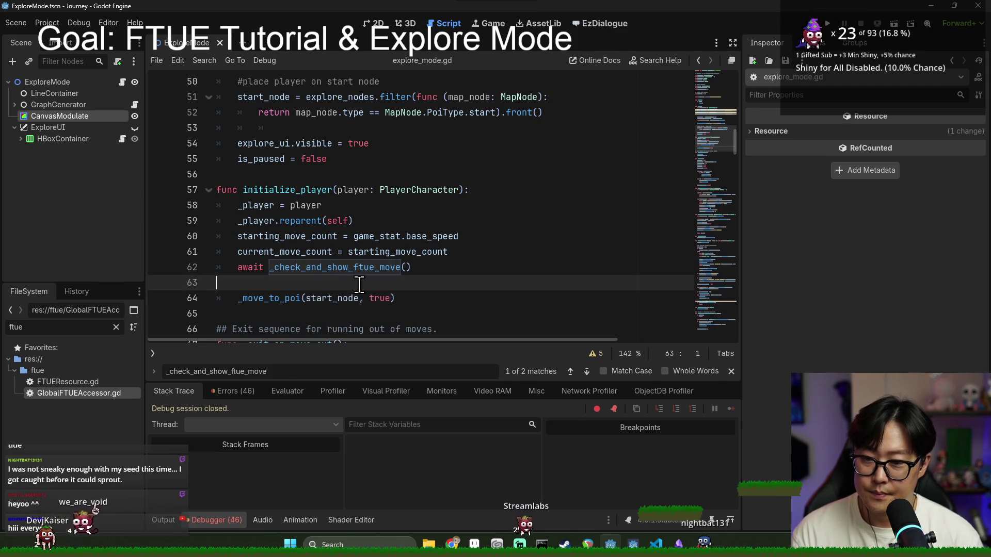
key("ctrl+s")
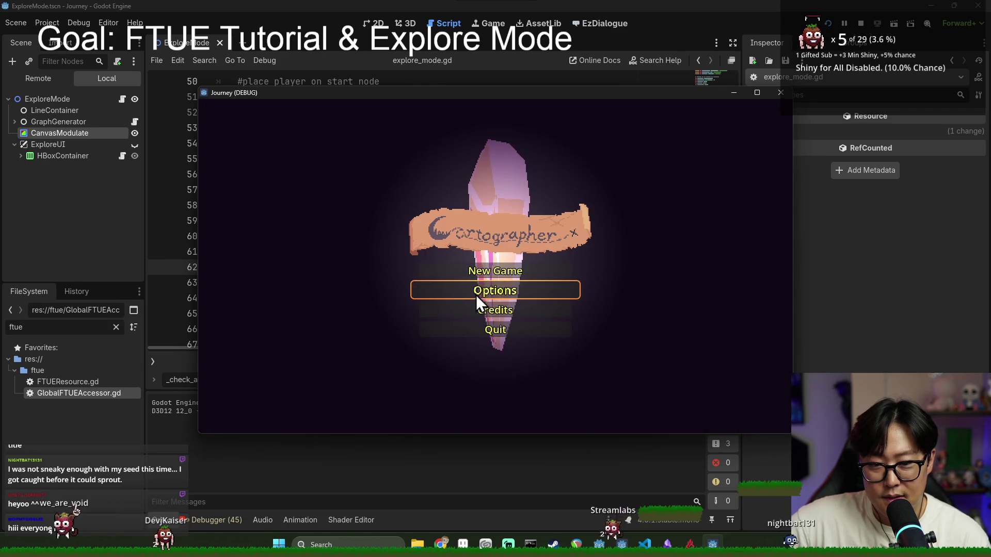
Start a New Game from the title menu and let it break at explore_mode.gd line 208.
left_click(484, 276)
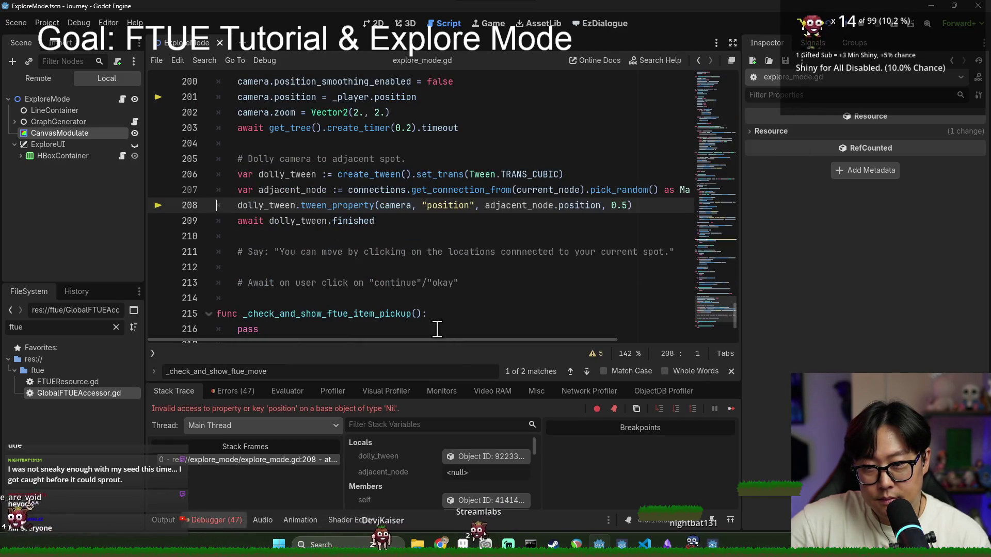
Investigate the null adjacent_node at explore_mode.gd lines 207–208.
mouse_move(273, 201)
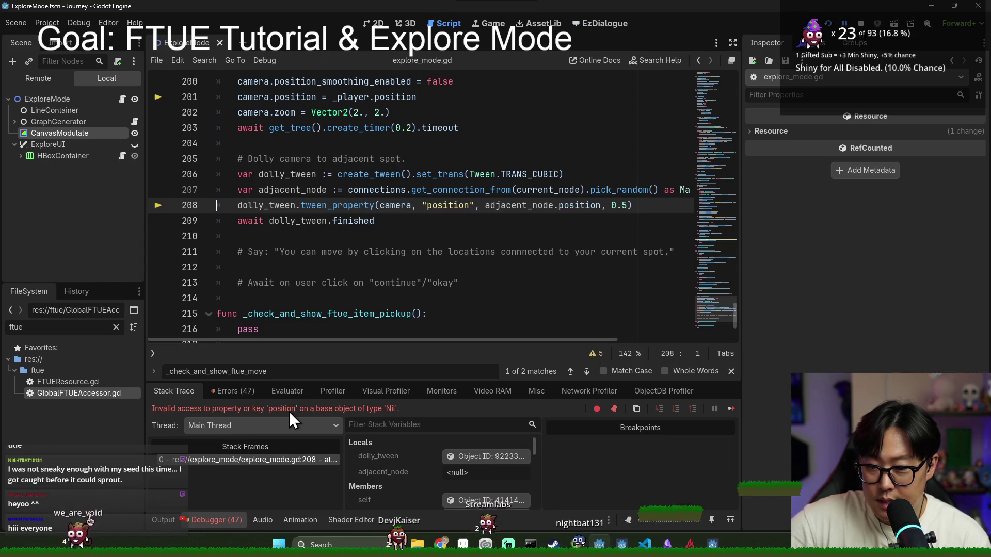
mouse_move(509, 205)
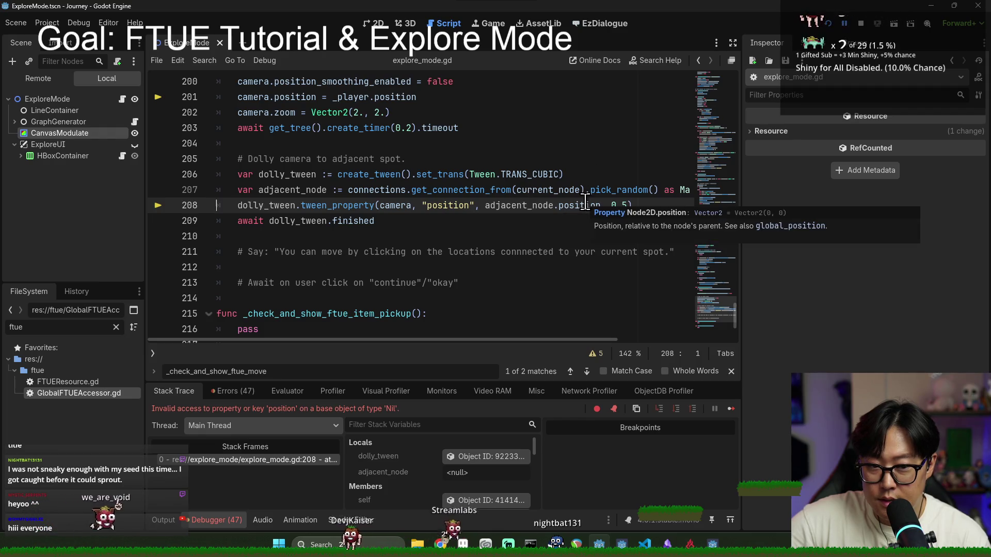
double_click(524, 206)
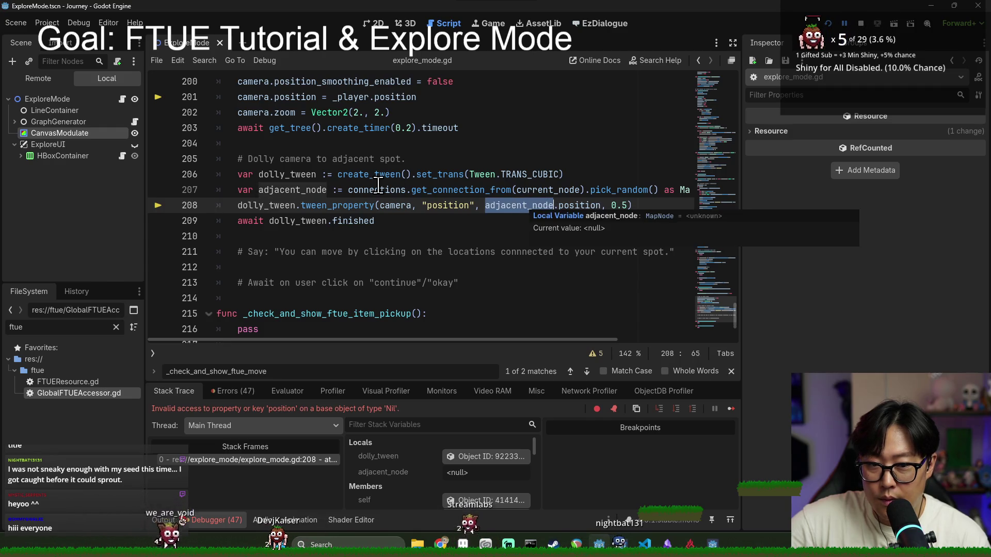
left_click(527, 192)
scroll(306, 247, "up", 2)
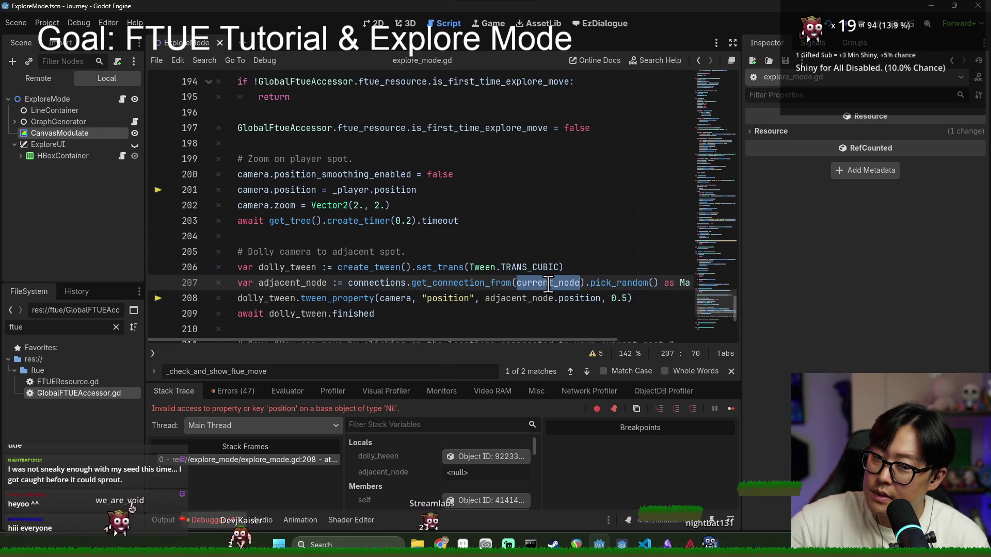
mouse_move(548, 283)
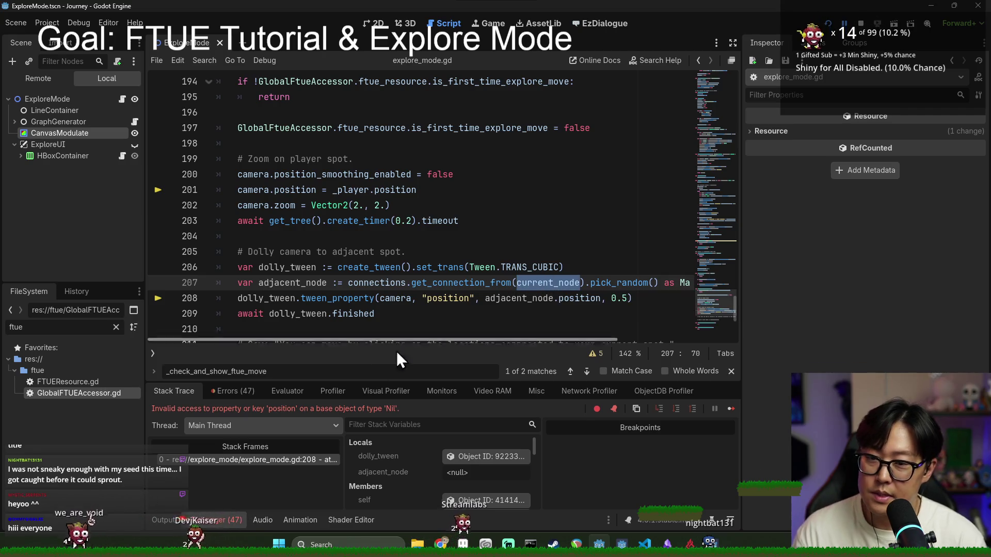
scroll(309, 284, "up", 2)
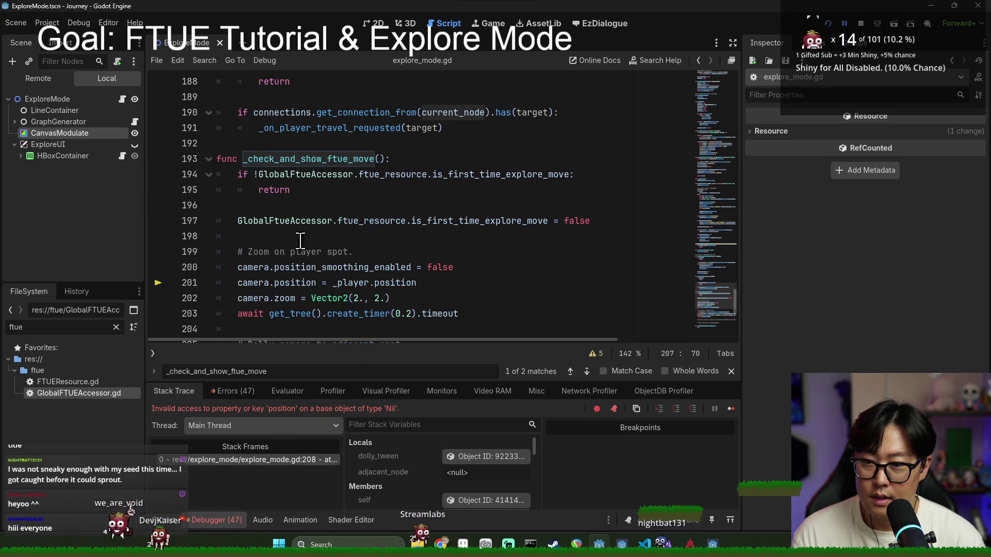
left_click(284, 460)
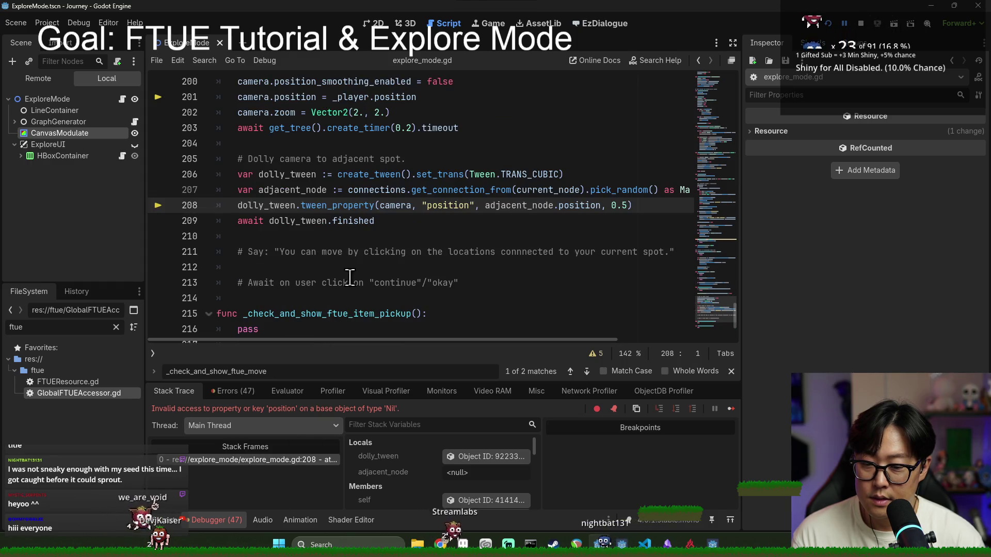
scroll(316, 170, "up", 2)
scroll(298, 124, "up", 2)
Locate the _check_and_show_ftue_move call and set a breakpoint on line 62.
double_click(289, 159)
key("ctrl+f")
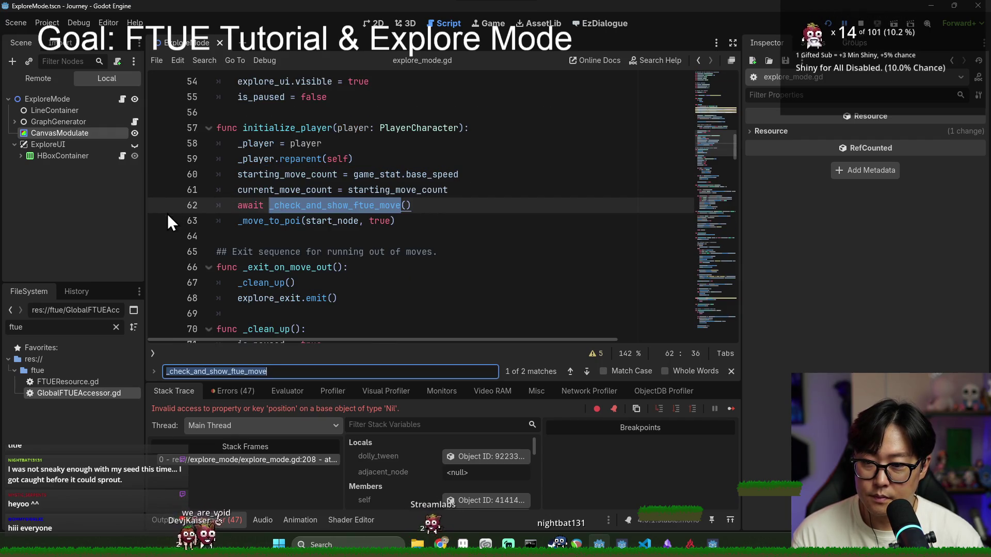
left_click(159, 205)
Place the await FTUE check right after _move_to_poi(start_node, true), fix indentation, and run.
double_click(288, 223)
key("Up")
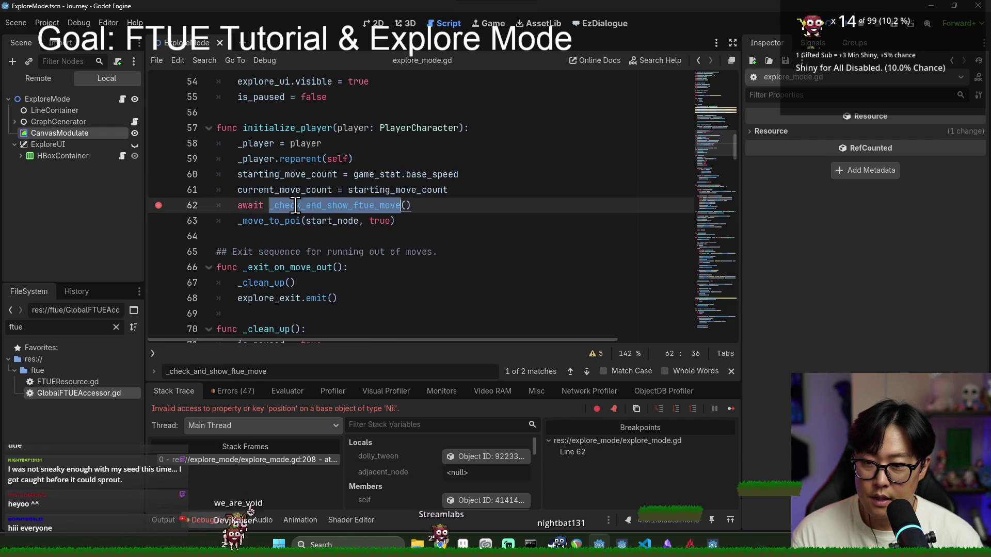
key("ctrl+x")
left_click(392, 205)
key("Return")
key("ctrl+v")
key("Up")
key("shift+Tab")
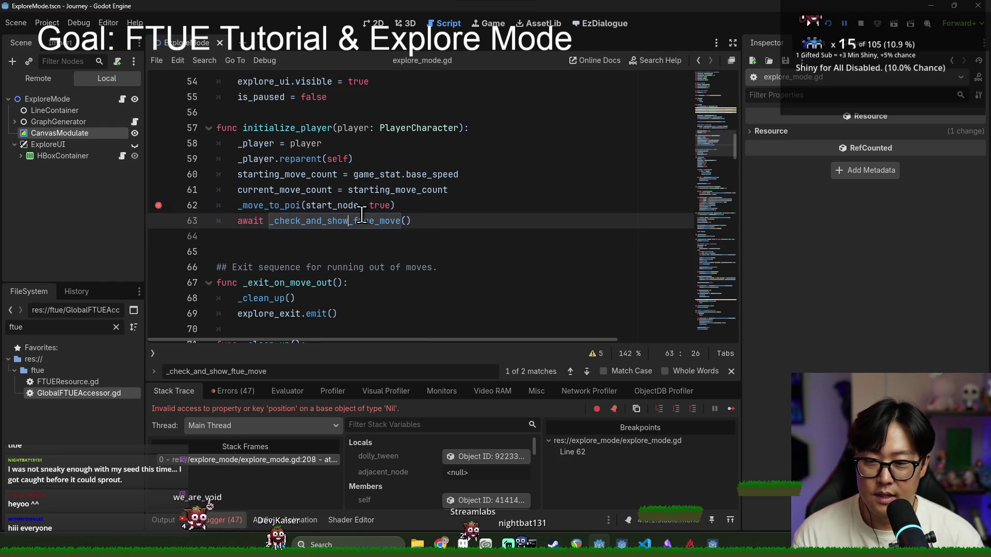
left_click(416, 190)
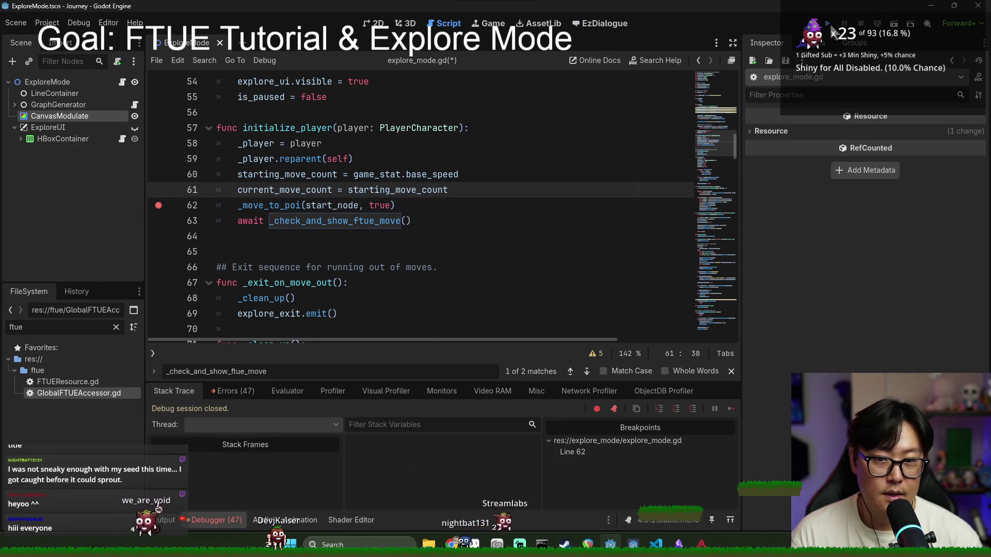
left_click(830, 27)
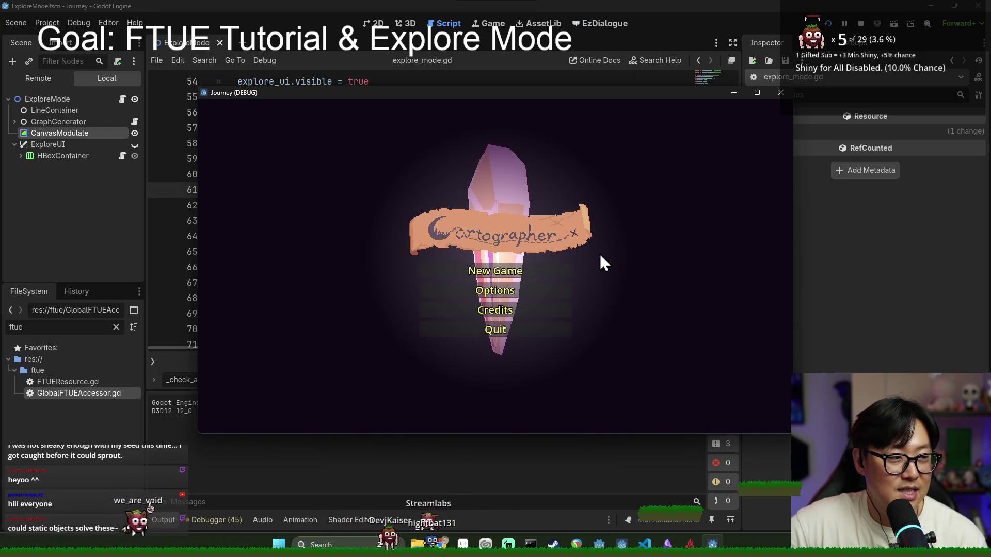
Start a New Game and let the debugger break at explore_mode.gd line 130 with poi null.
left_click(504, 266)
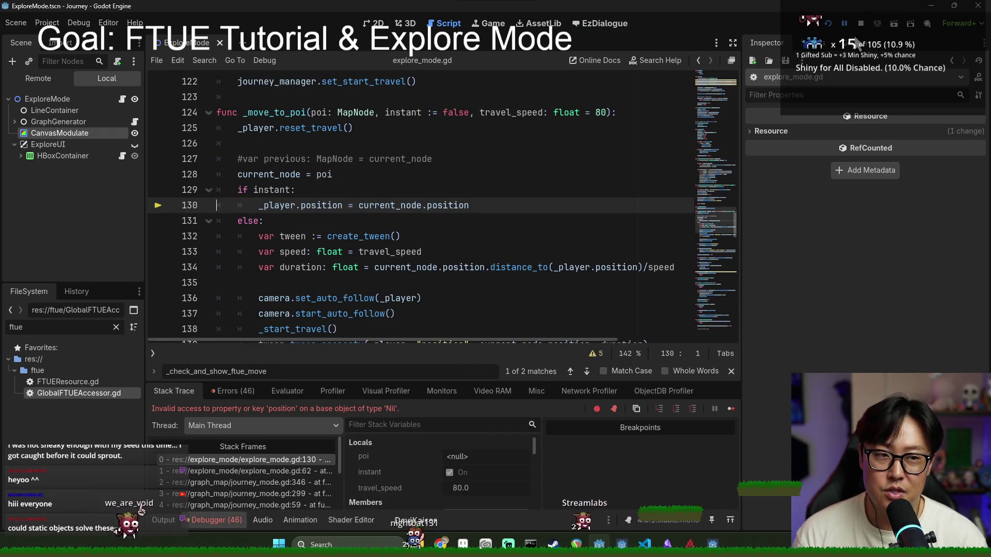
Stop the crashed session, close the find bar, rerun the project, and start a New Game.
left_click(860, 23)
left_click(309, 220)
left_click(731, 372)
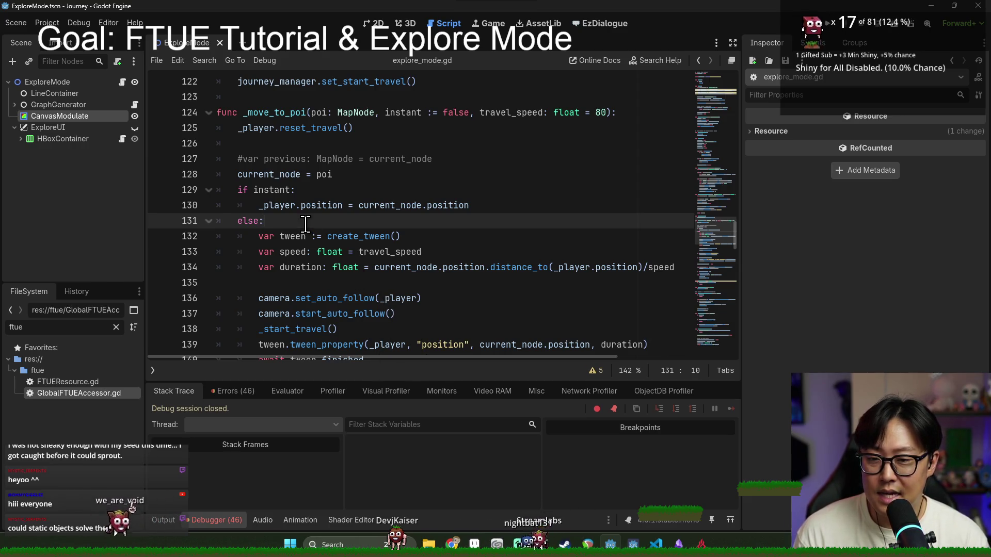
left_click(307, 191)
scroll(328, 195, "down", 2)
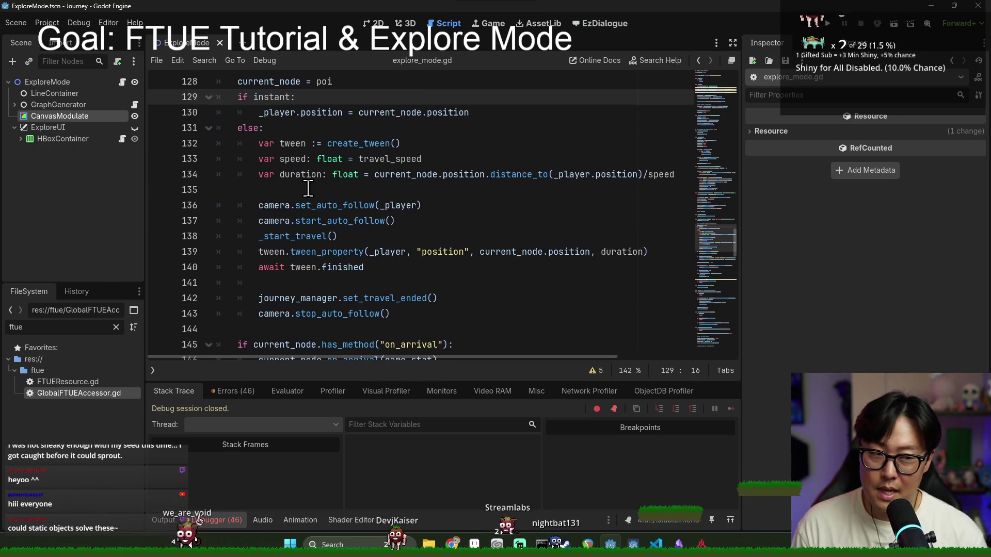
scroll(323, 197, "up", 2)
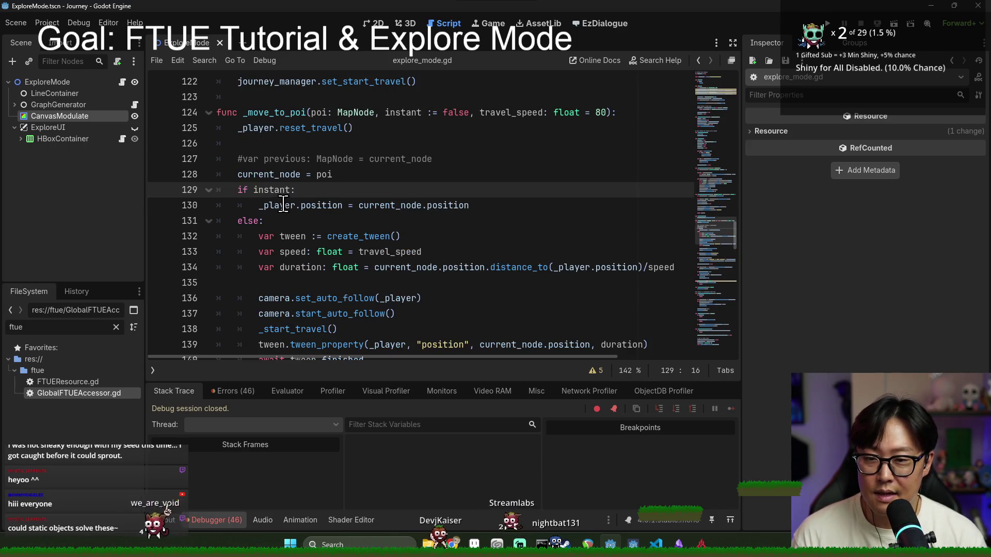
left_click(827, 24)
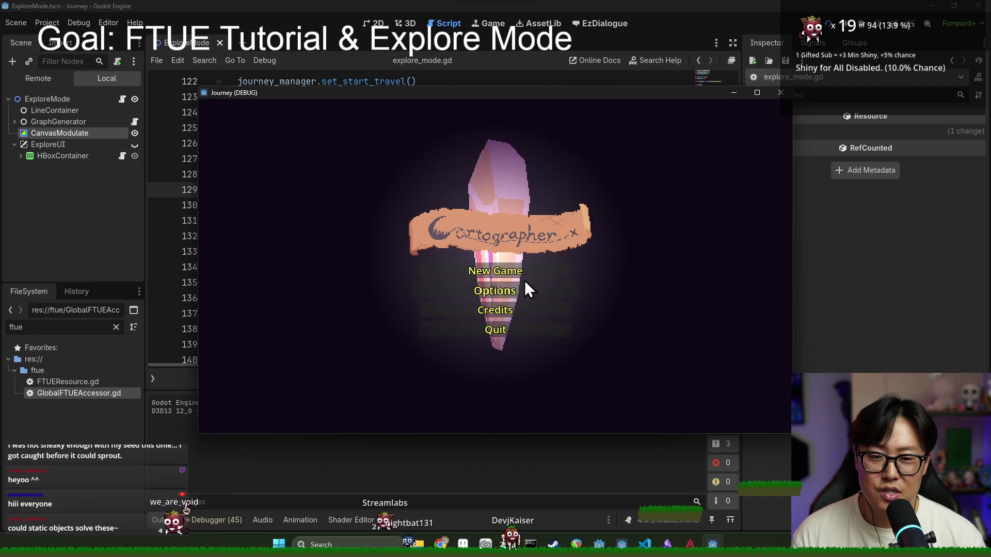
left_click(508, 272)
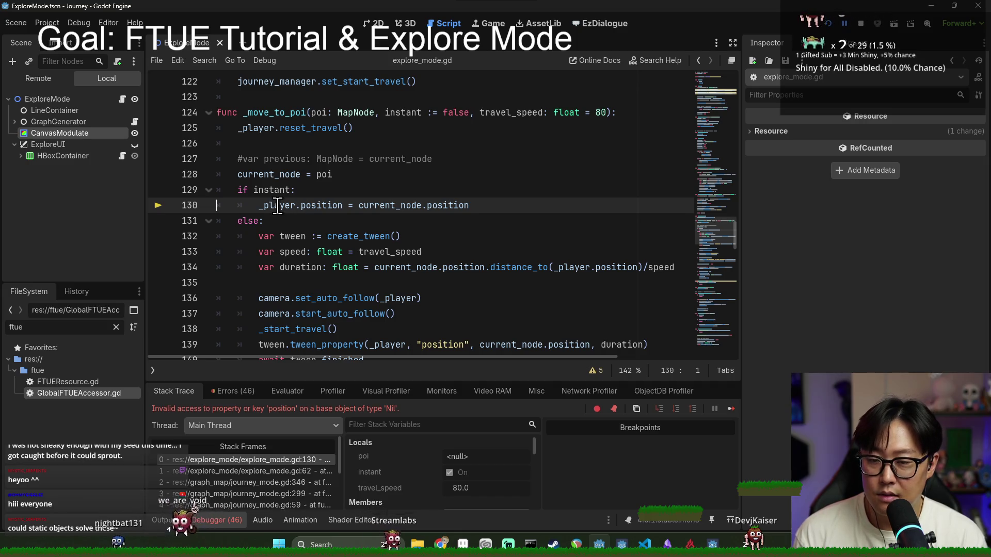
Trace start_node from the line 62 caller frame and set a breakpoint on its line 51 assignment.
mouse_move(278, 206)
mouse_move(378, 206)
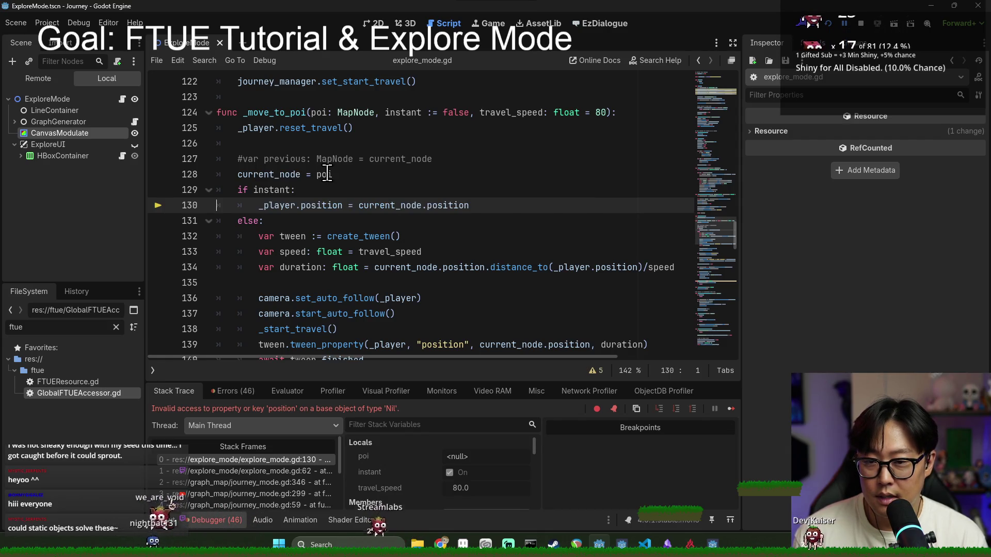
mouse_move(327, 172)
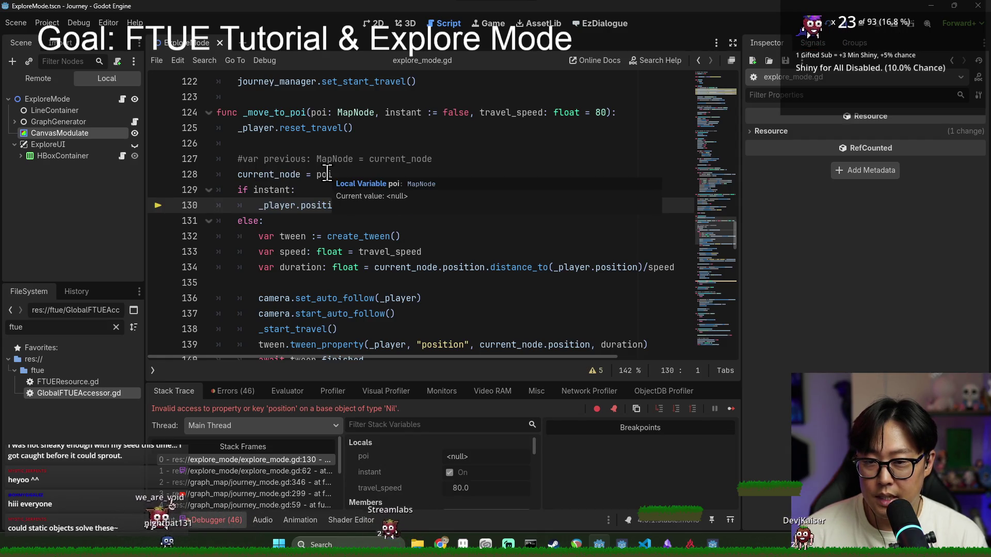
left_click(279, 471)
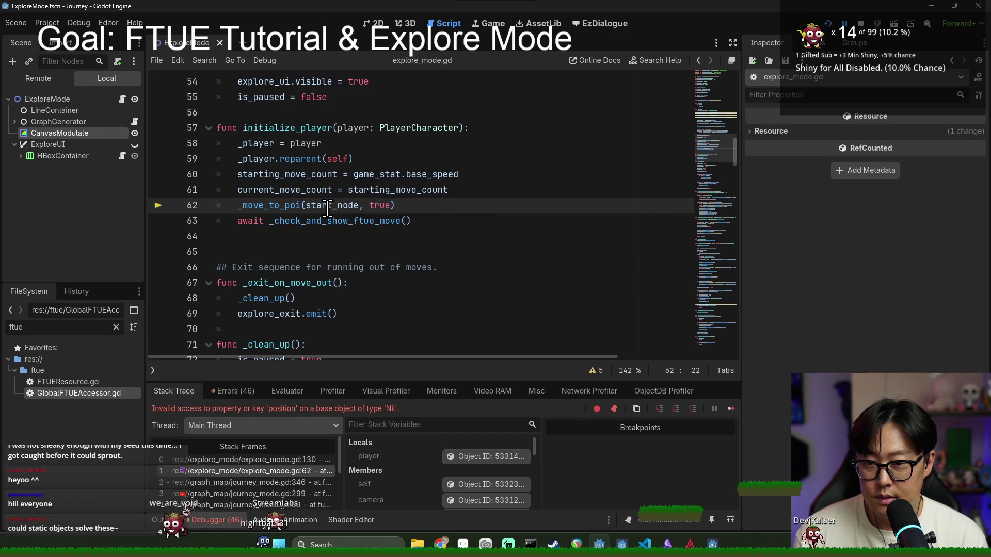
double_click(336, 206)
left_click(335, 205, "ctrl")
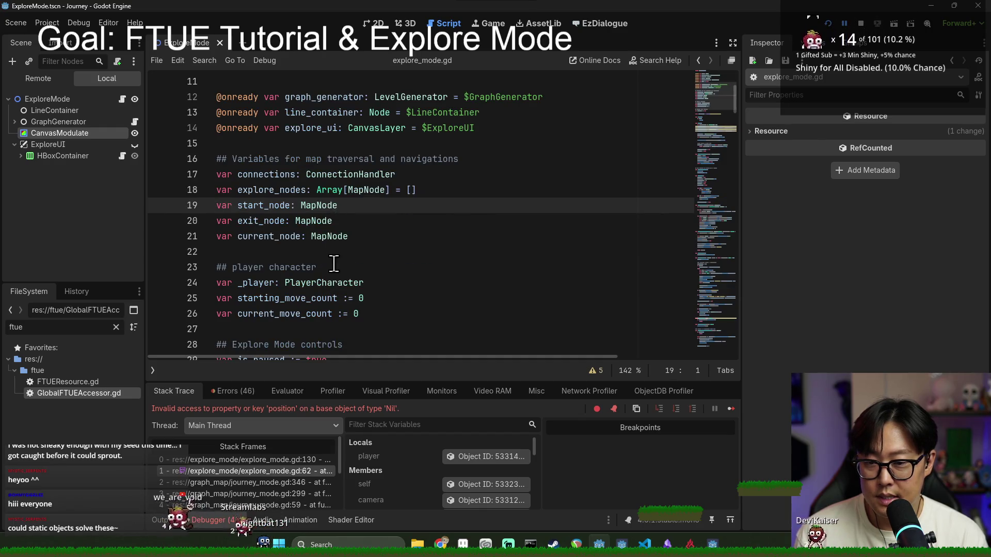
key("ctrl+f")
key("Return")
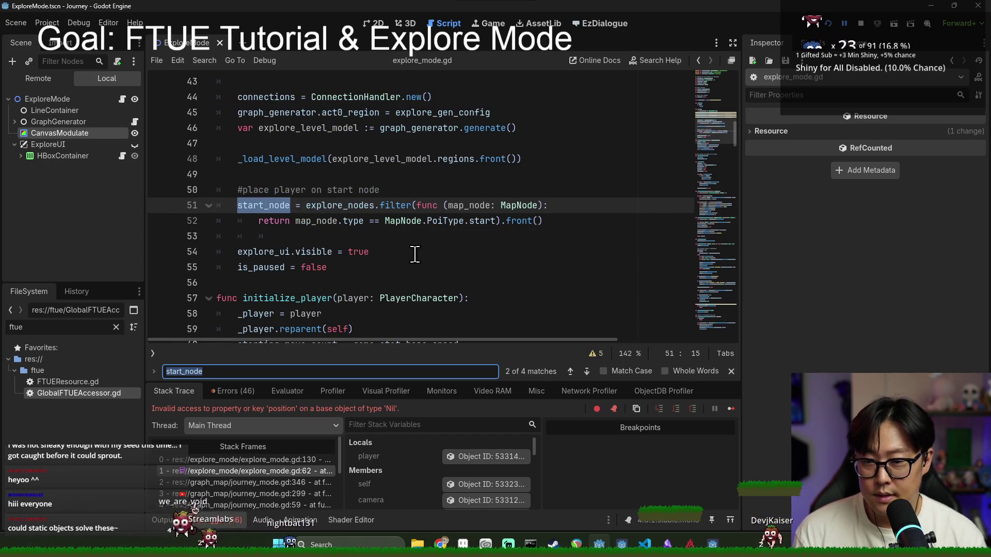
left_click(158, 205)
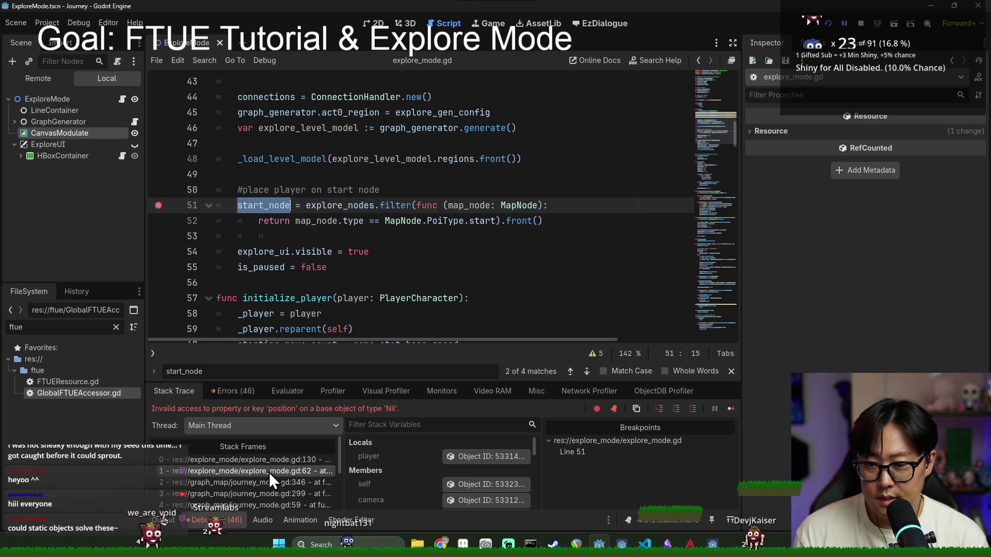
Open the journey_mode.gd:346 frame, stop the debug session, and examine _enter_explore_mode.
left_click(252, 483)
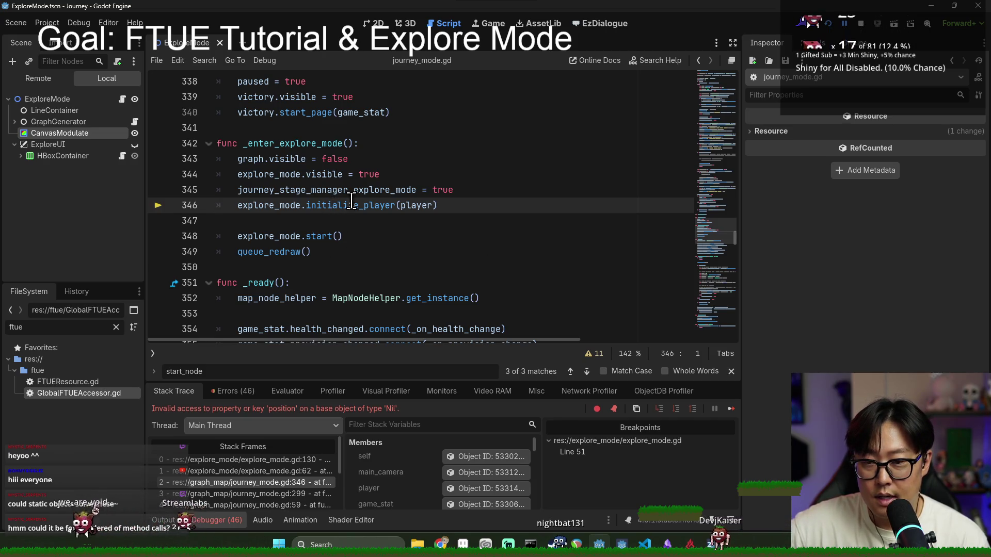
left_click(859, 25)
double_click(287, 159)
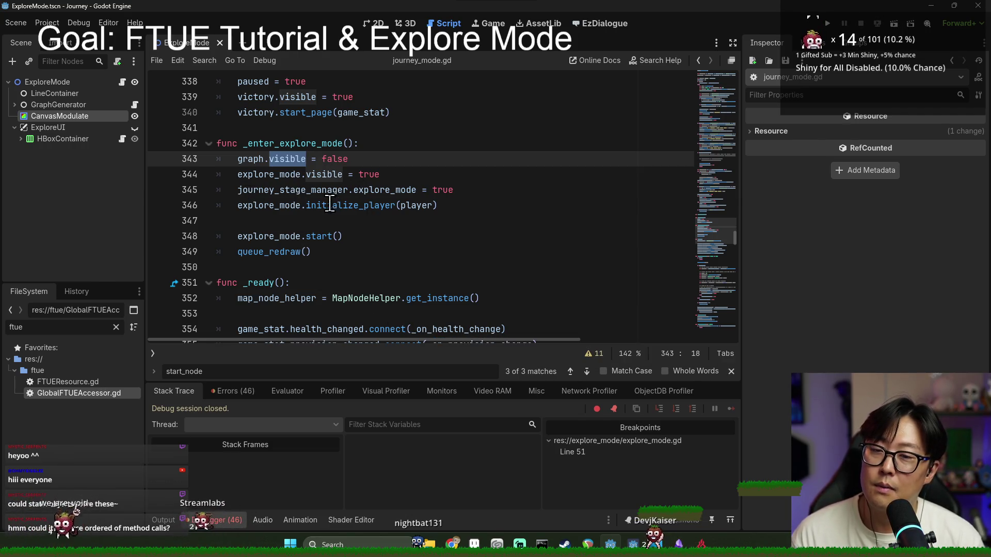
double_click(274, 144)
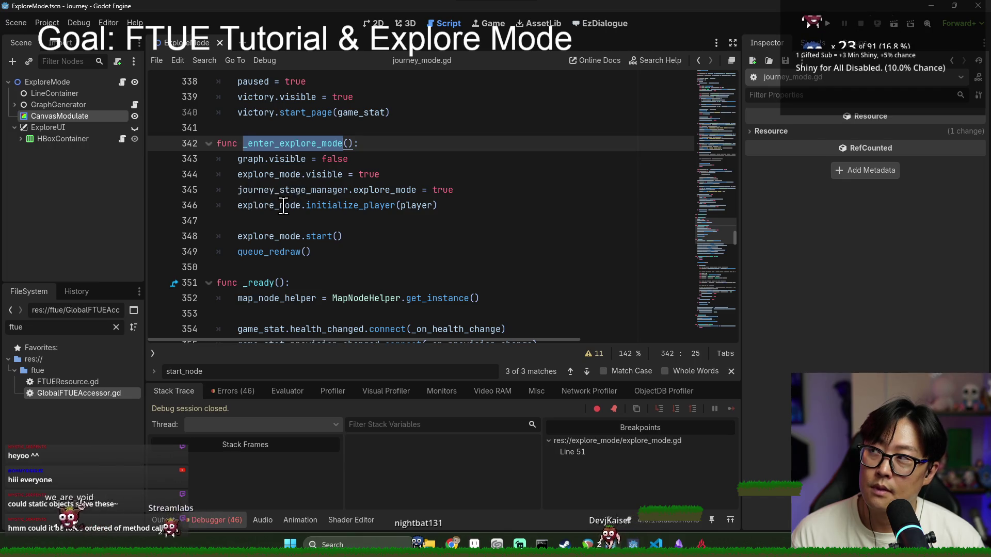
left_click(283, 158)
left_click(330, 209)
left_click(340, 205)
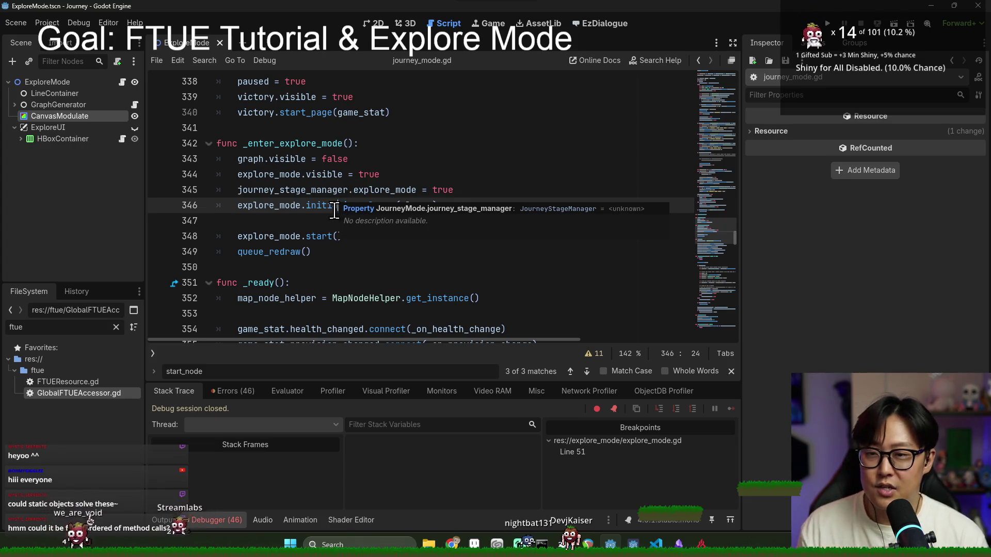
double_click(333, 206)
left_click(357, 218)
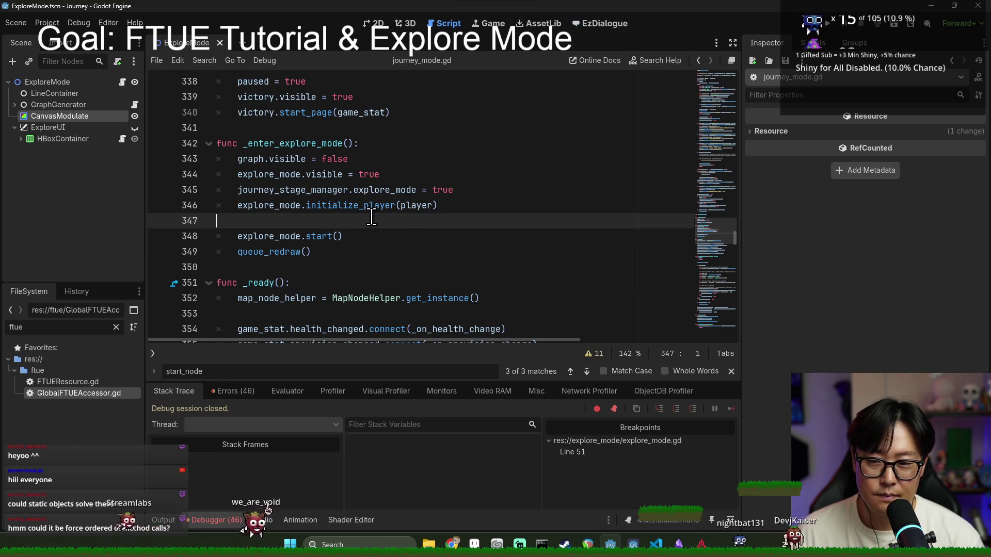
Review the order of initialize_player(player) and explore_mode.start() in _enter_explore_mode.
mouse_move(375, 210)
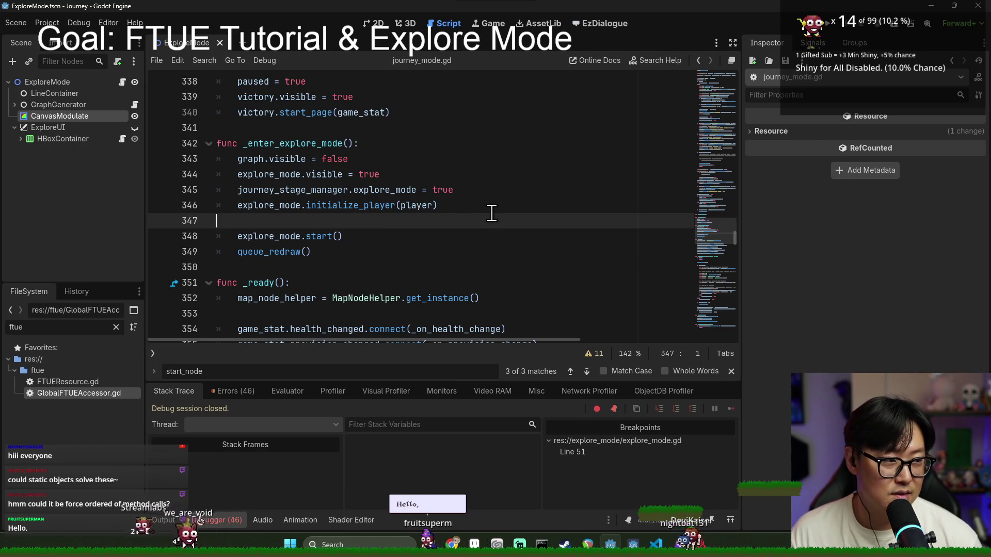
left_click(306, 205)
key("Down")
key("Down")
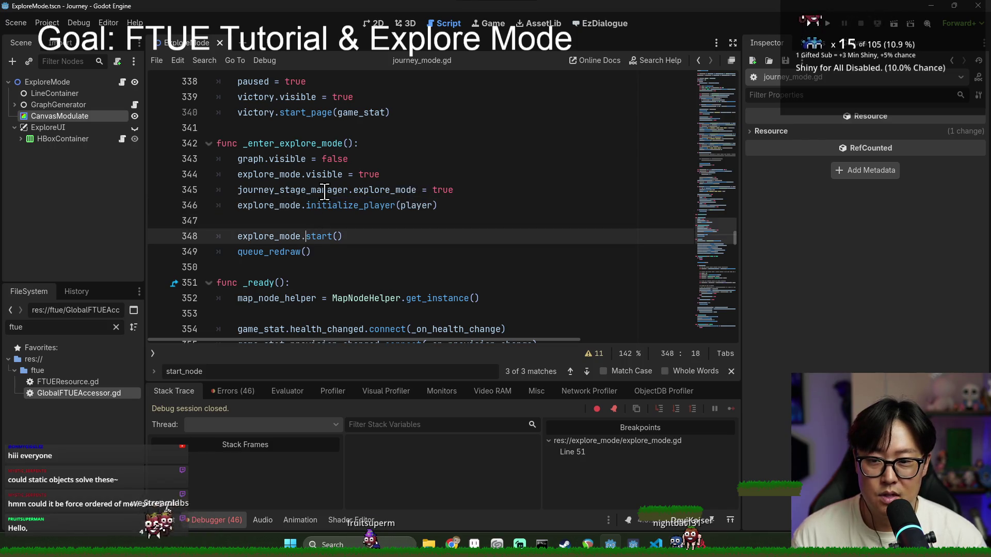
left_click(277, 143)
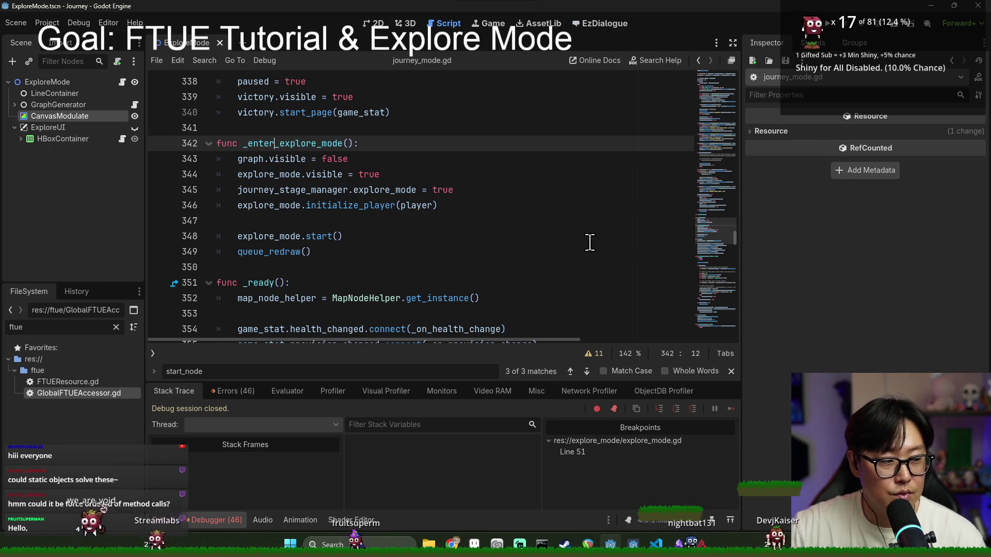
double_click(330, 206)
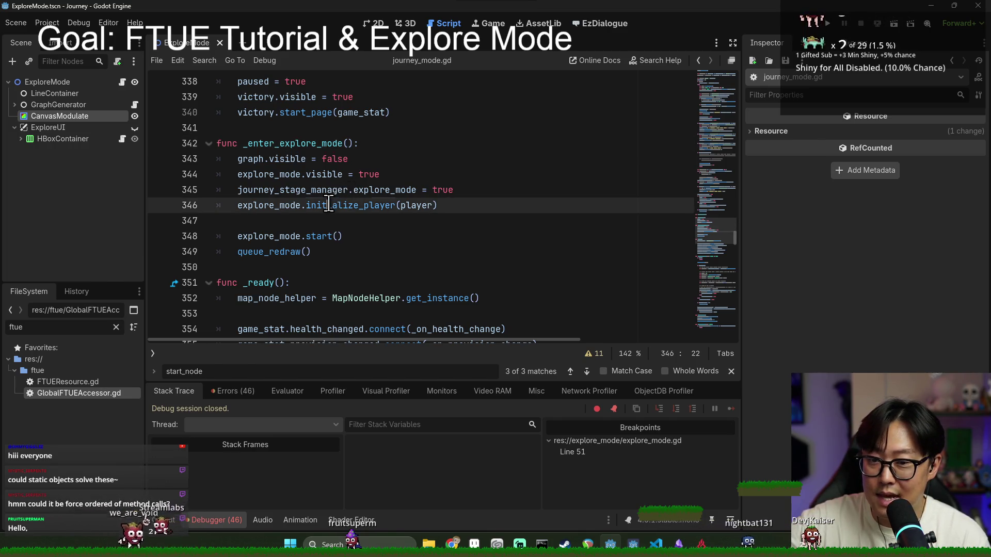
double_click(288, 143)
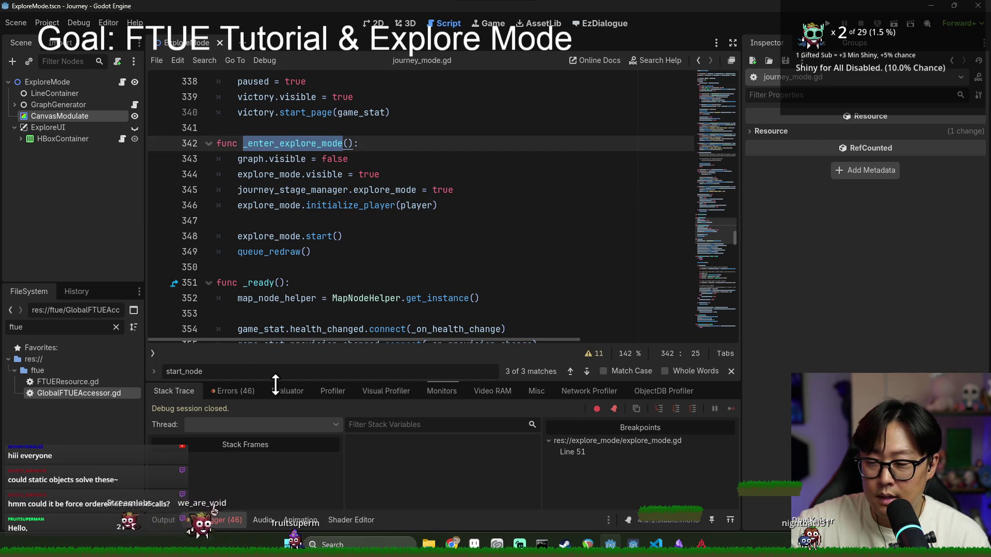
double_click(284, 206)
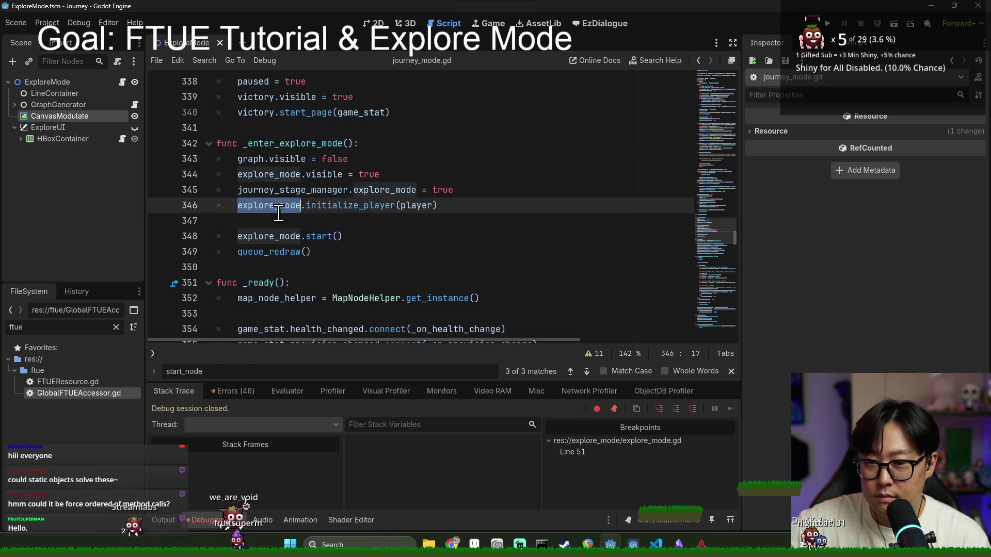
left_click(333, 206)
Move the initialize_player(player) call below explore_mode.start() and remove the leftover blank line.
triple_click(285, 205)
double_click(288, 236)
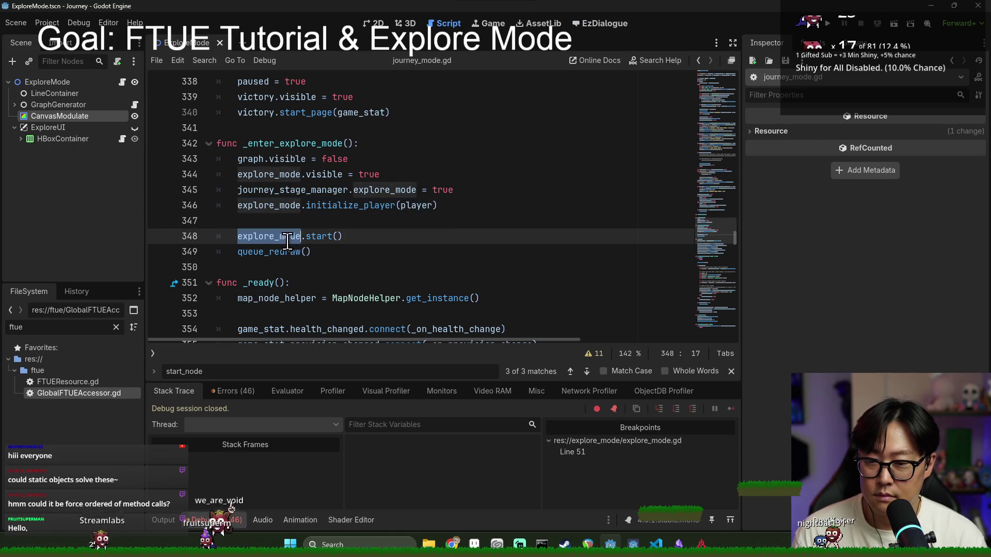
double_click(294, 206)
key("ctrl+shift+k")
left_click(373, 227)
key("Return")
type("explore_mode.initialize_player(player)")
left_click(381, 207)
key("ctrl+shift+k")
key("Left")
Add the missing ')' to queue_redraw(, delete the empty line, save, and run the project.
left_click(310, 207, "ctrl")
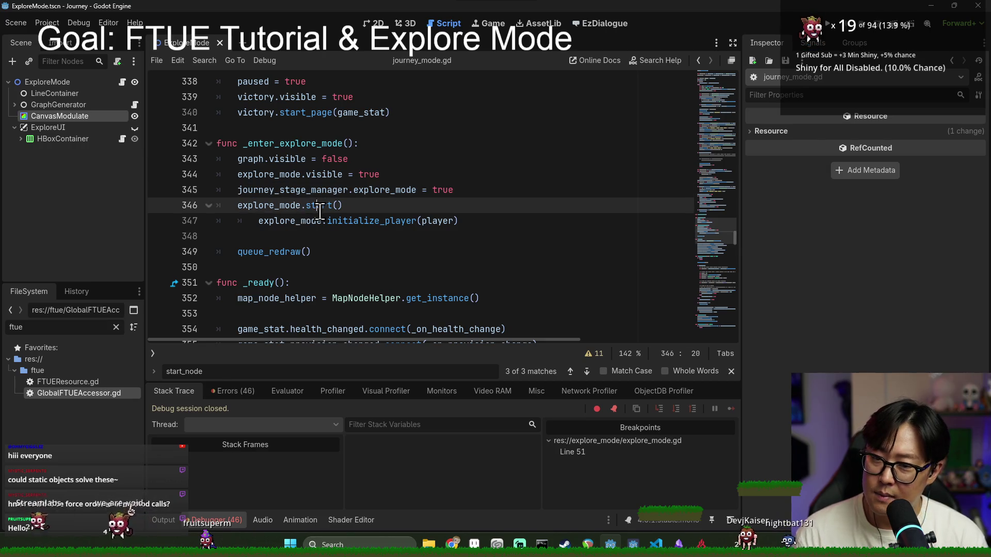
scroll(344, 263, "down", 4)
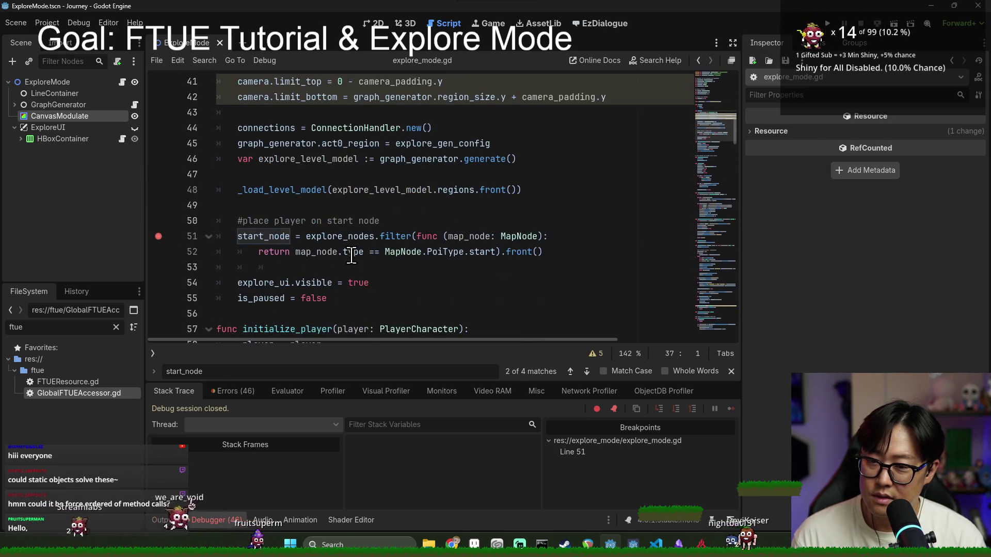
key("alt+Left")
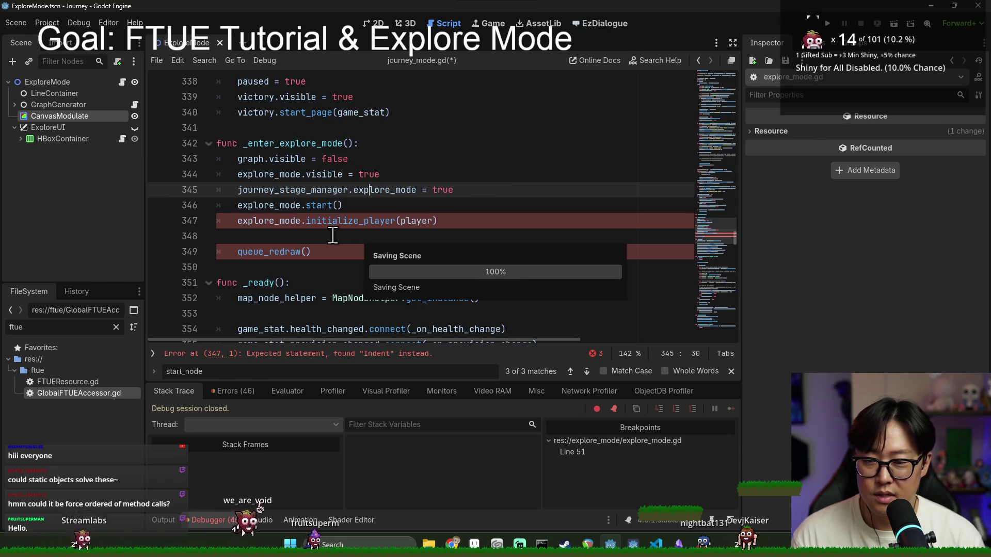
left_click(325, 252)
key("ctrl+s")
type(")")
left_click(320, 236)
key("BackSpace")
key("ctrl+s")
left_click(827, 24)
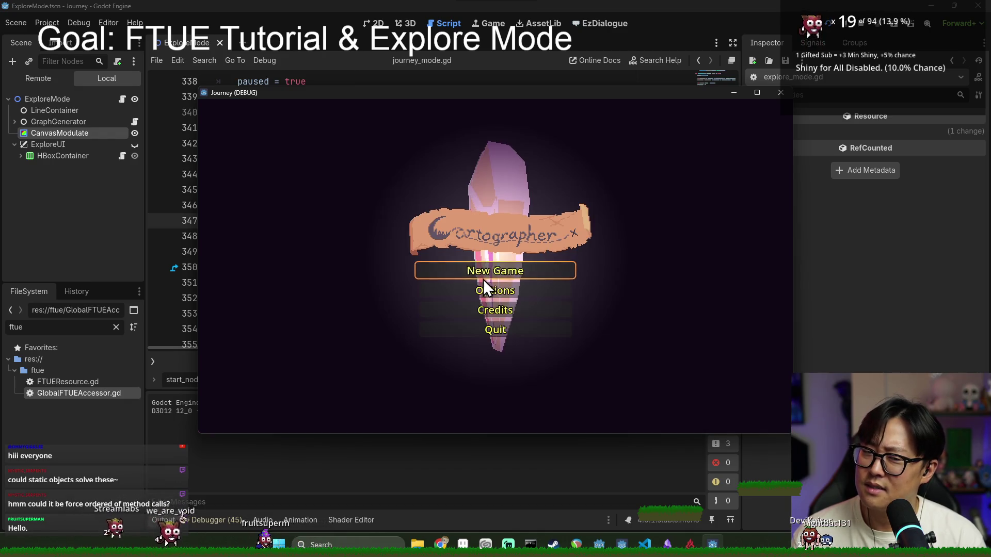
Start a New Game, continue past the line 51 breakpoint, and try the move tooltip and map.
left_click(496, 271)
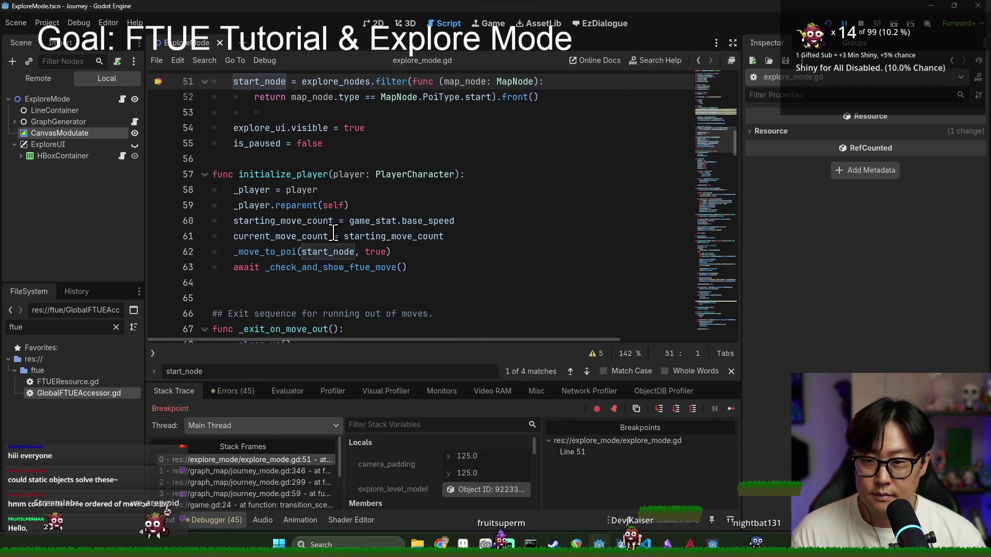
scroll(284, 229, "up", 1)
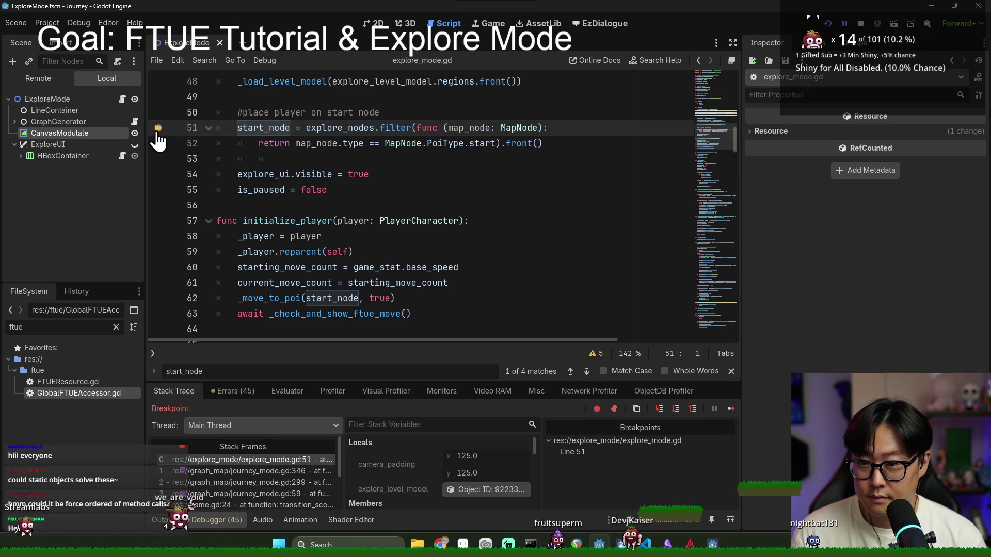
left_click(731, 408)
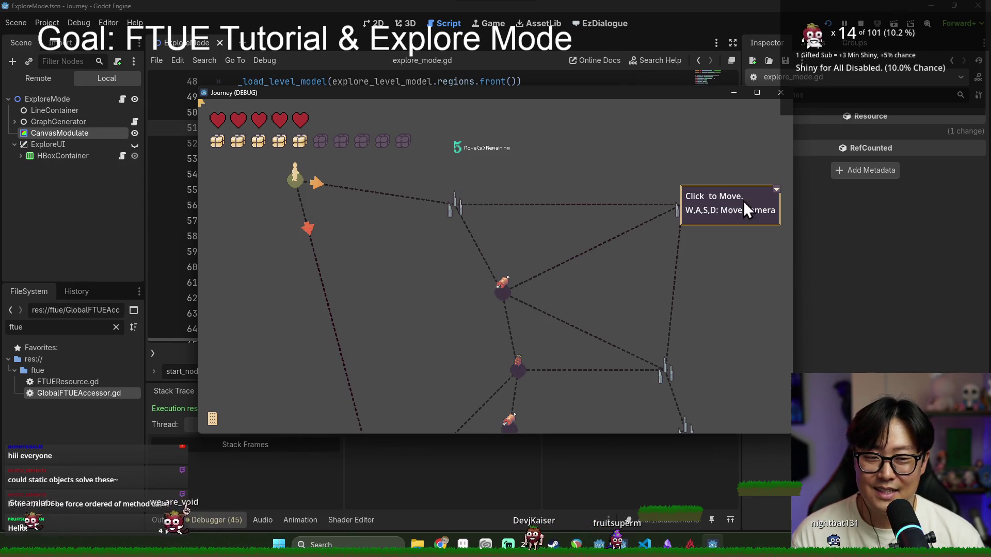
left_click(776, 189)
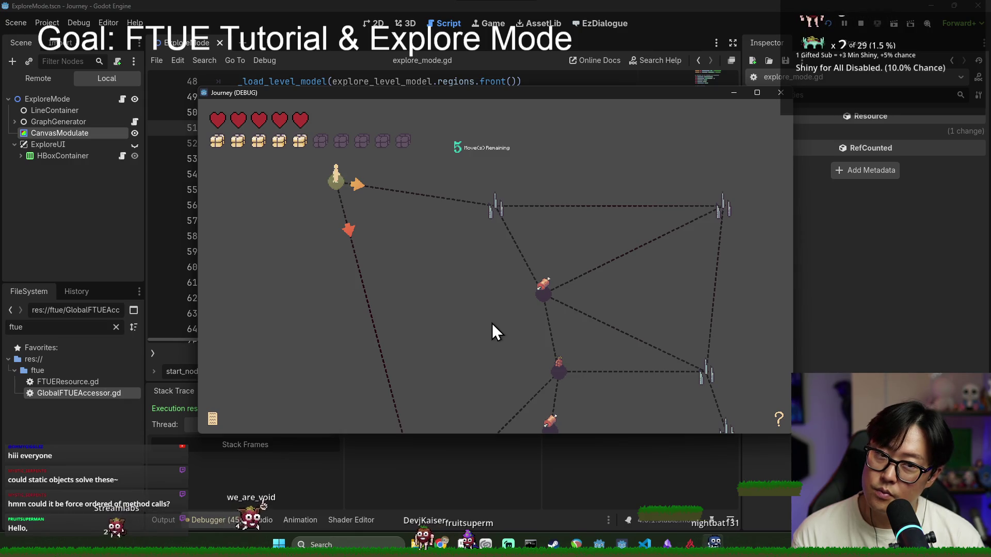
left_click(335, 191)
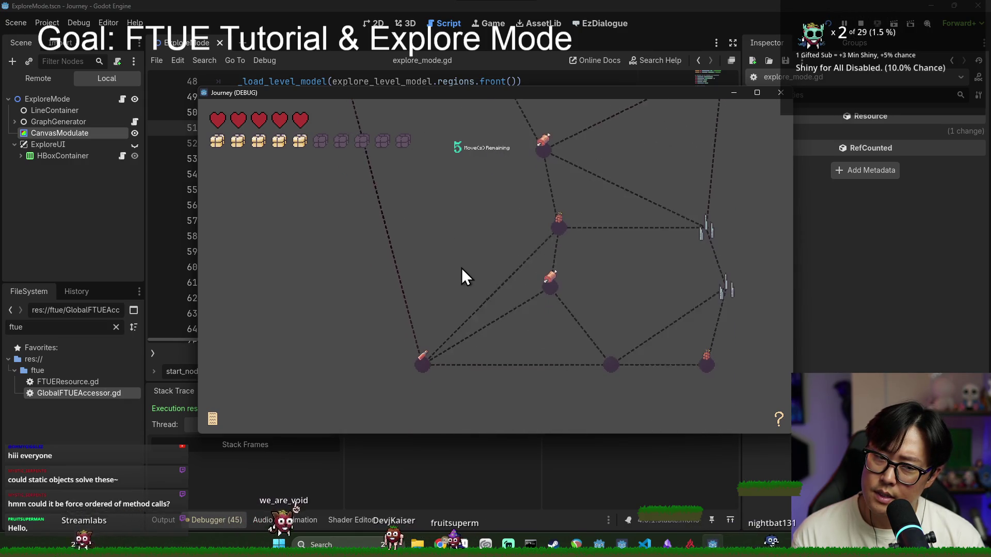
left_click(883, 290)
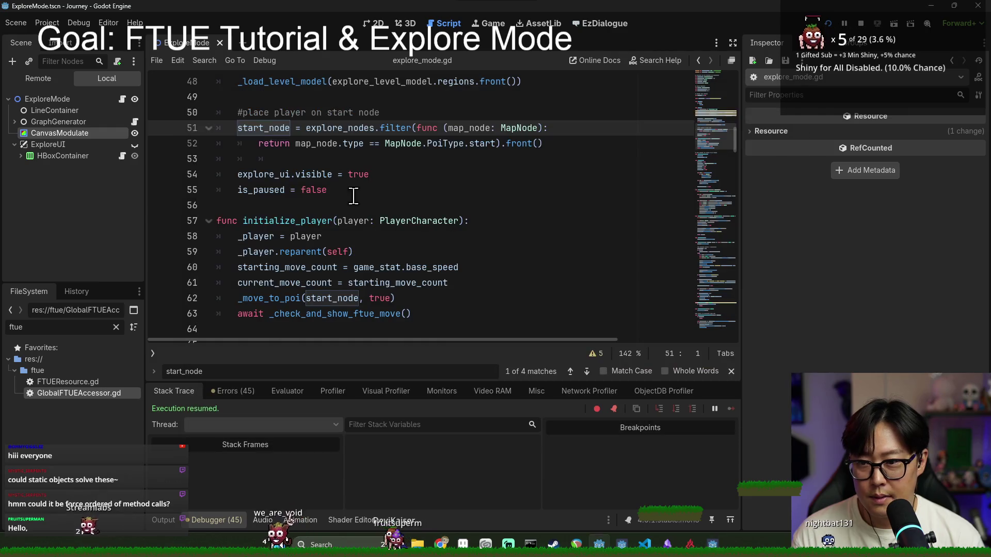
Run the project, start a New Game, close the Click to Move popup, and stop the game.
scroll(400, 214, "up", 4)
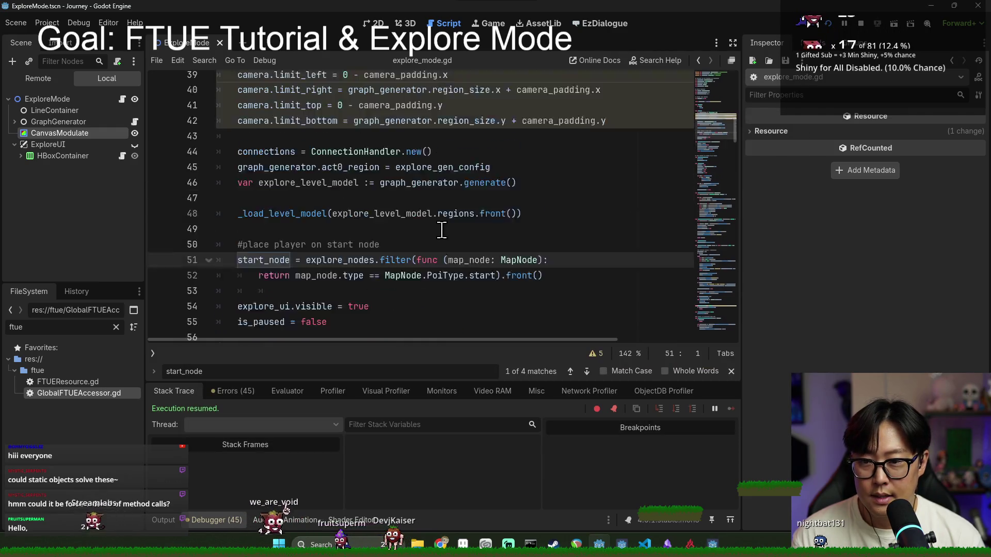
left_click(858, 24)
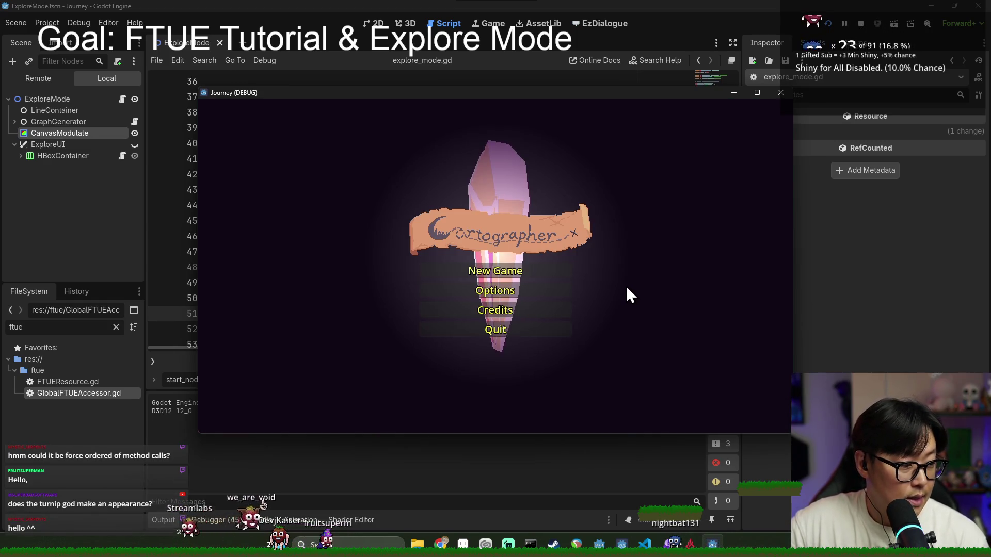
left_click(509, 272)
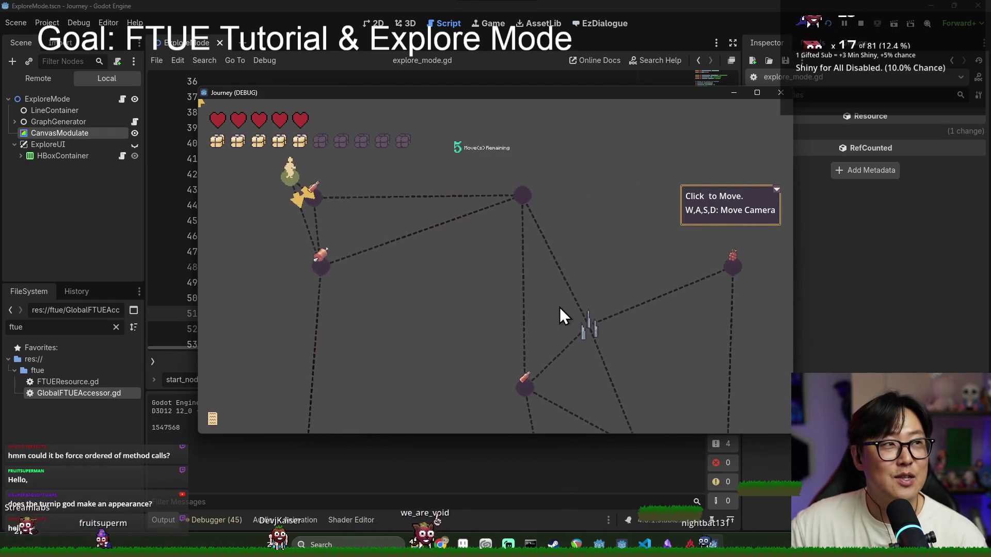
left_click(777, 191)
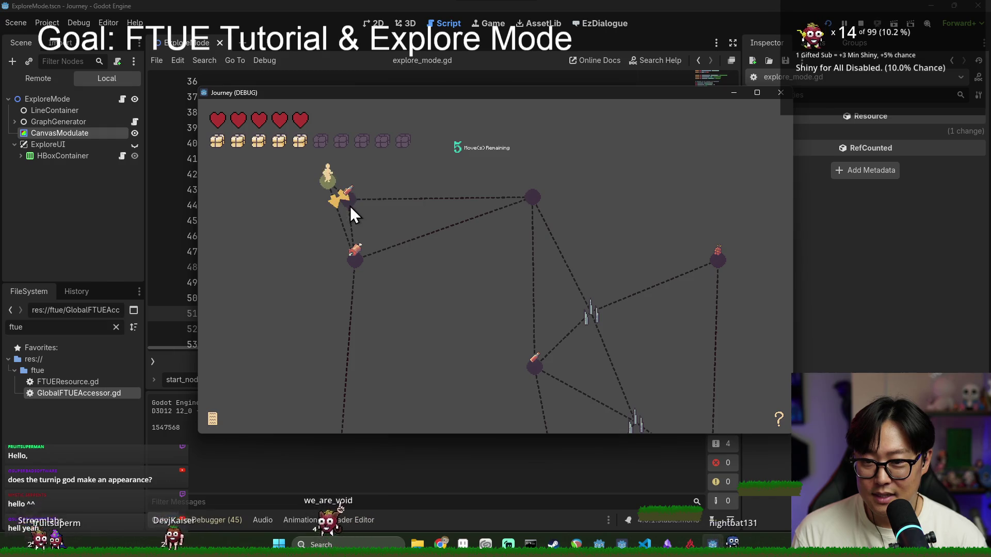
left_click(862, 29)
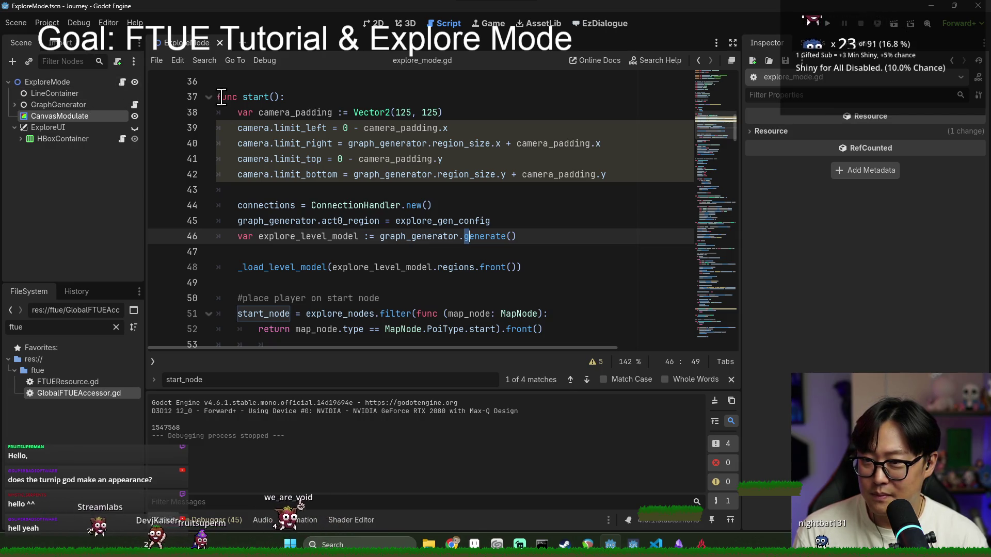
Open the JourneyMode scene and journey_mode.gd via the 'jrouj' file filter, saving the scene.
type("jroun")
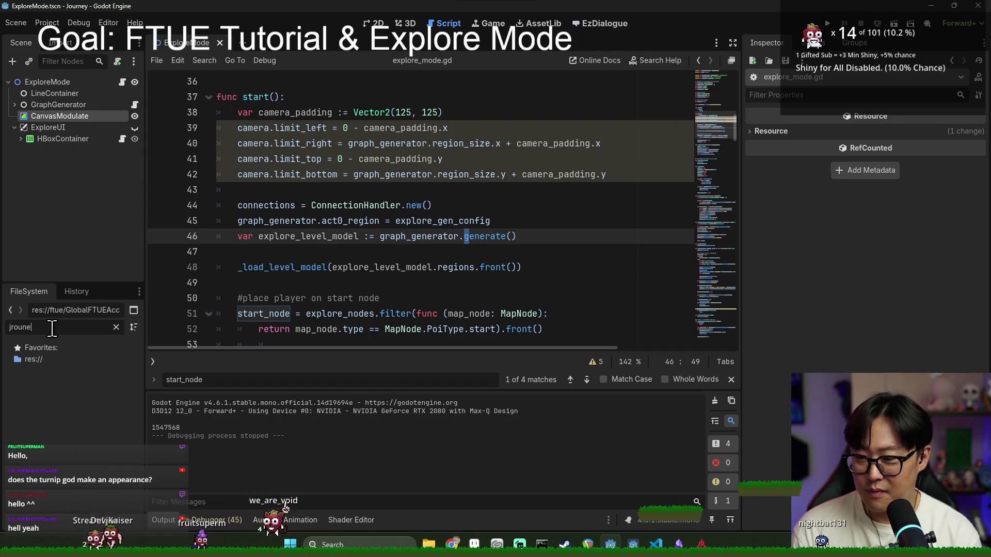
type("j")
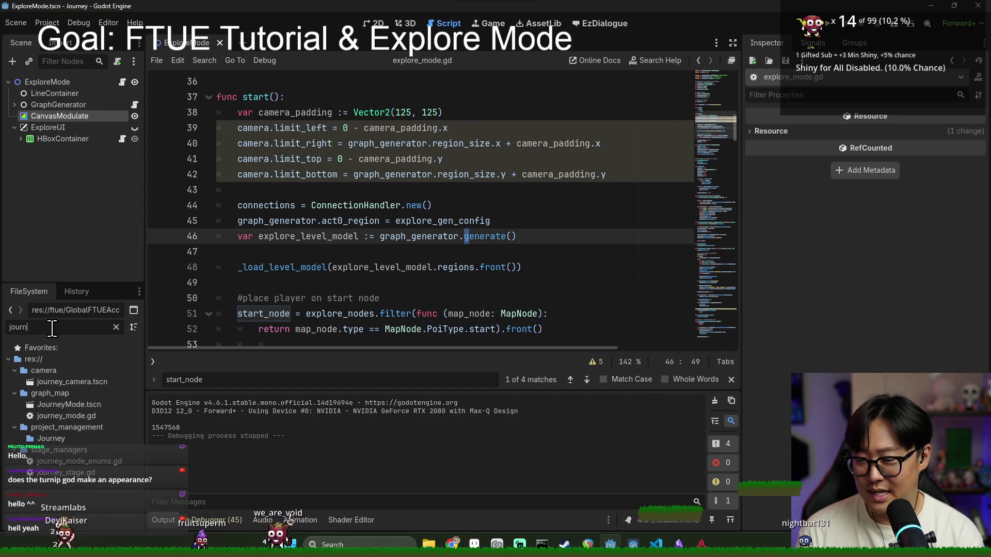
double_click(93, 406)
left_click(311, 252)
key("ctrl+s")
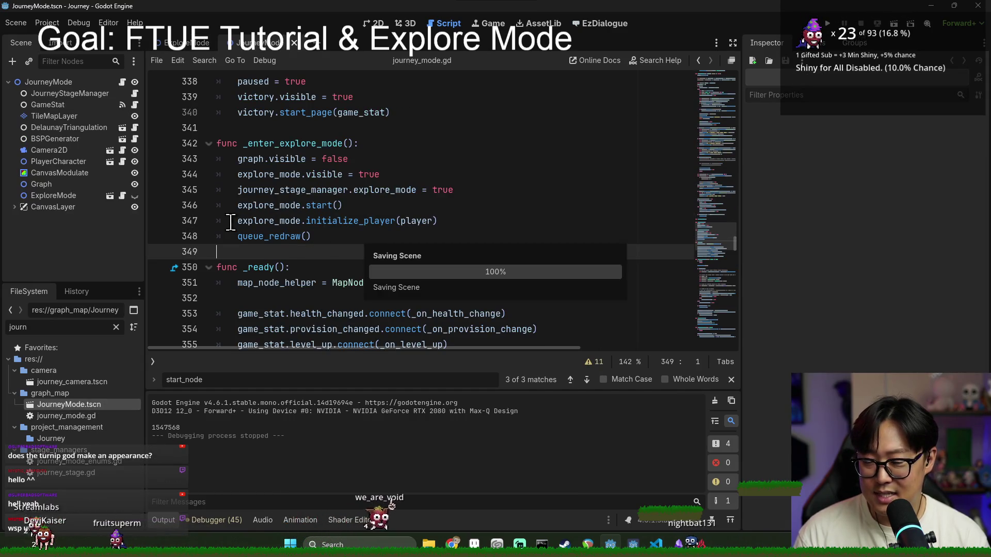
left_click(274, 173)
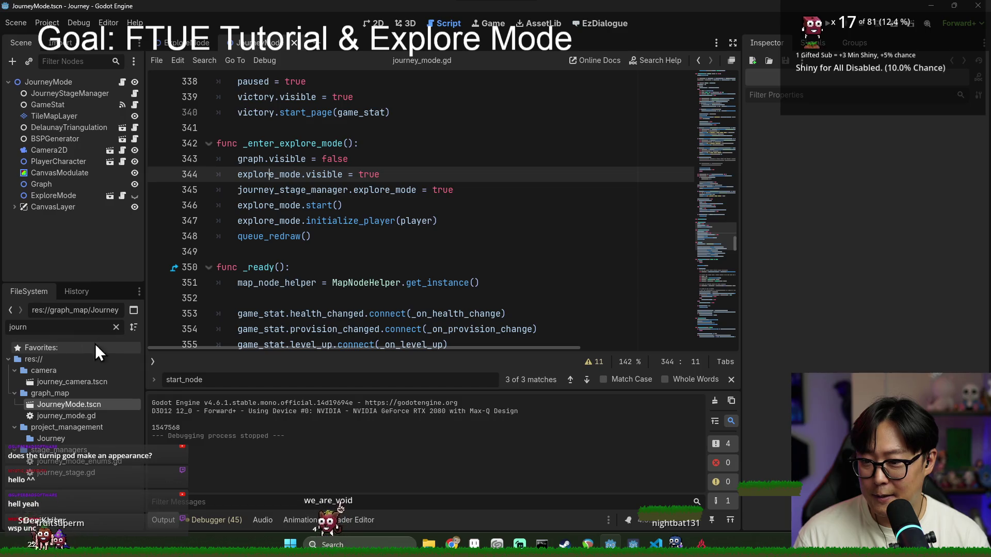
left_click(116, 327)
left_click(314, 235)
Search journey_mode.gd for '_move' to reach the _move_to_poi definition, then save.
key("ctrl+f")
type("move-to")
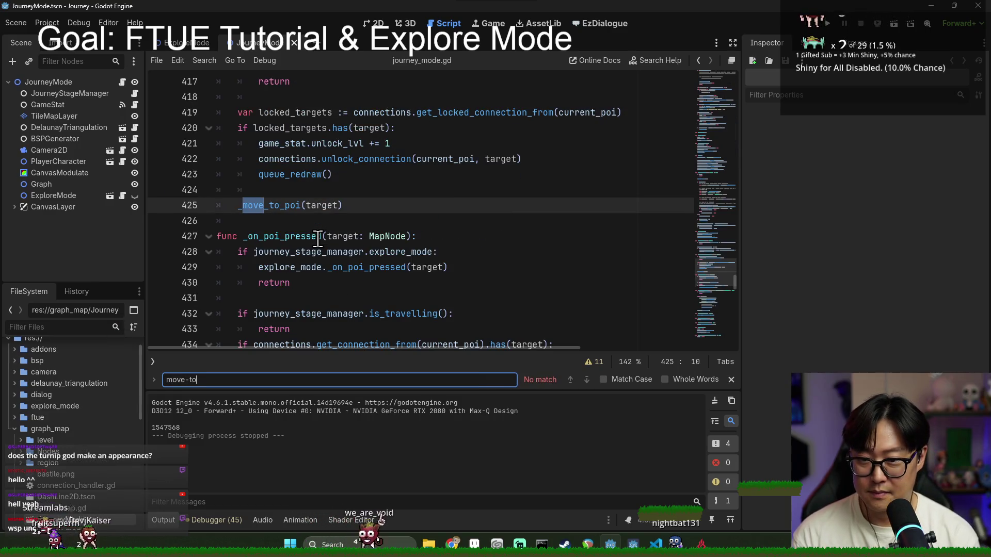
key("BackSpace")
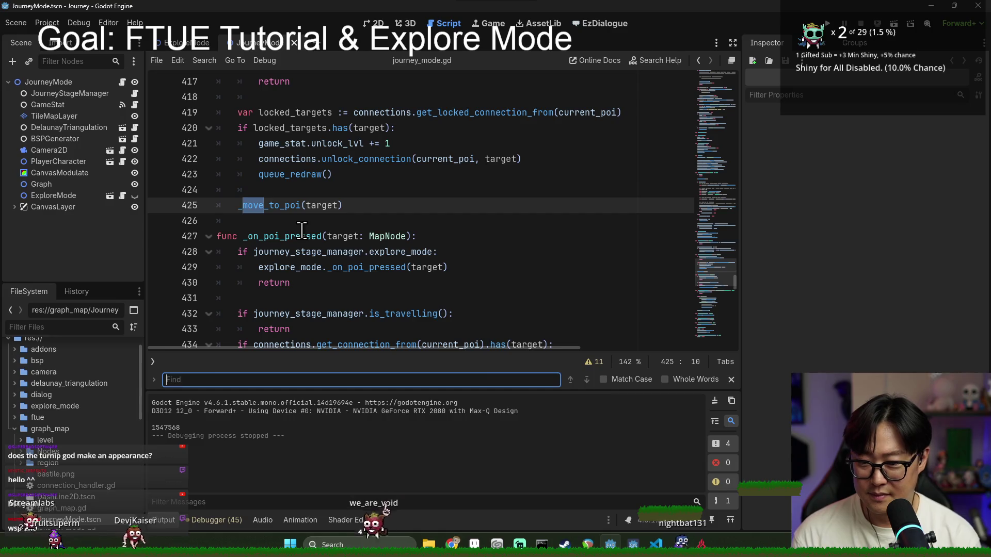
type("_move")
left_click(302, 205, "ctrl")
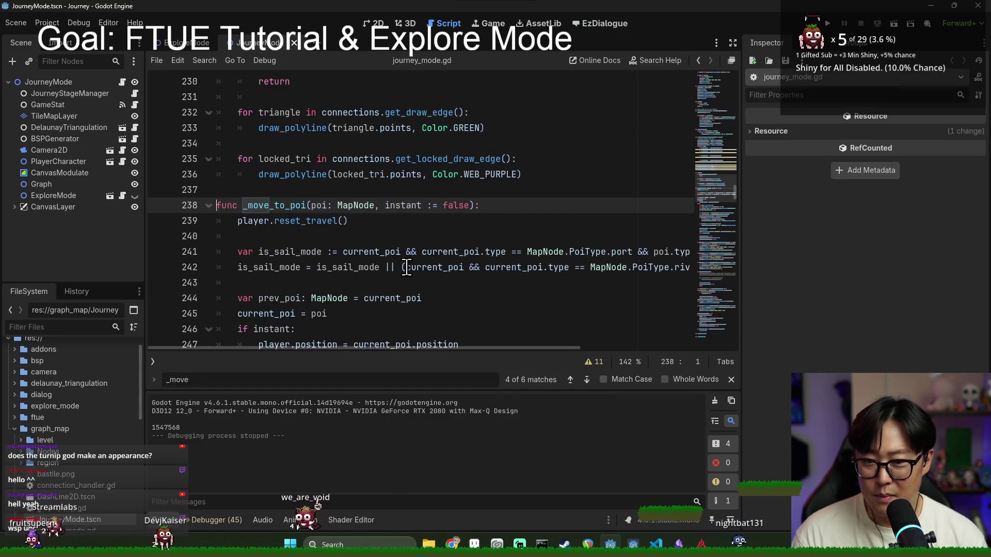
left_click(323, 246)
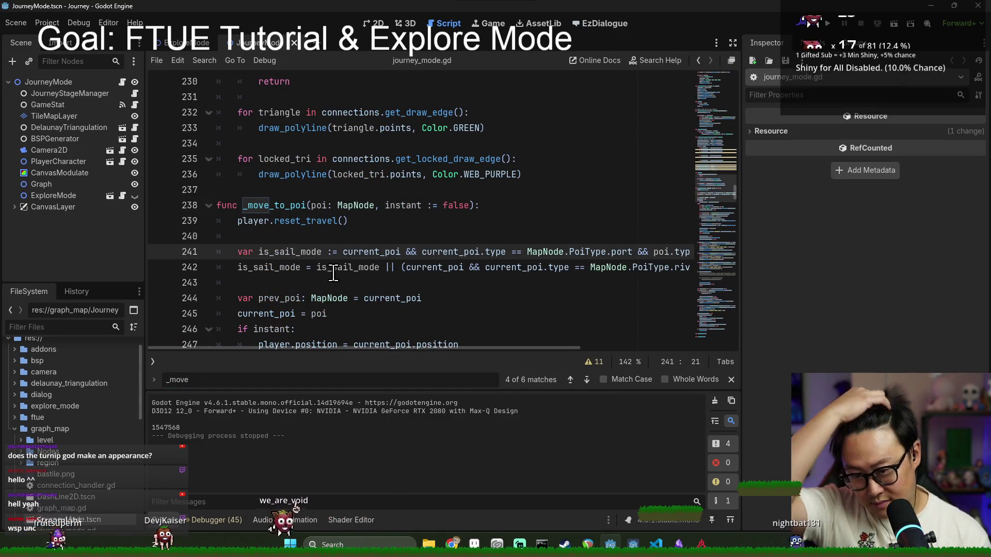
scroll(351, 271, "down", 6)
key("Escape")
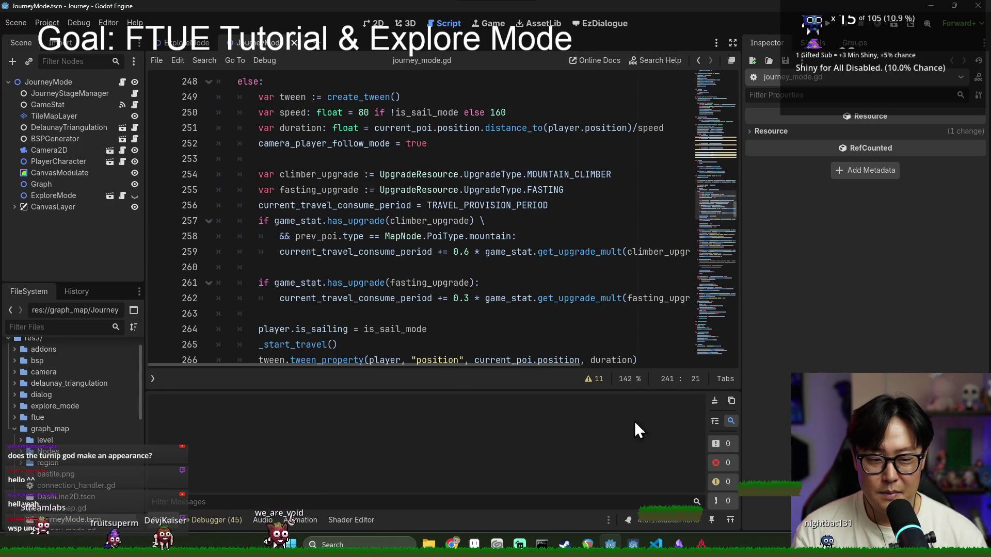
left_click(467, 298)
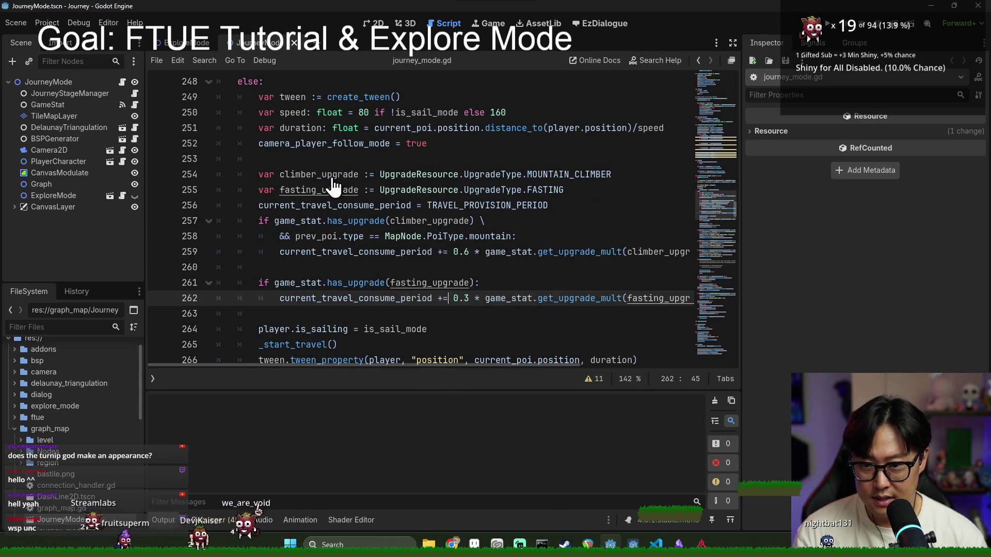
scroll(327, 188, "down", 4)
key("ctrl+s")
scroll(389, 243, "up", 10)
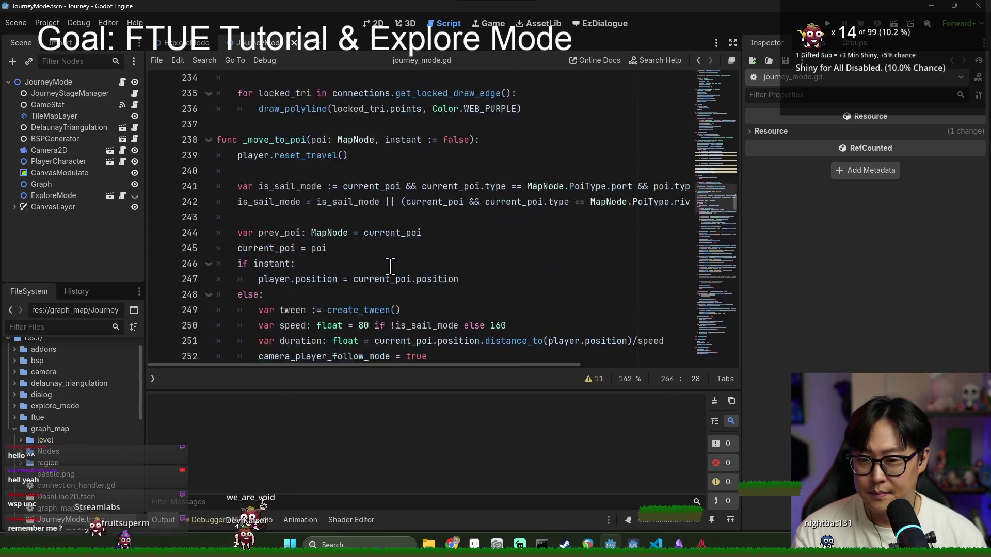
Search for 'move_to_poi' and select the _on_player_travel_requested handler name.
key("ctrl+f")
type("move_to_poi")
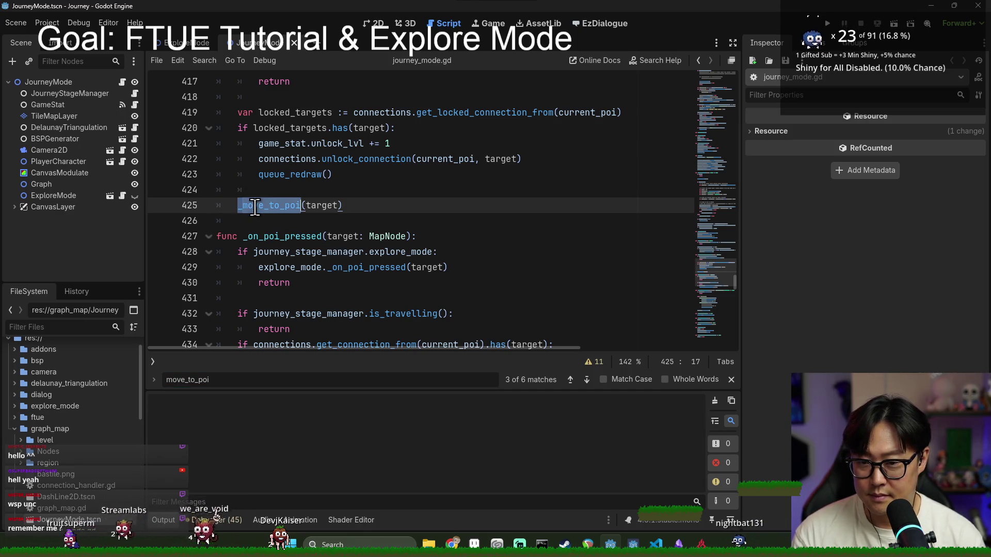
scroll(360, 258, "up", 2)
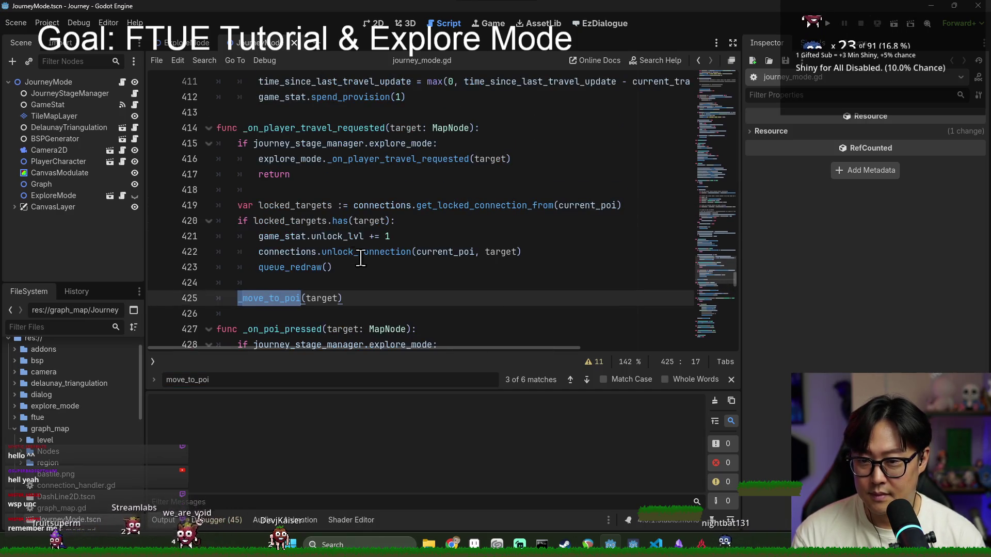
double_click(274, 130)
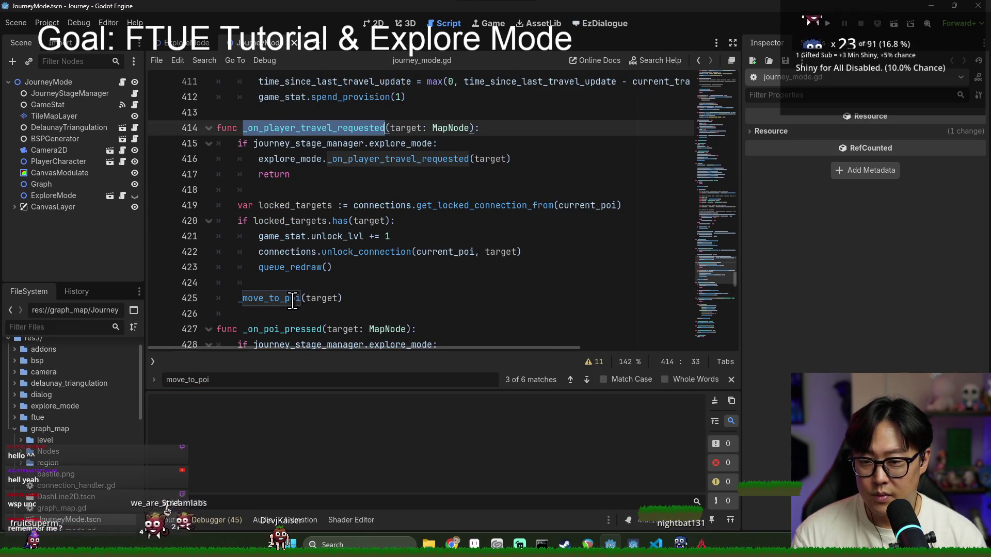
scroll(371, 205, "up", 1)
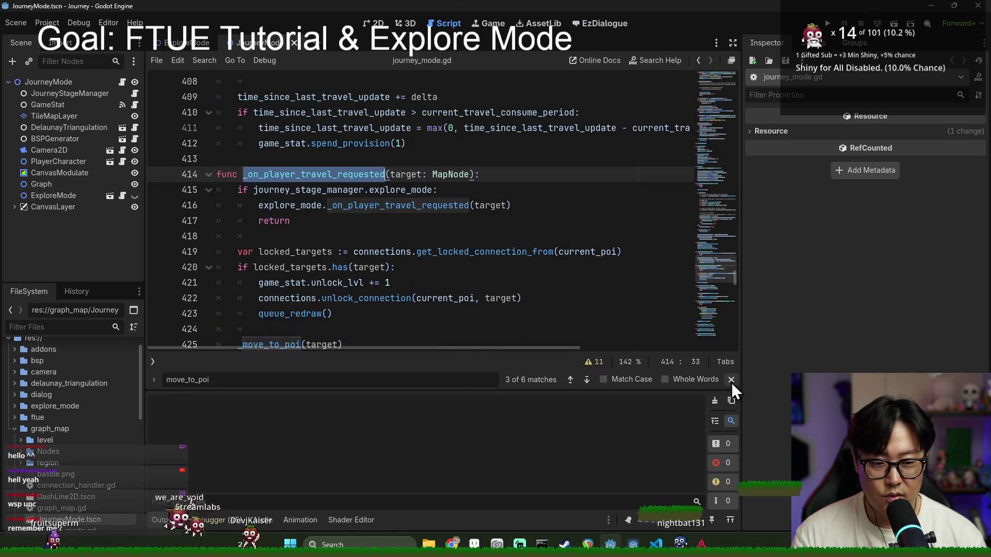
left_click(732, 379)
Search the script again for '_move_to_poi' to locate its call.
key("ctrl+f")
type("_ovm")
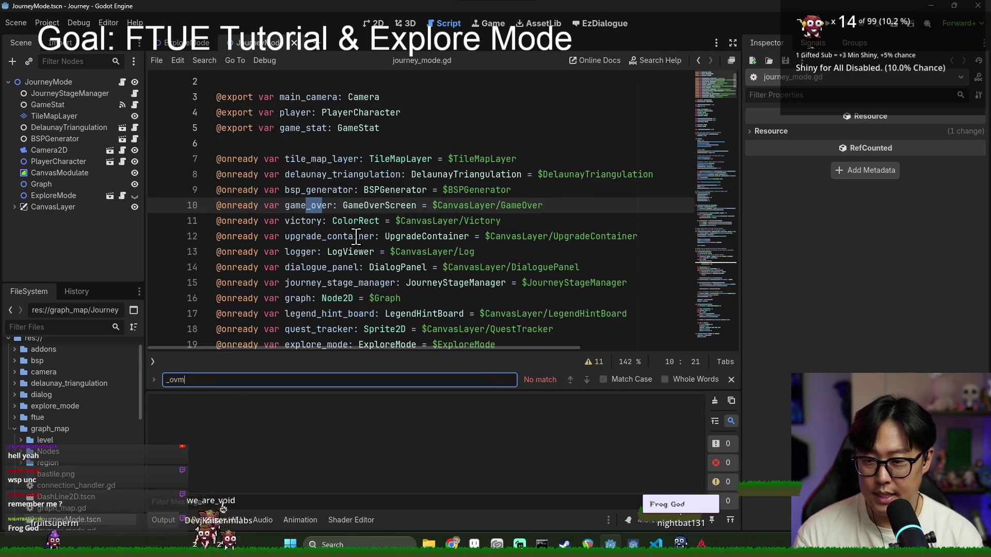
key("BackSpace")
type("move_to")
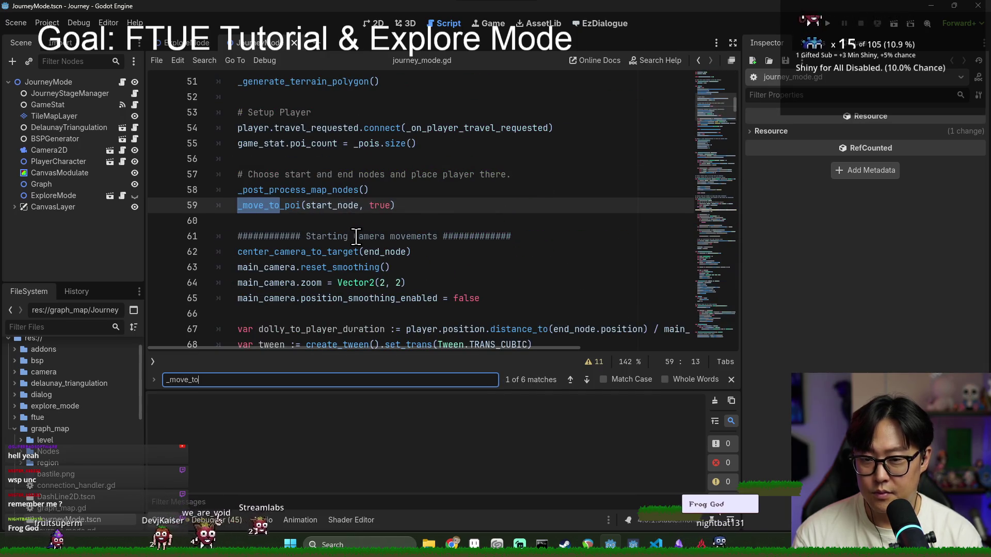
type("poi")
key("BackSpace")
key("BackSpace")
key("BackSpace")
type("_poi")
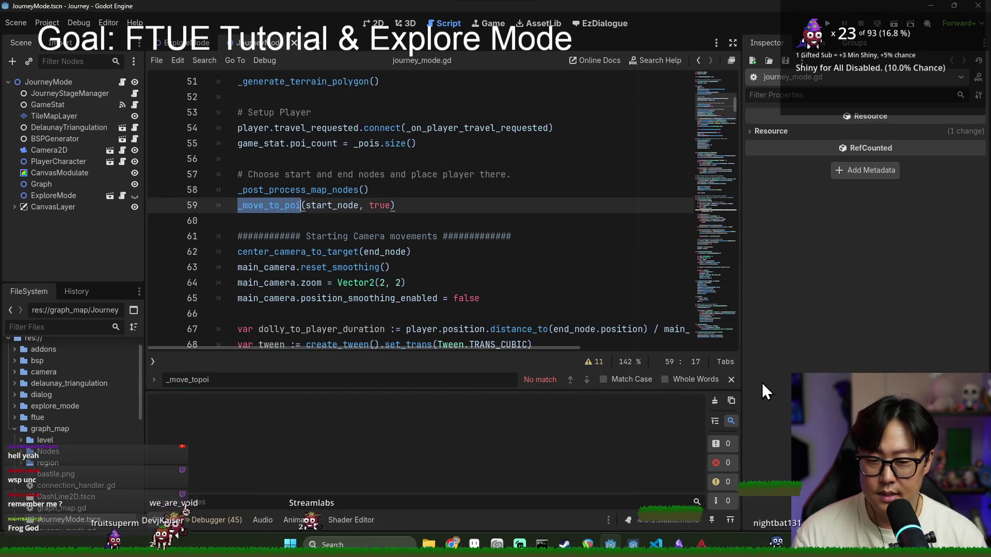
key("Escape")
Jump from the _move_to_poi call to its definition at line 238, briefly checking explore_mode.gd.
left_click(408, 267)
left_click(289, 206, "ctrl")
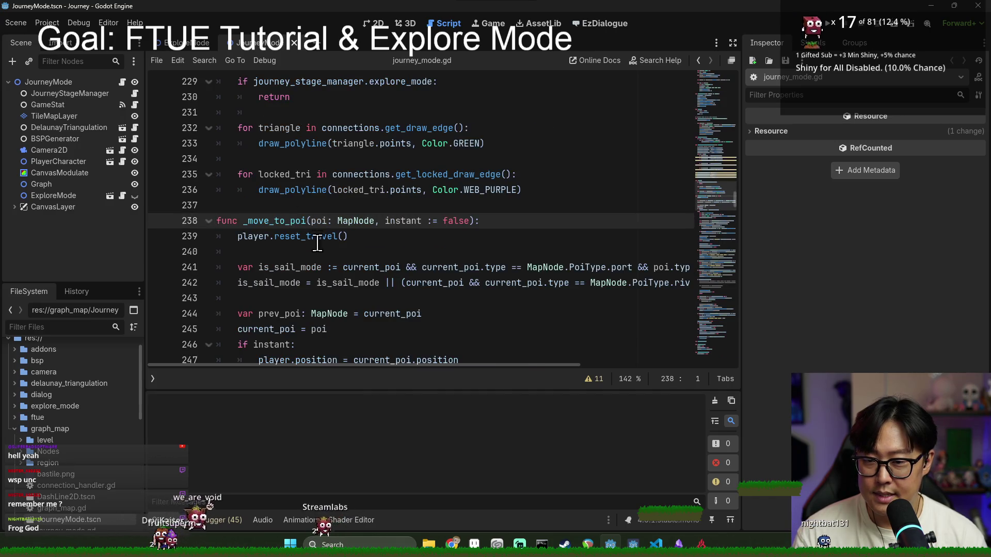
left_click(292, 283)
scroll(309, 294, "down", 15)
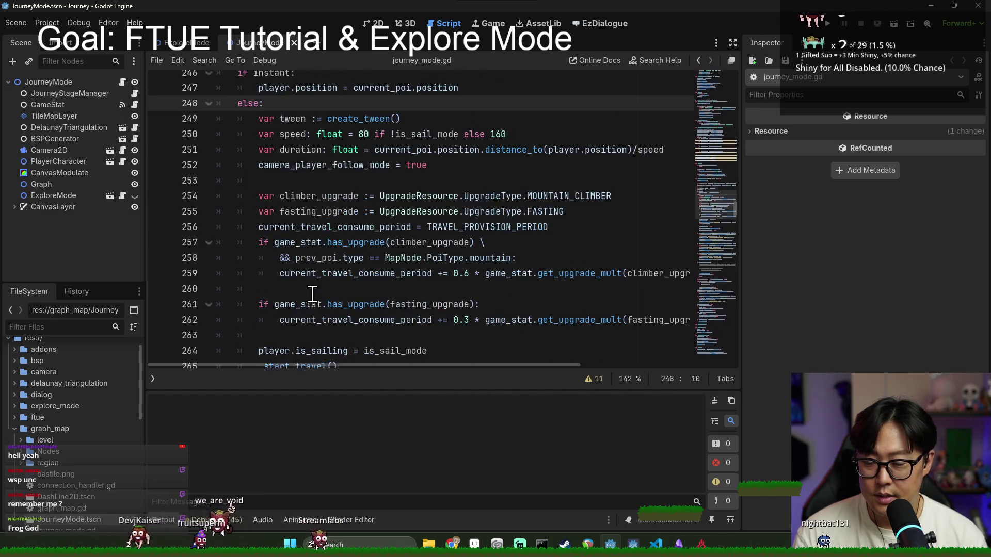
scroll(370, 305, "down", 13)
scroll(336, 284, "up", 20)
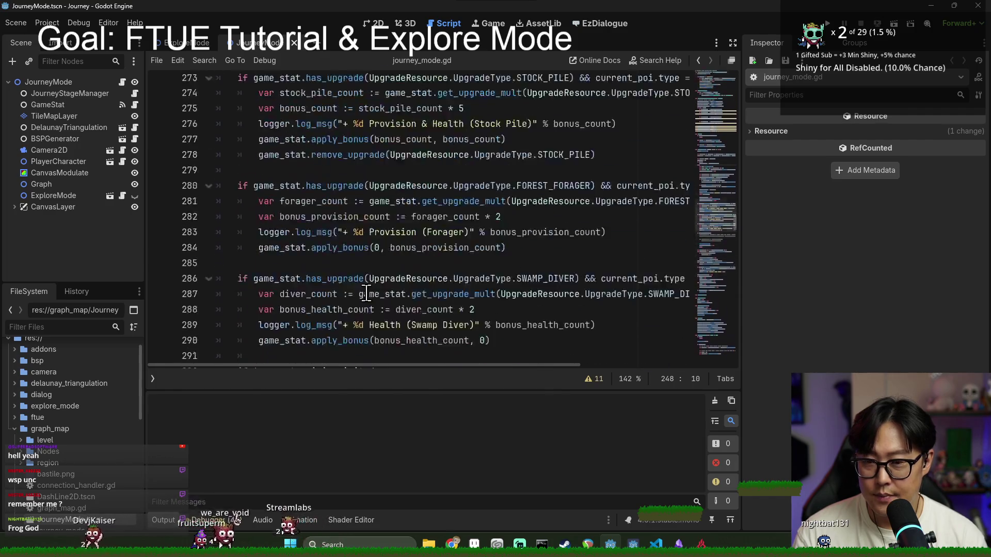
left_click(305, 267)
key("alt+Left")
left_click(333, 225)
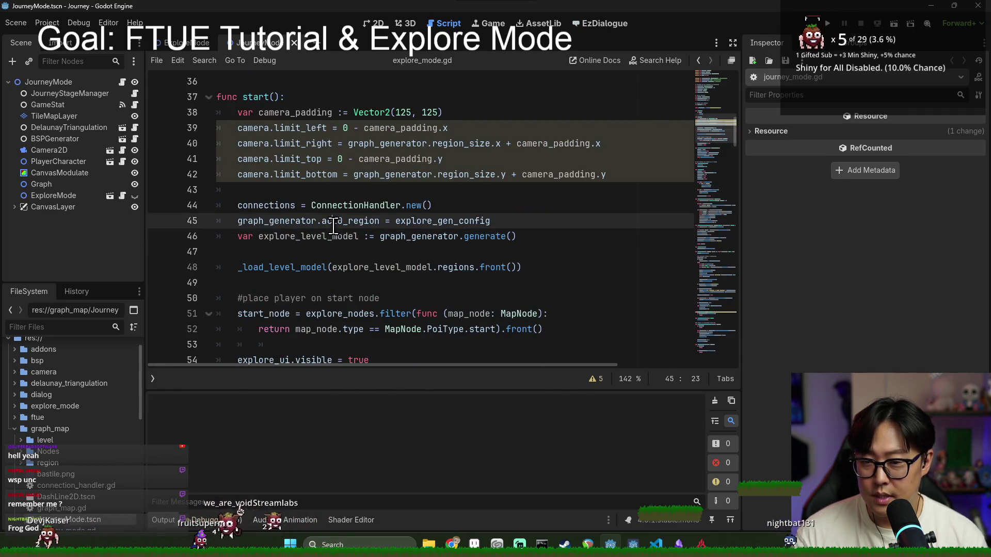
key("alt+Left")
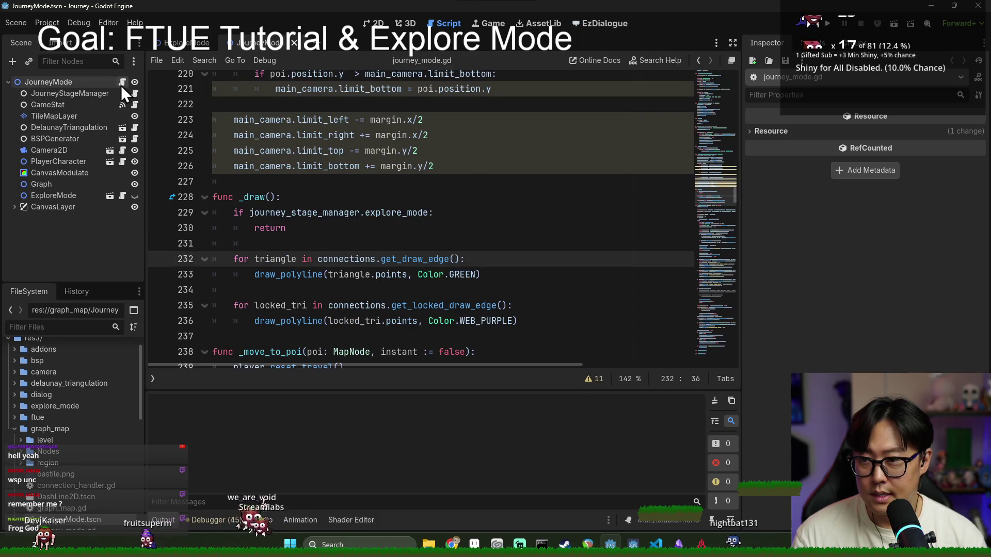
Search for 'mov' and read through _move_to_poi's tweening code.
key("ctrl+f")
type("move_to")
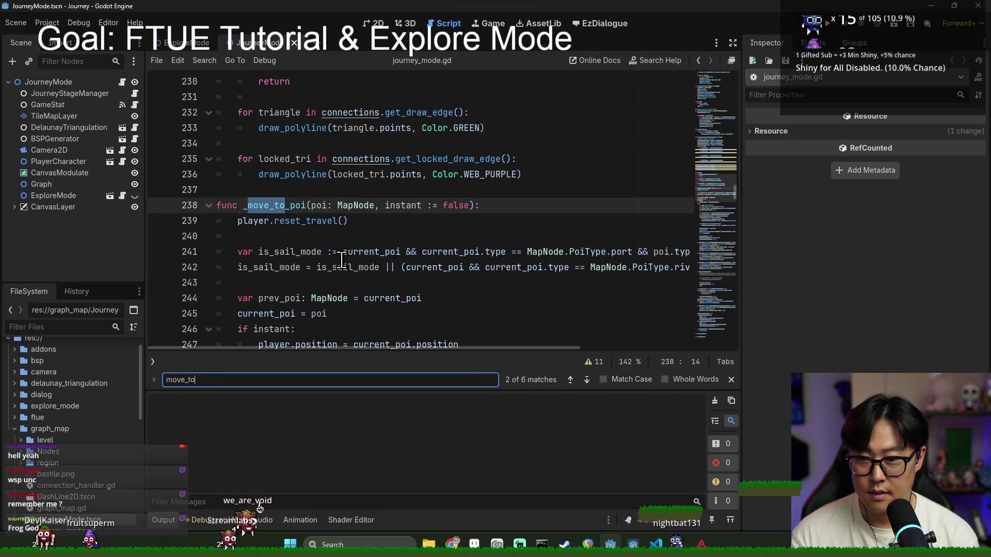
left_click(270, 206)
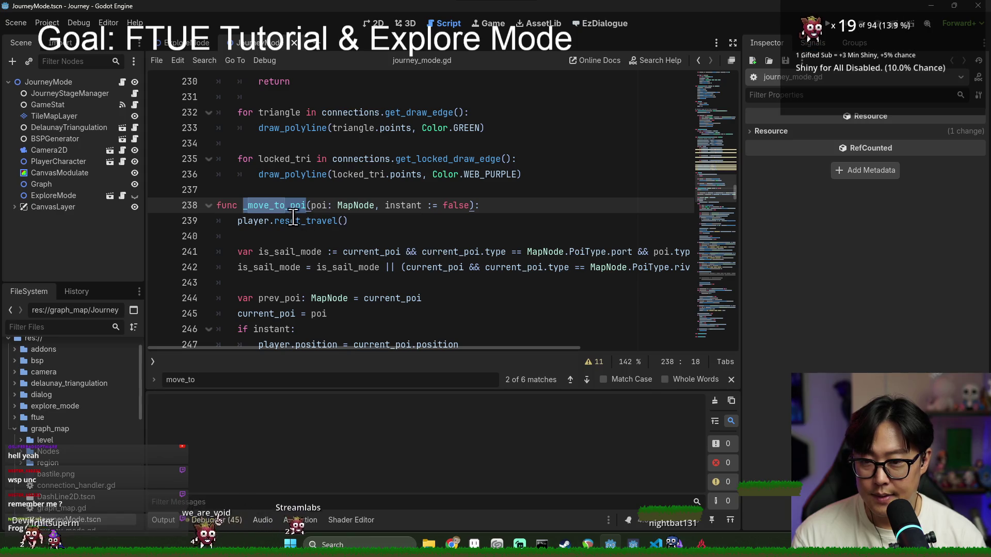
scroll(332, 208, "down", 1)
scroll(336, 202, "down", 1)
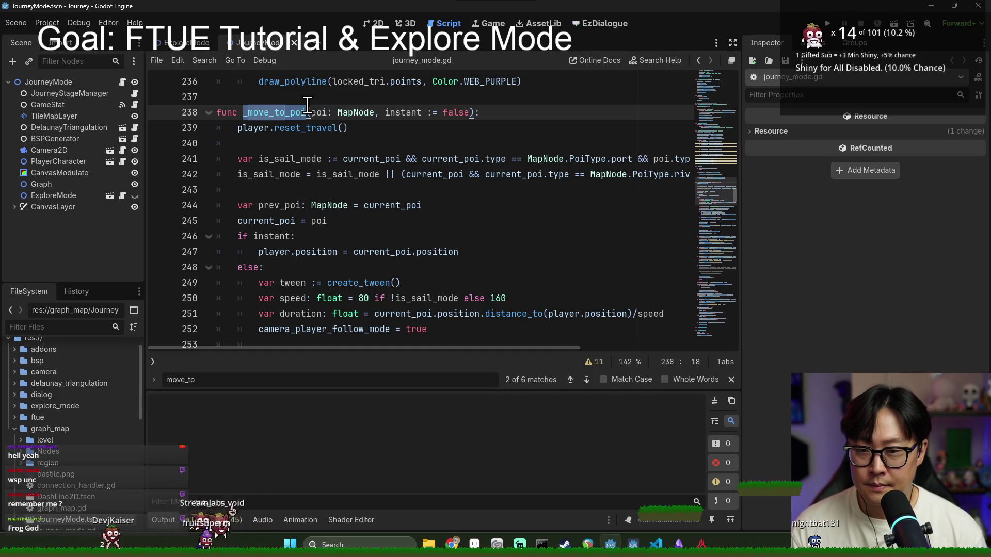
scroll(307, 106, "down", 8)
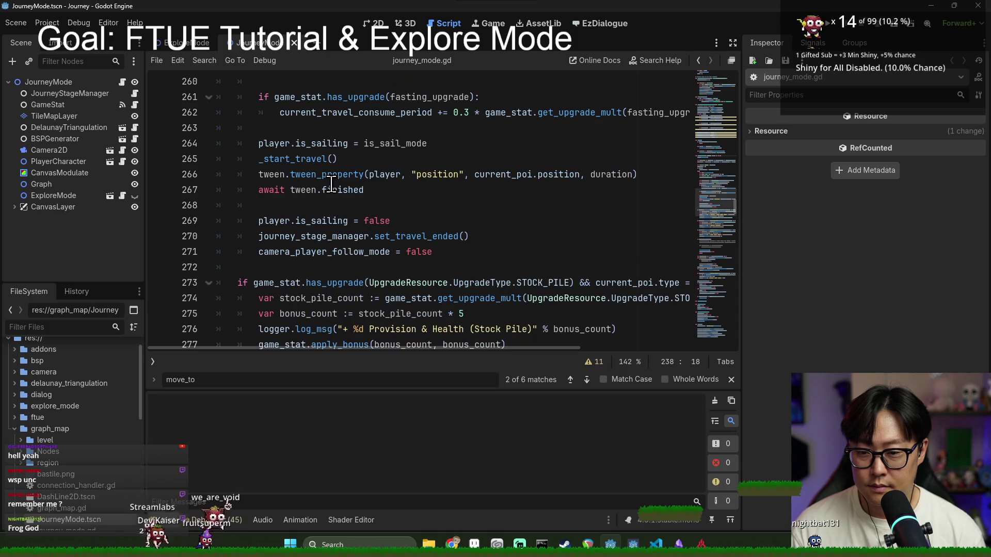
scroll(321, 191, "up", 10)
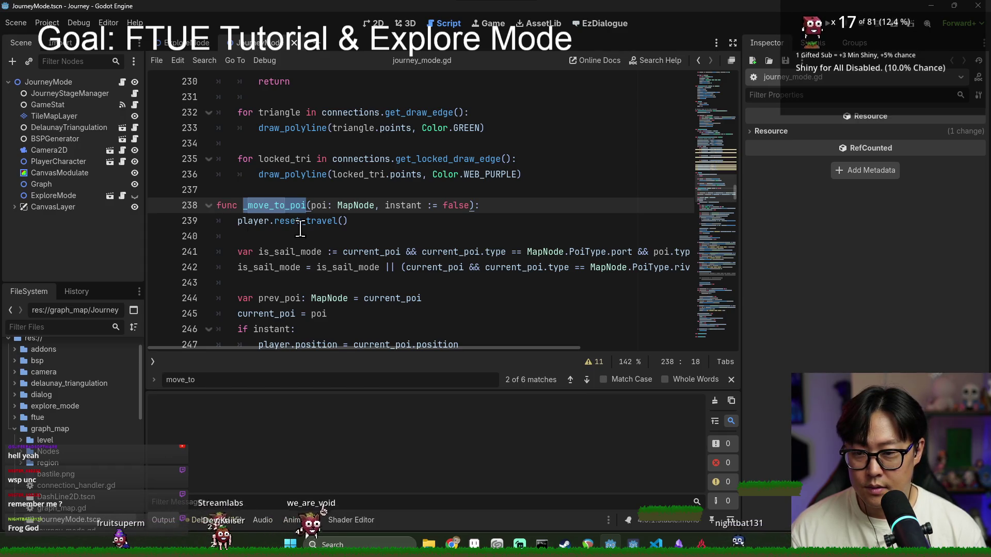
scroll(299, 228, "down", 7)
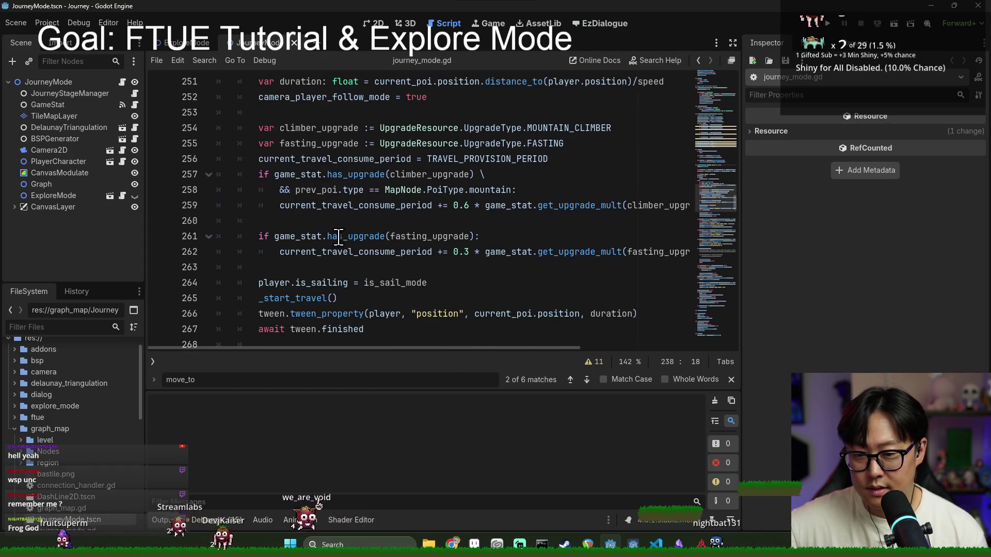
scroll(337, 238, "down", 4)
left_click(731, 381)
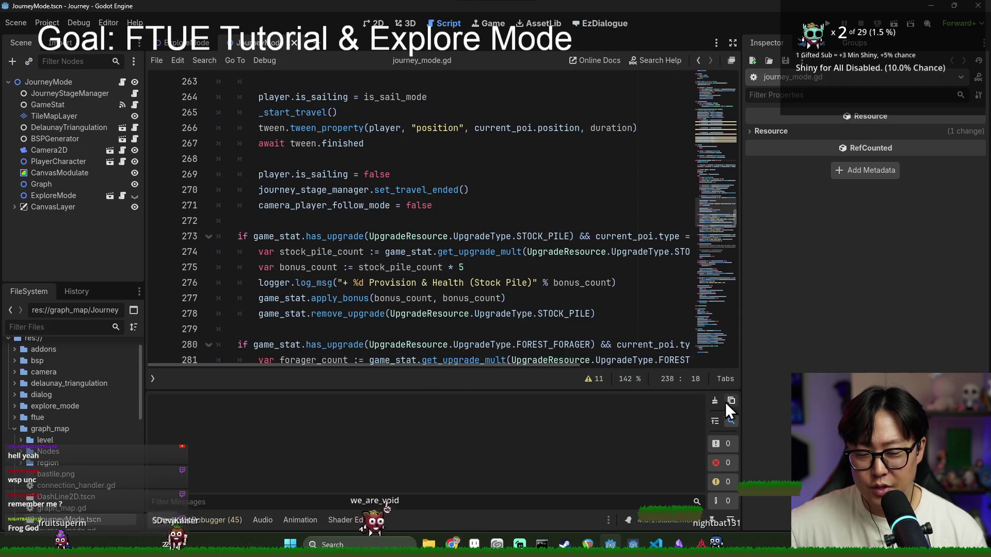
Reread the _move_to_poi body down to its dialogue_panel.start() call.
scroll(402, 310, "down", 1)
scroll(375, 273, "up", 2)
scroll(375, 272, "up", 8)
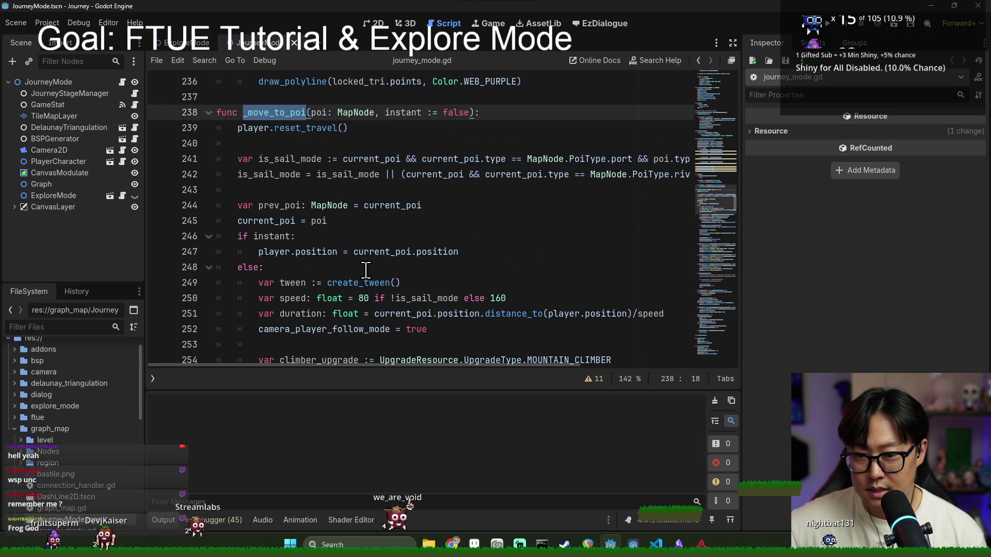
mouse_move(391, 288)
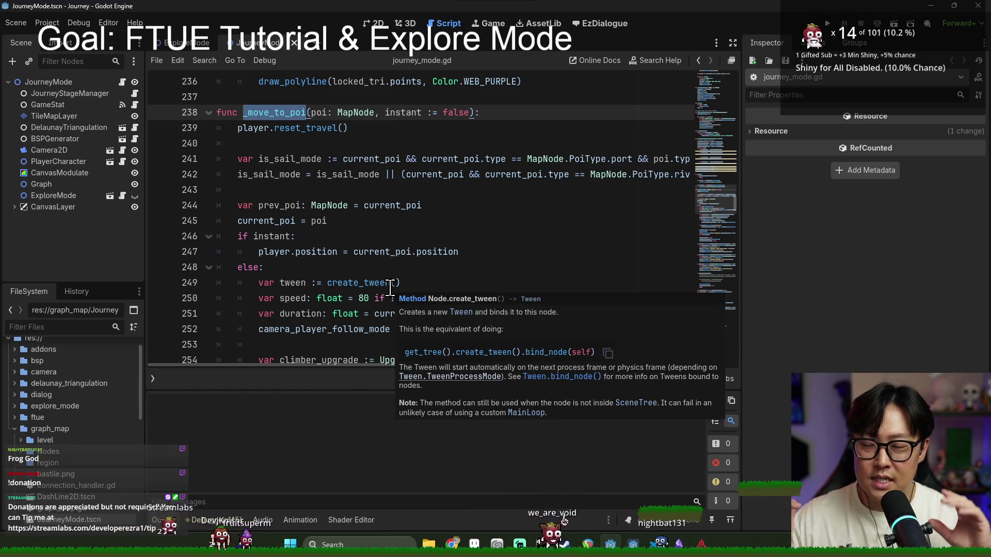
scroll(370, 270, "down", 5)
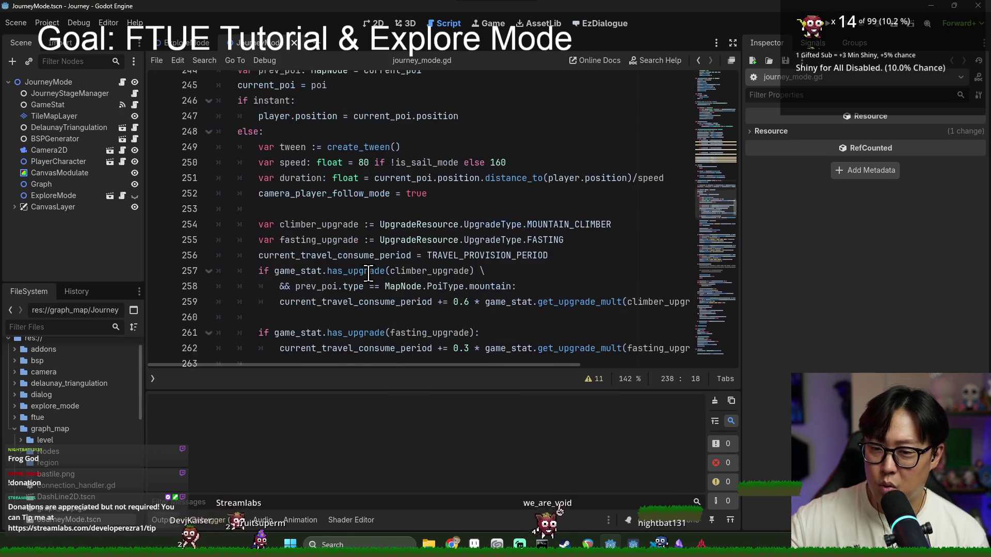
scroll(368, 272, "down", 3)
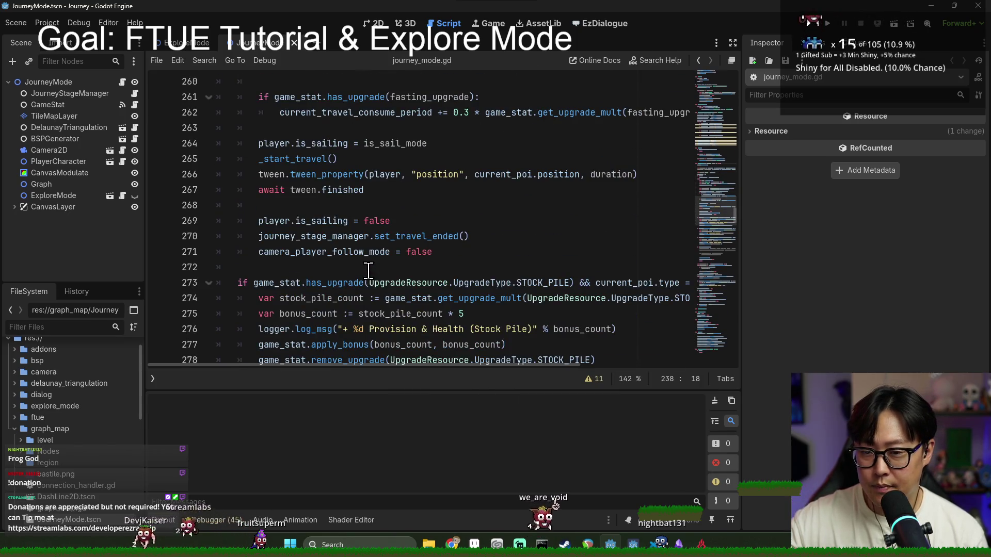
scroll(368, 270, "down", 8)
scroll(314, 266, "up", 17)
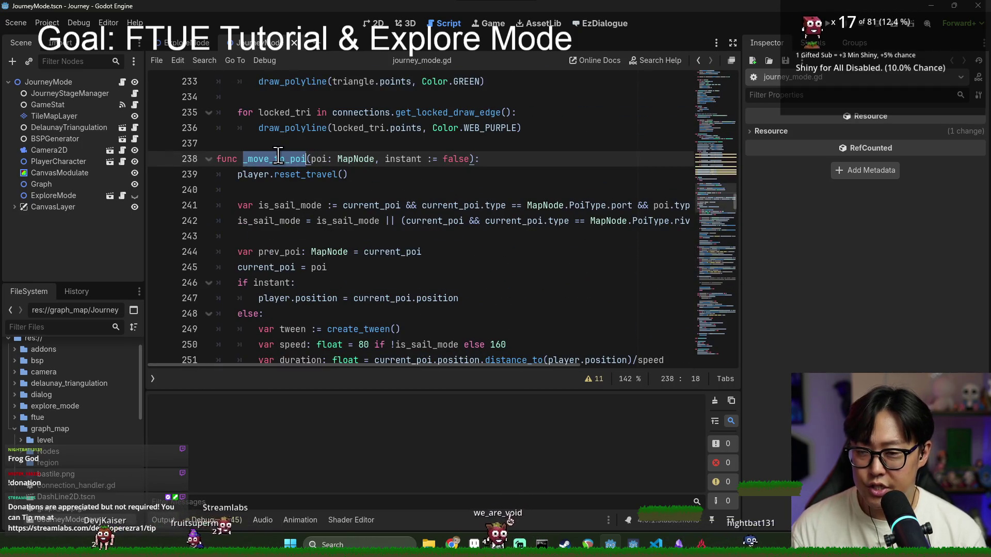
key("ctrl+f")
Find the start() function and locate its center_camera_to_target call and dolly duration line.
type("start(")
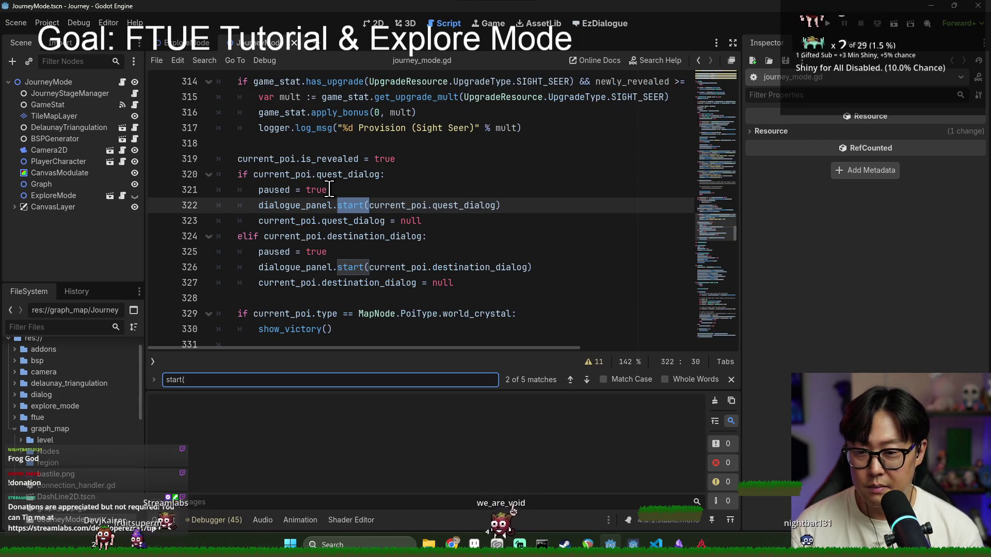
key("Return")
key("Return")
key("Return")
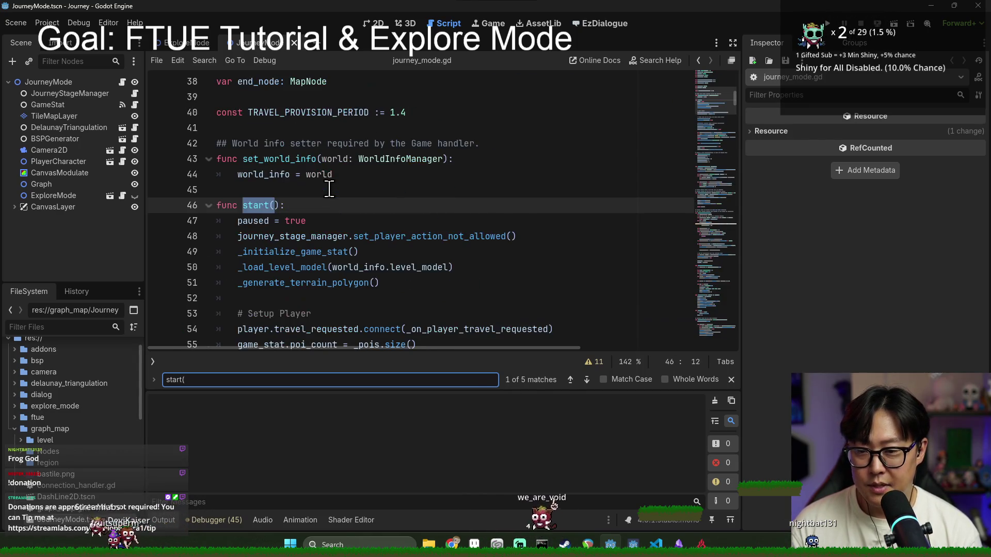
scroll(329, 189, "down", 3)
scroll(262, 112, "up", 1)
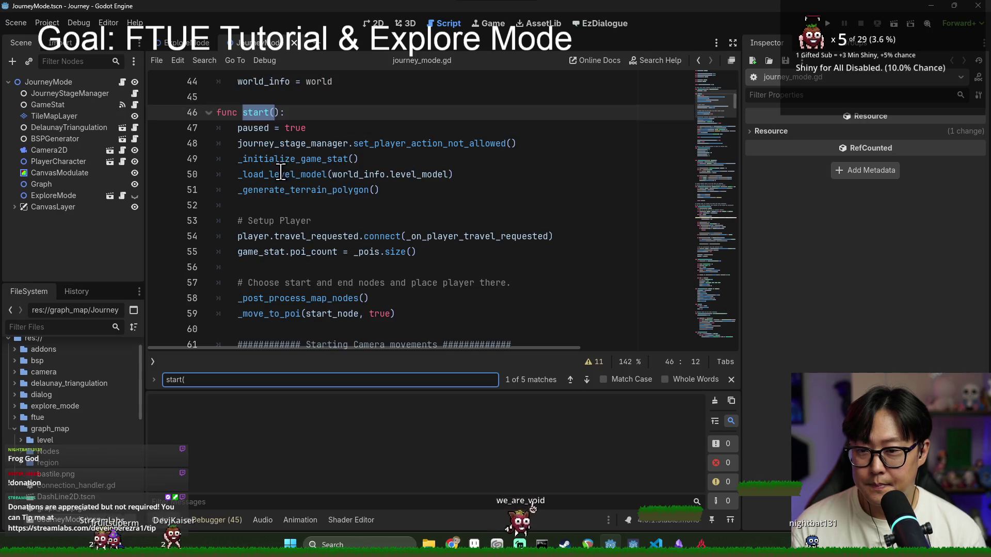
left_click(262, 112)
scroll(283, 174, "down", 6)
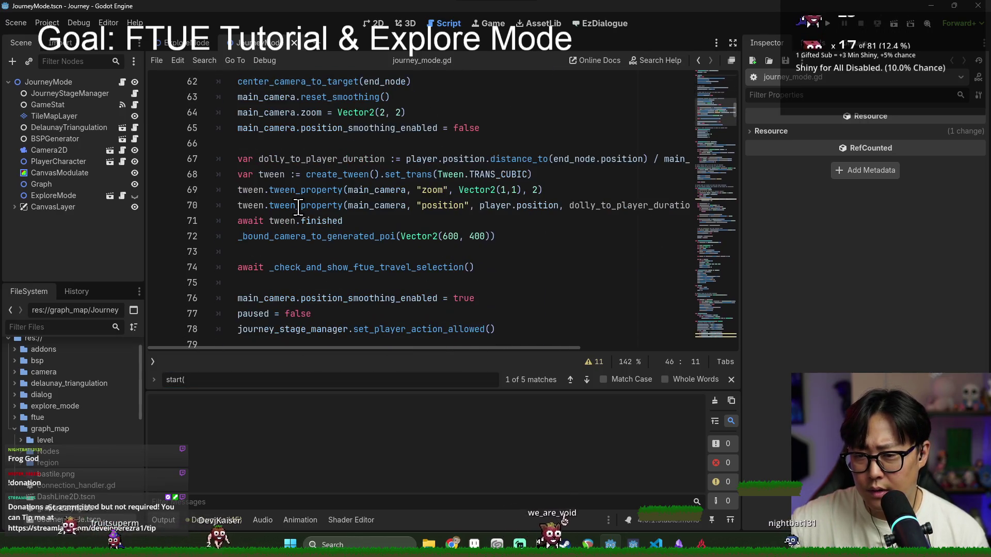
left_click(273, 159)
scroll(299, 175, "up", 2)
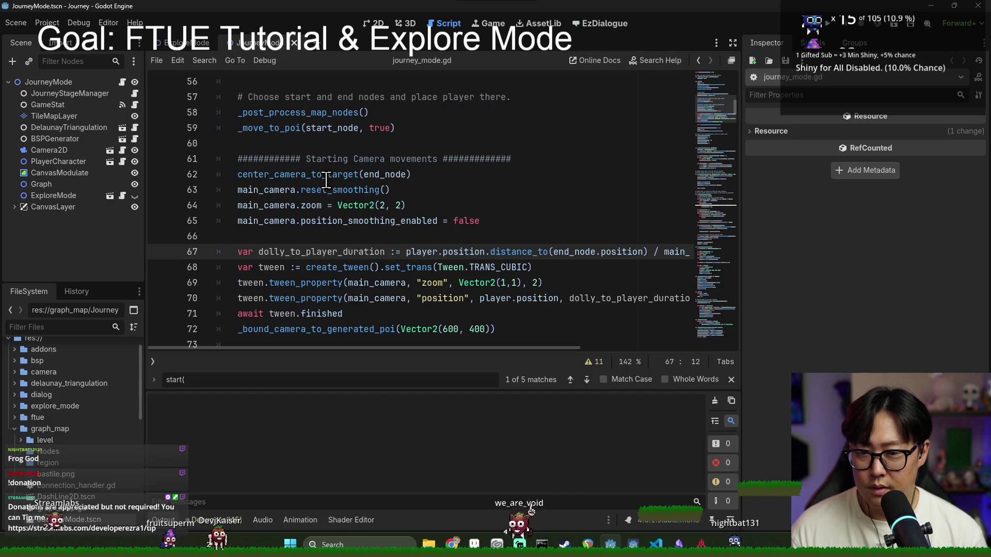
left_click(259, 175)
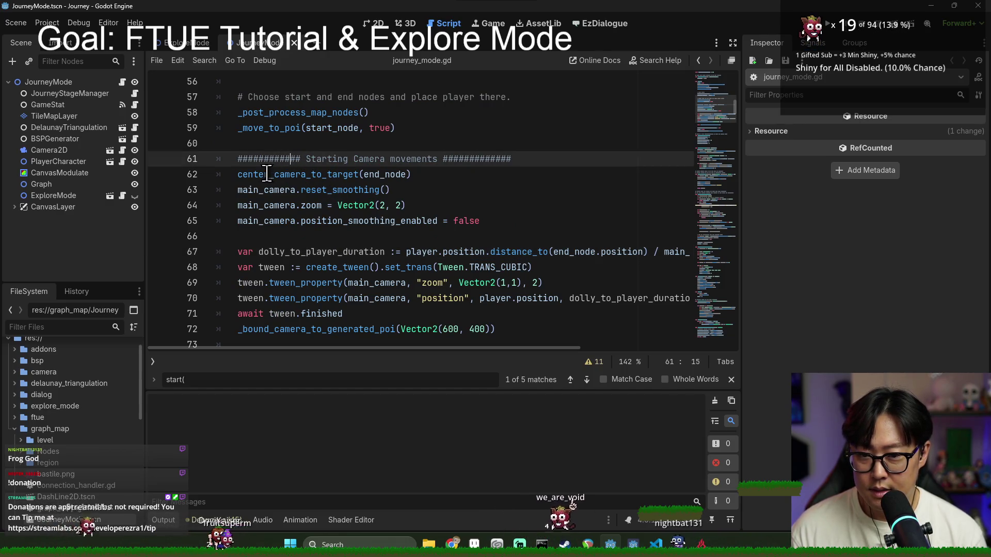
scroll(290, 202, "down", 2)
scroll(290, 202, "up", 2)
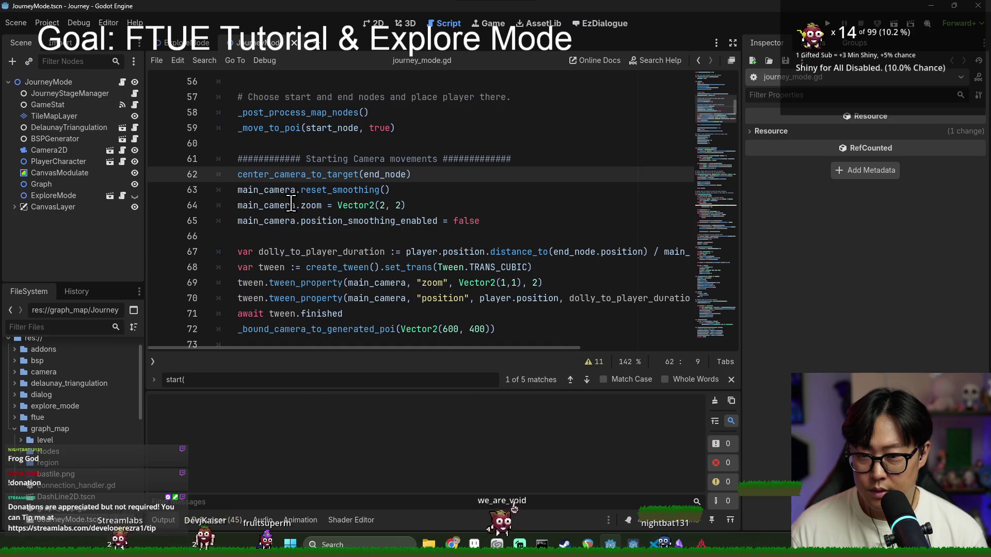
Comment out camera movement lines 62–78 with Ctrl+K and save the script.
double_click(297, 176)
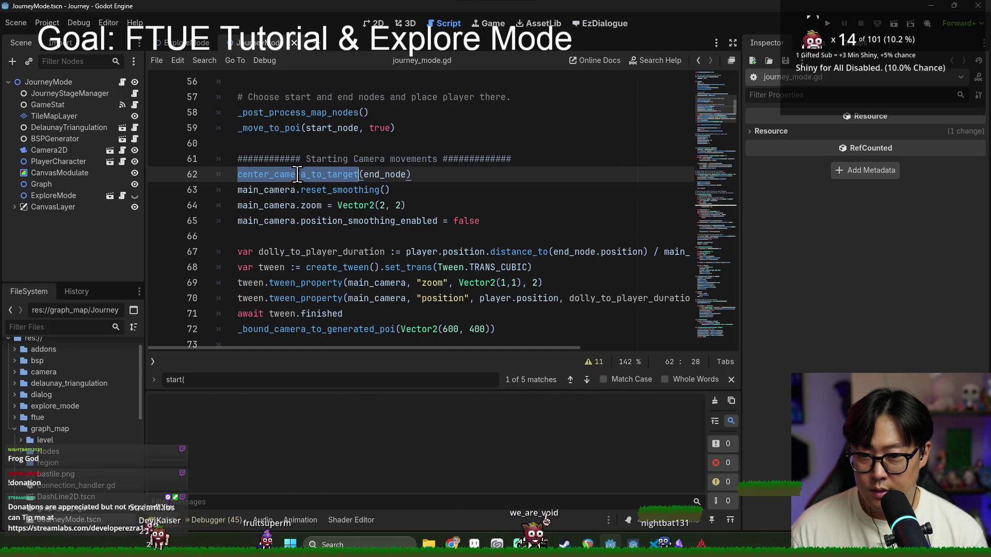
scroll(333, 216, "down", 3)
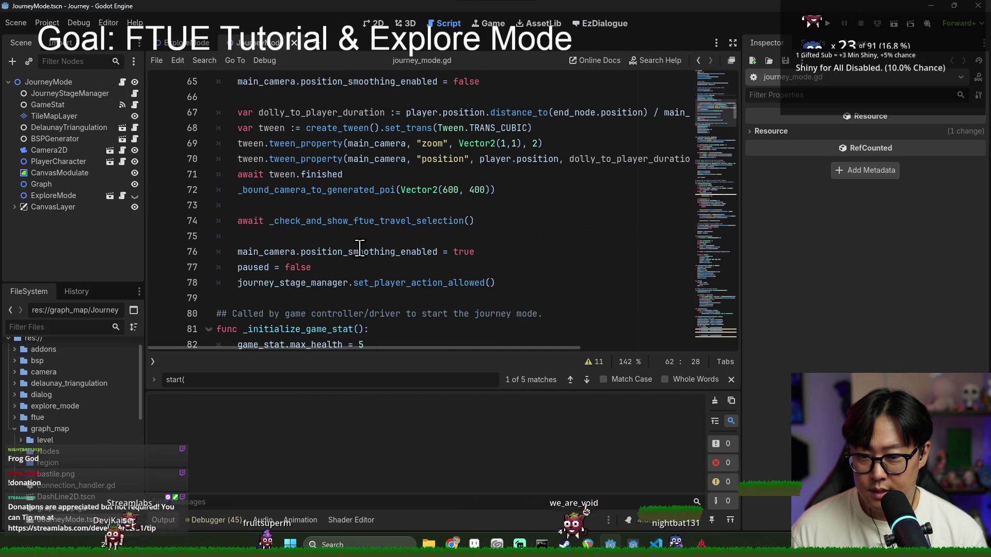
left_click(445, 283, "shift")
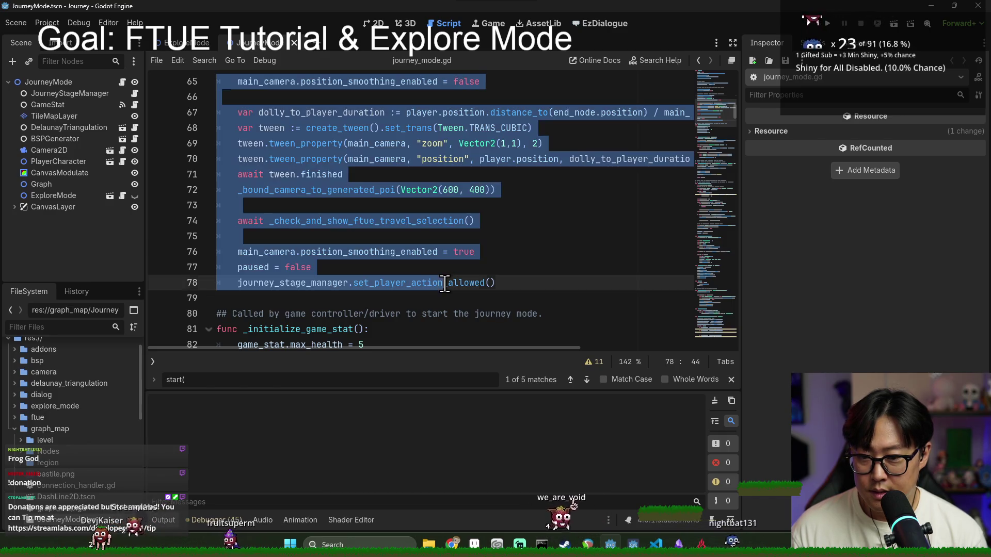
key("ctrl+k")
key("ctrl+s")
Run the project to test the disabled camera movement.
left_click(355, 174)
scroll(350, 170, "up", 3)
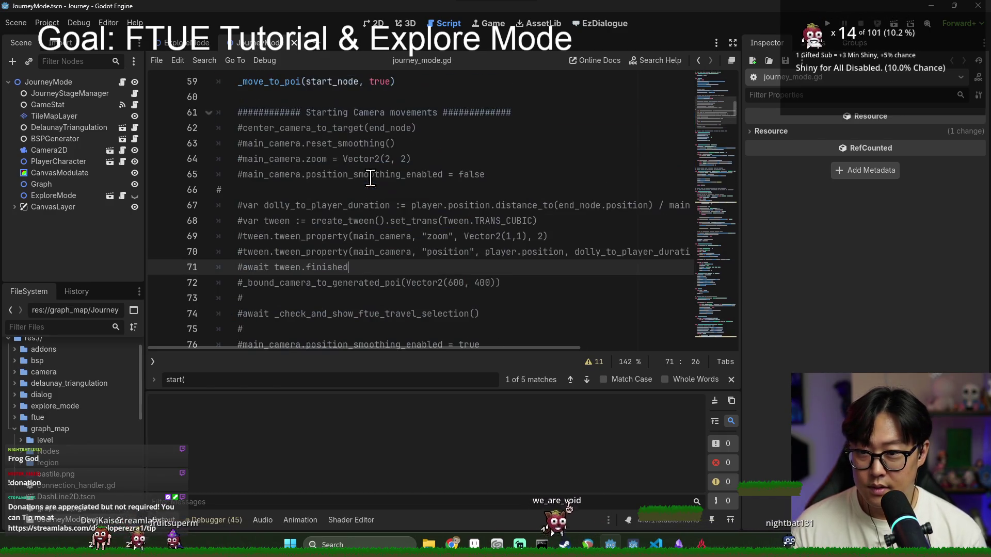
scroll(350, 167, "up", 2)
left_click(350, 189)
left_click(824, 25)
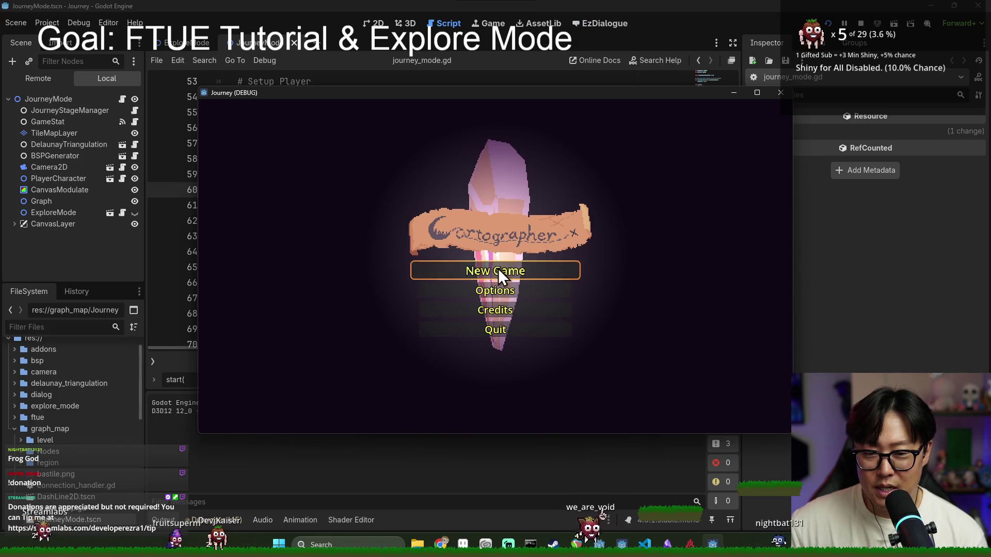
Start a New Game, dismiss the Click to Move tip, and stop the game with F8.
left_click(495, 268)
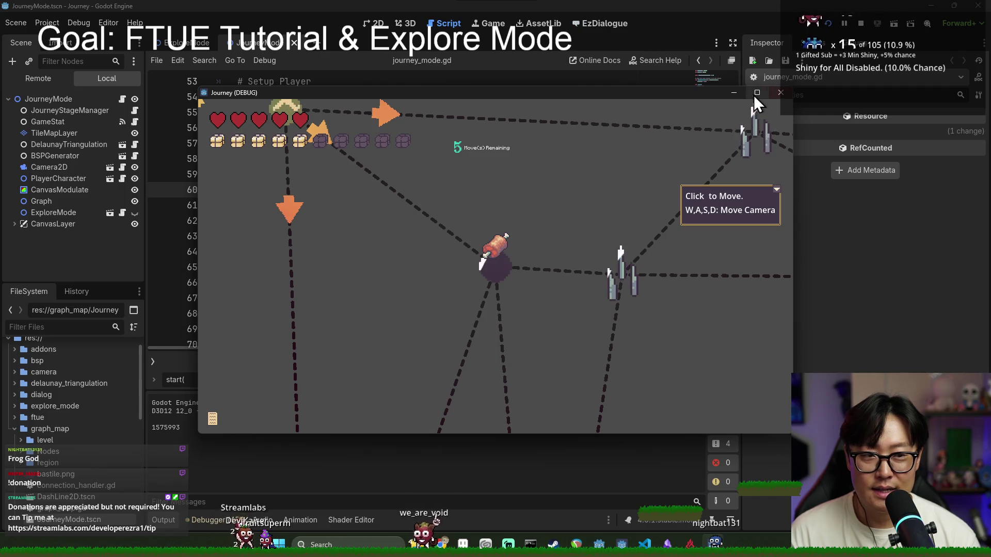
left_click(776, 191)
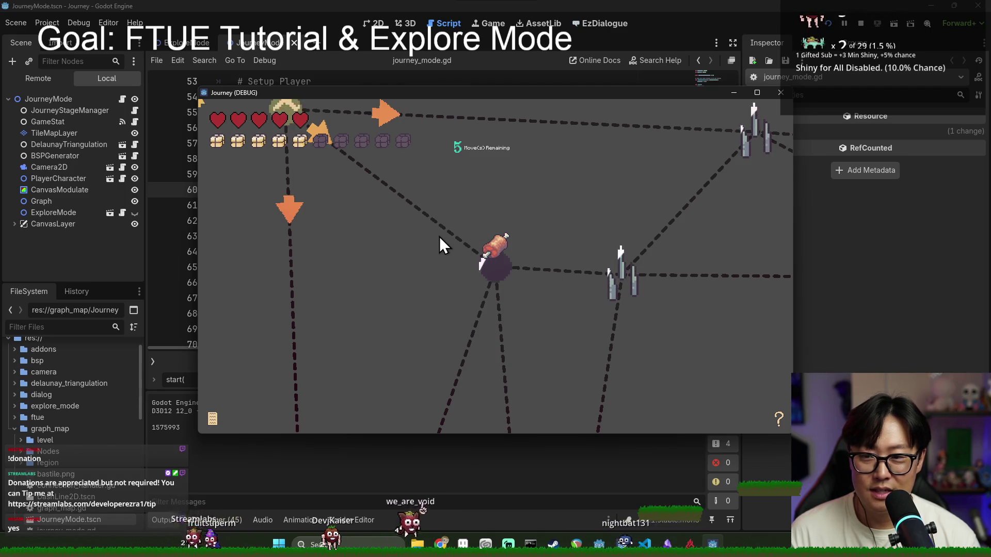
key("F8")
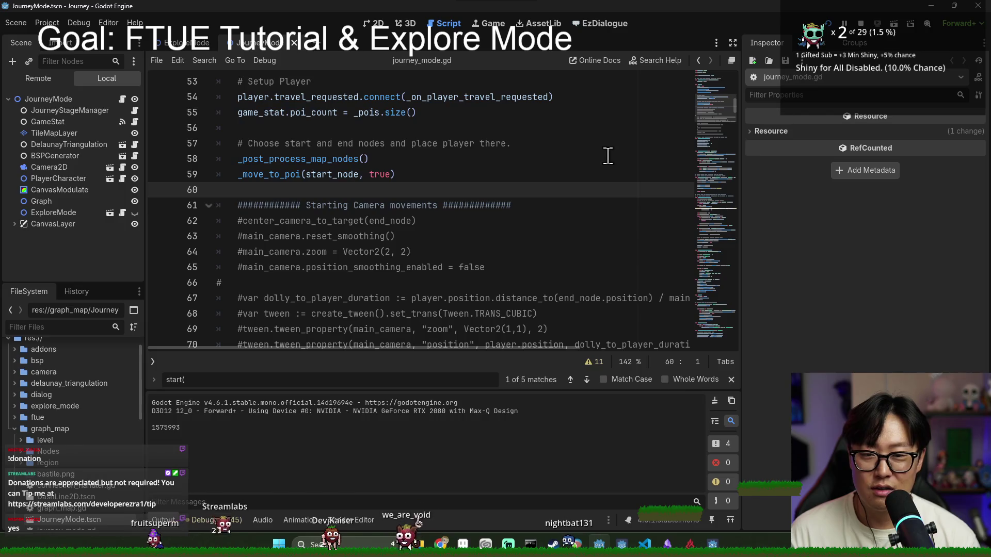
In the ExploreMode scene, change both 125 values of camera_padding to 500 and save.
left_click(246, 514)
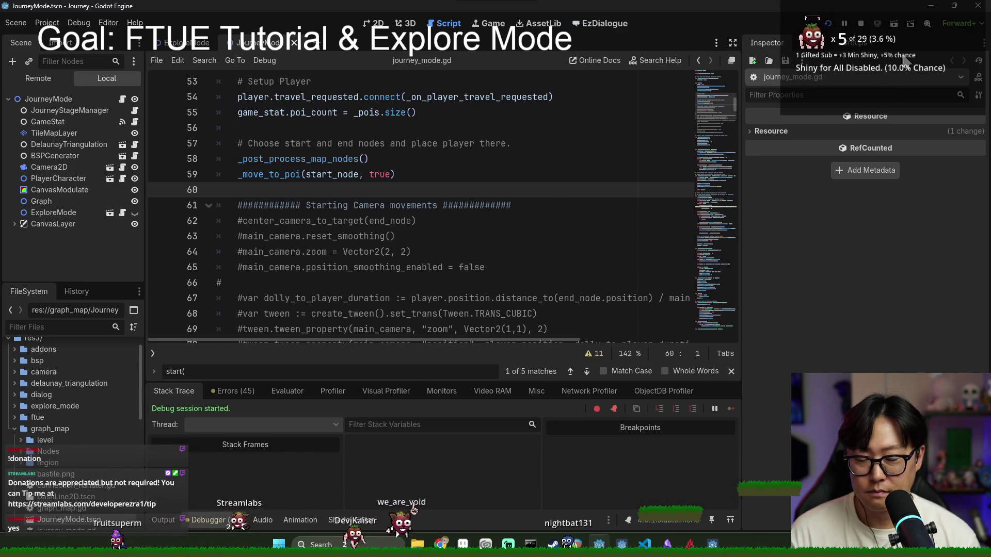
key("ctrl+s")
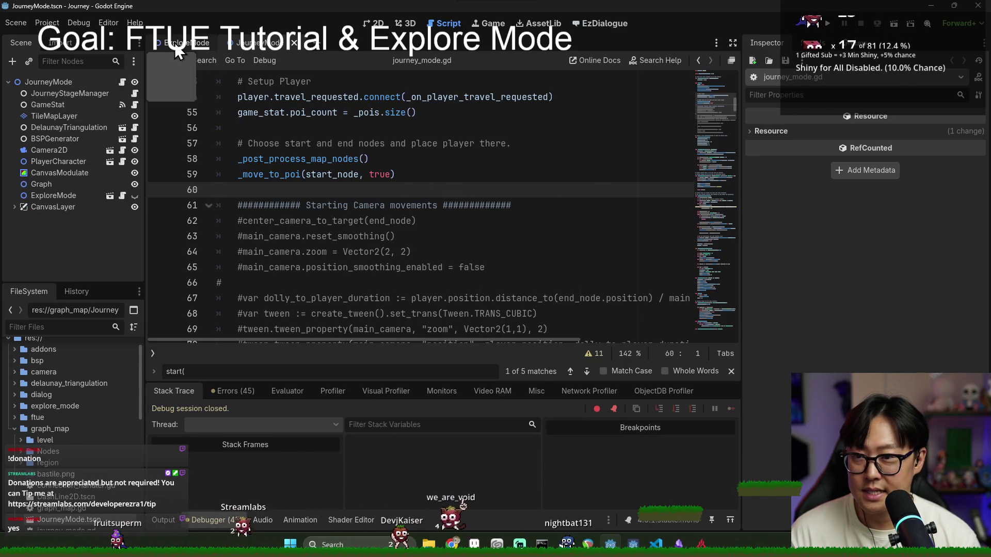
left_click(183, 43)
left_click(524, 206)
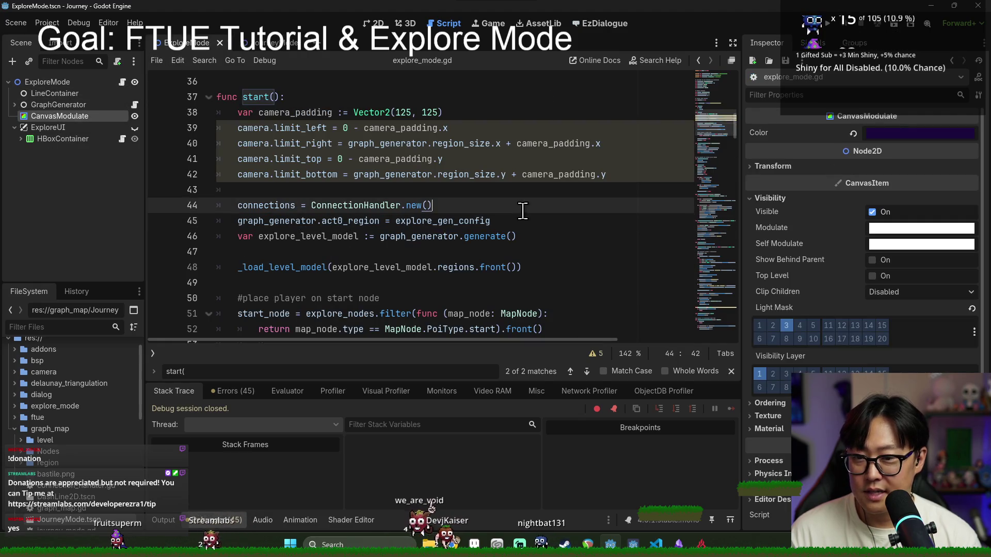
double_click(403, 112)
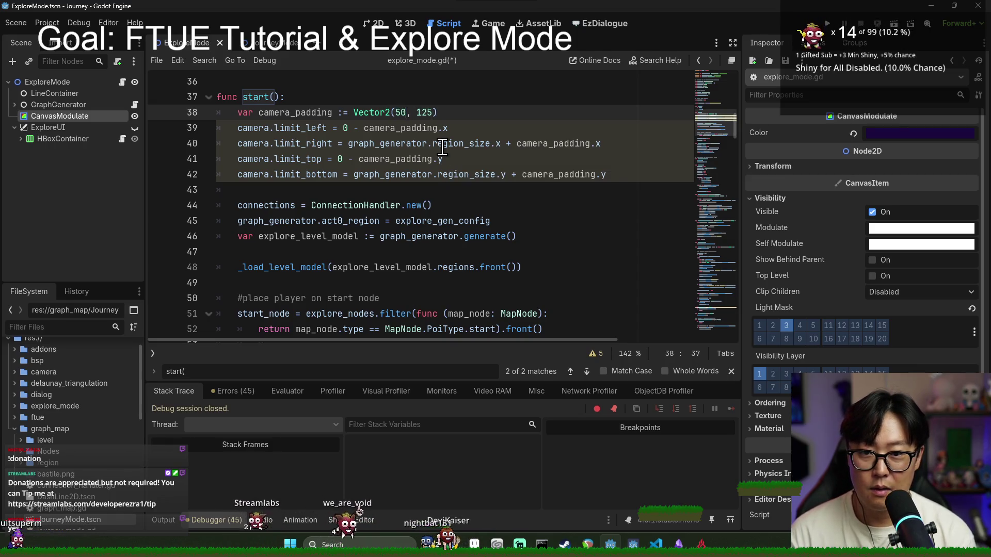
type("500")
double_click(430, 113)
type("500")
key("ctrl+s")
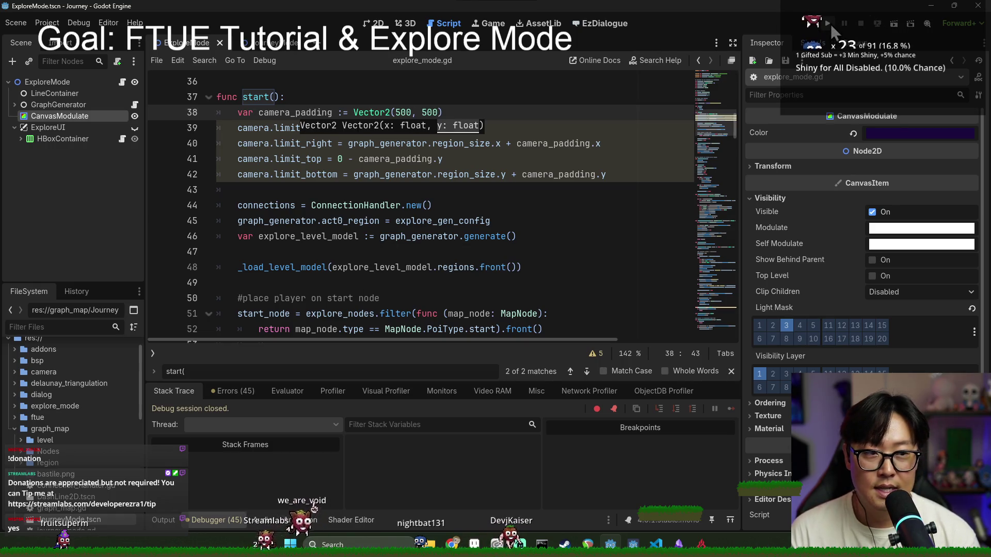
Review the clean-up code further down and save the scene again.
left_click(395, 208)
scroll(407, 237, "down", 8)
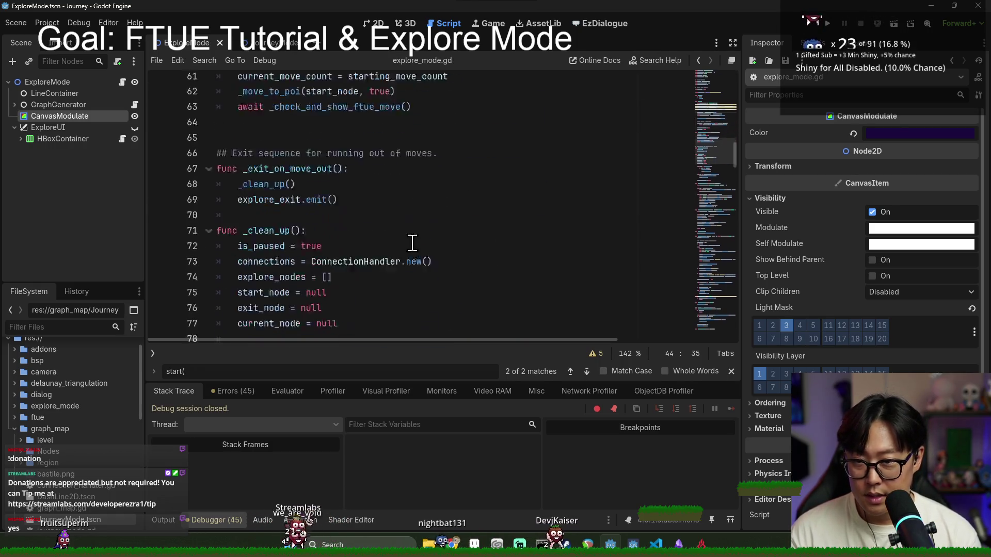
left_click(413, 239)
scroll(417, 248, "down", 4)
scroll(413, 253, "down", 20)
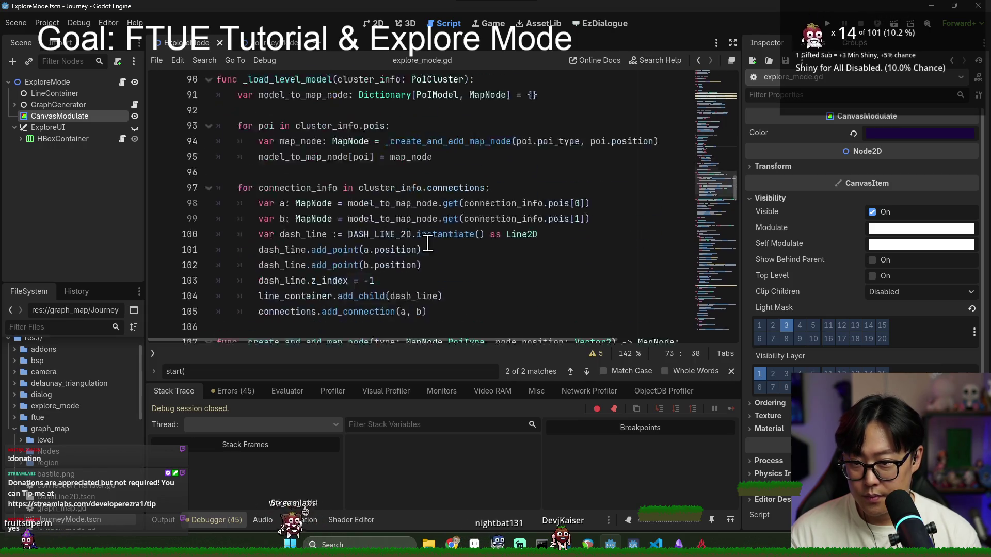
key("ctrl+s")
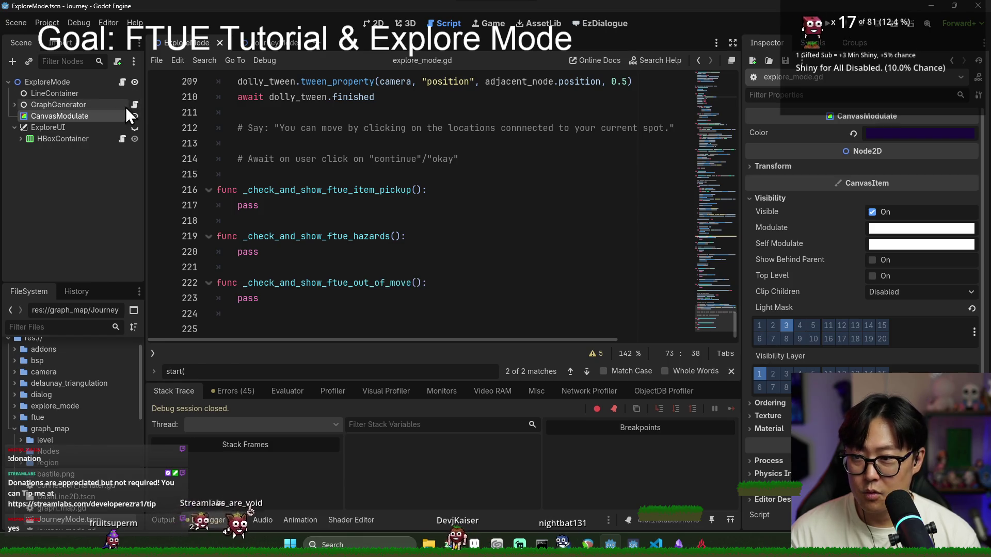
left_click_drag(734, 316, 734, 82)
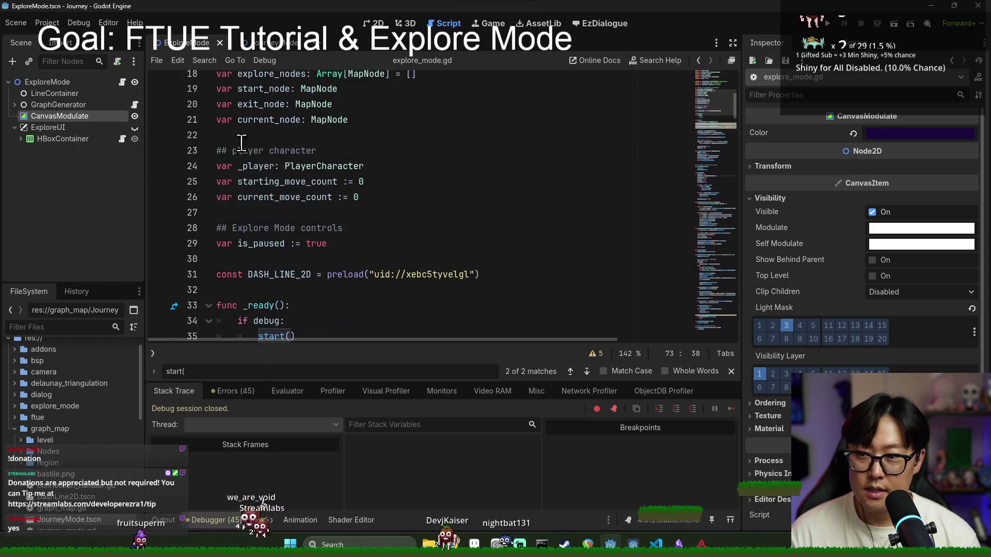
mouse_move(70, 119)
left_mouse_down()
mouse_move(249, 267)
mouse_move(284, 258)
left_mouse_up()
double_click(324, 258)
scroll(457, 255, "down", 2)
scroll(457, 256, "down", 20)
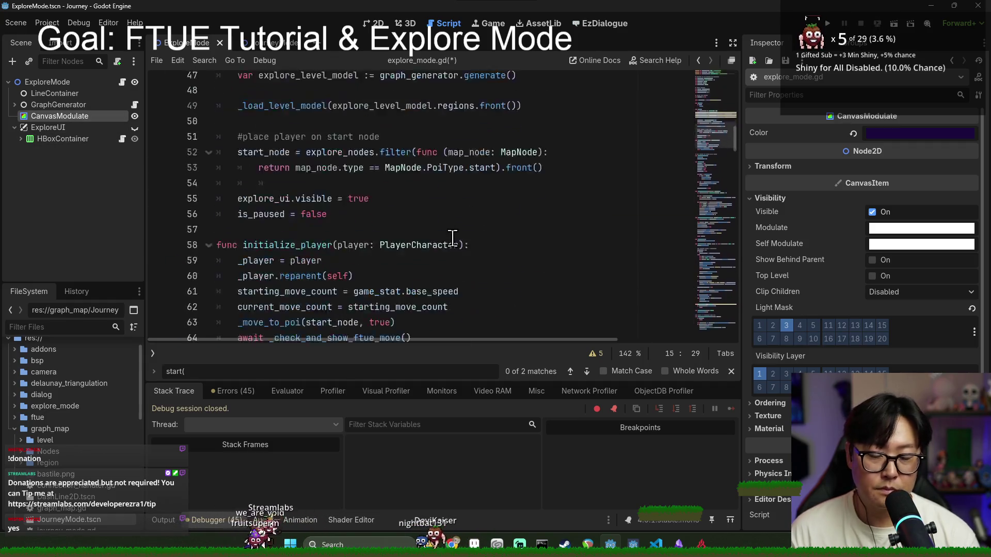
scroll(393, 248, "down", 13)
scroll(378, 214, "up", 1)
Start a canvas_modulate.light line after the dolly tween and look up light_mask in the docs.
left_click(292, 205)
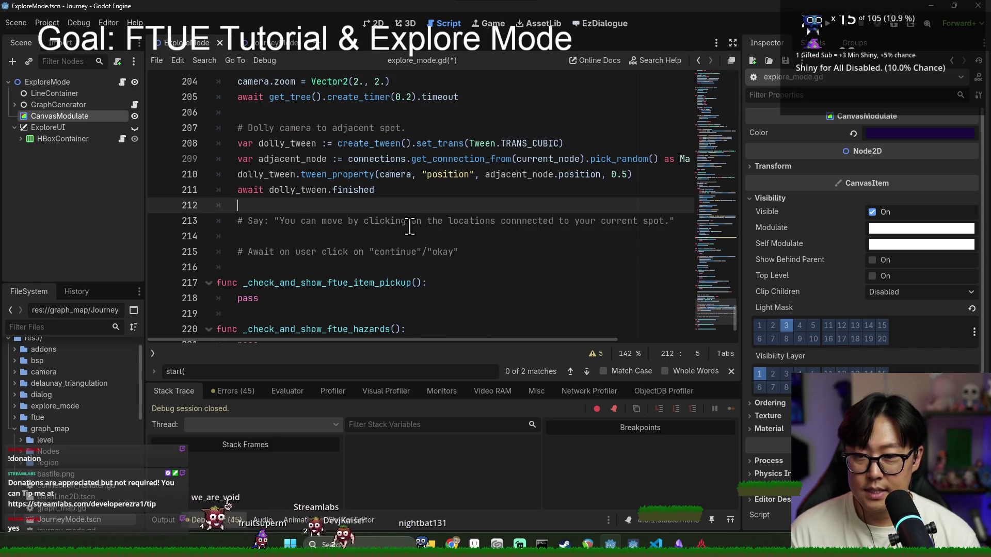
type("vi")
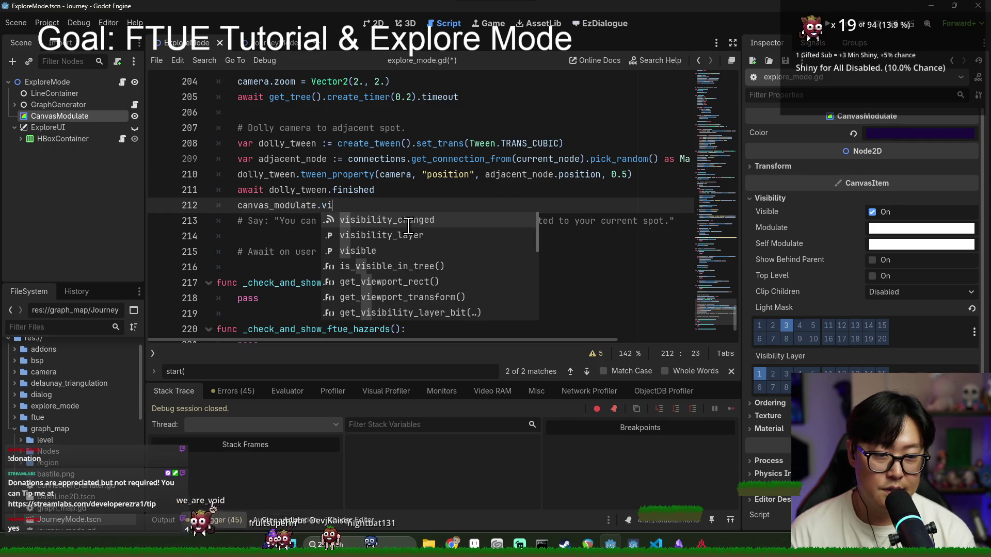
key("BackSpace")
key("BackSpace")
type("ligh")
key("Return")
left_click(343, 205, "ctrl")
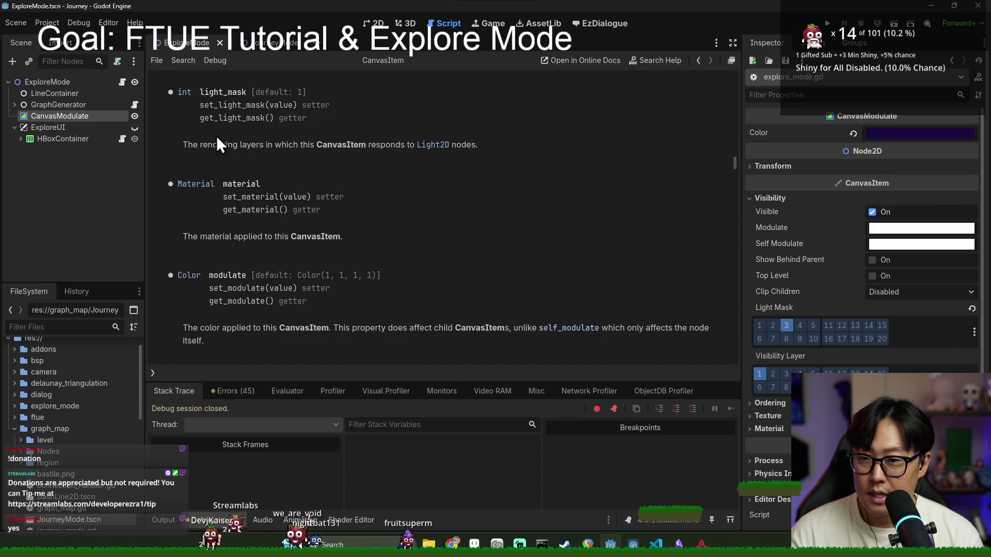
scroll(298, 184, "up", 5)
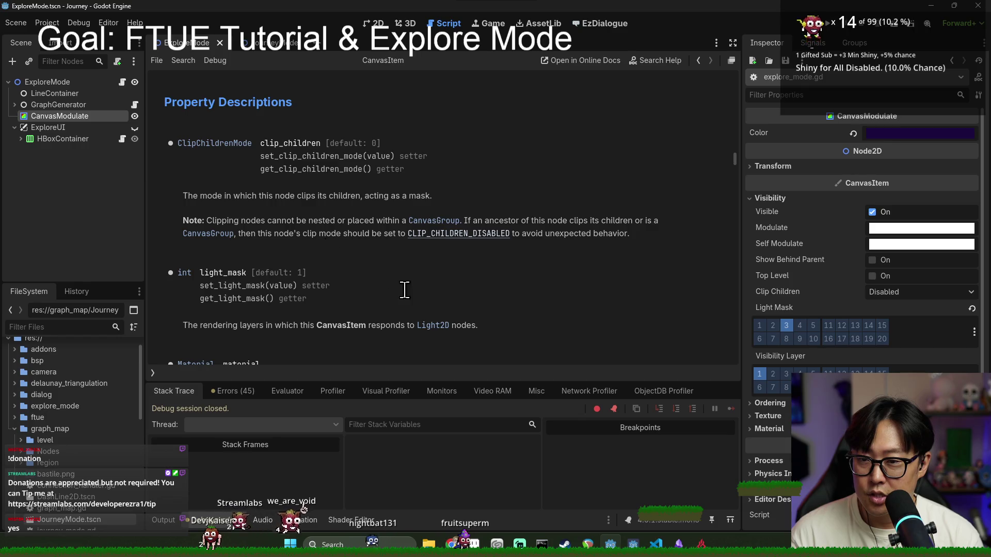
Try material and visibility properties, then settle on light_mask and reopen its CanvasItem docs.
key("alt+Left")
key("End")
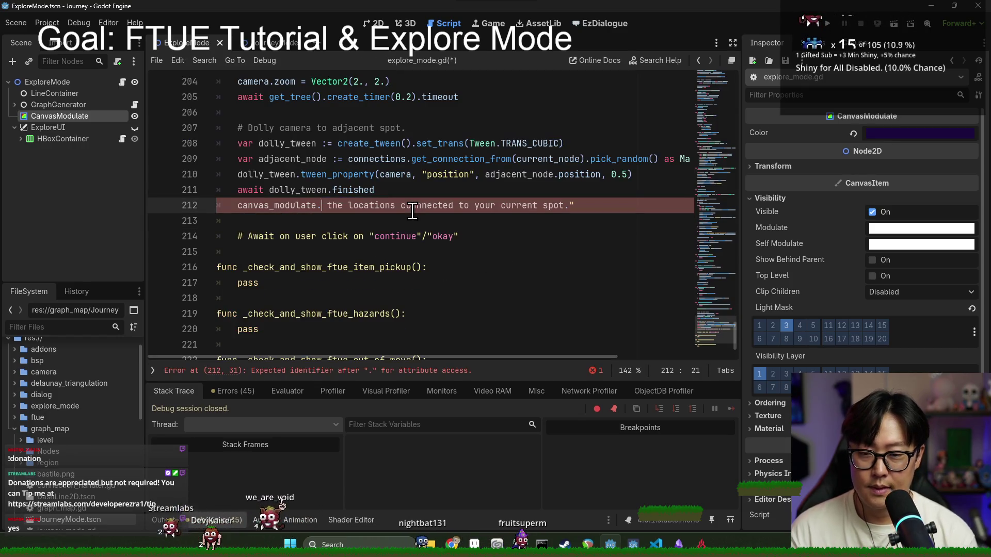
key("ctrl+shift+Left")
key("BackSpace")
type("lig")
key("BackSpace")
key("BackSpace")
key("BackSpace")
type("mate")
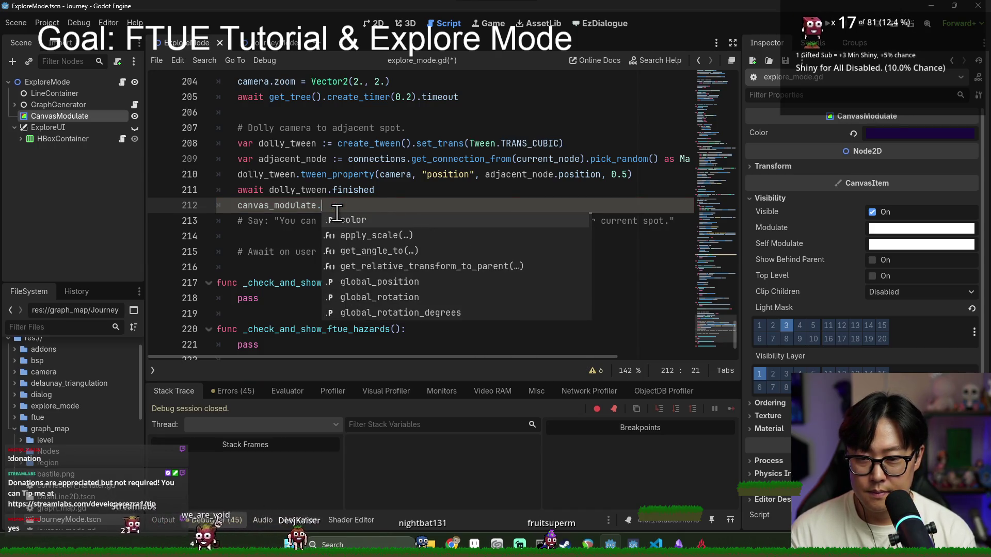
key("BackSpace")
key("BackSpace")
key("BackSpace")
type("visibilit")
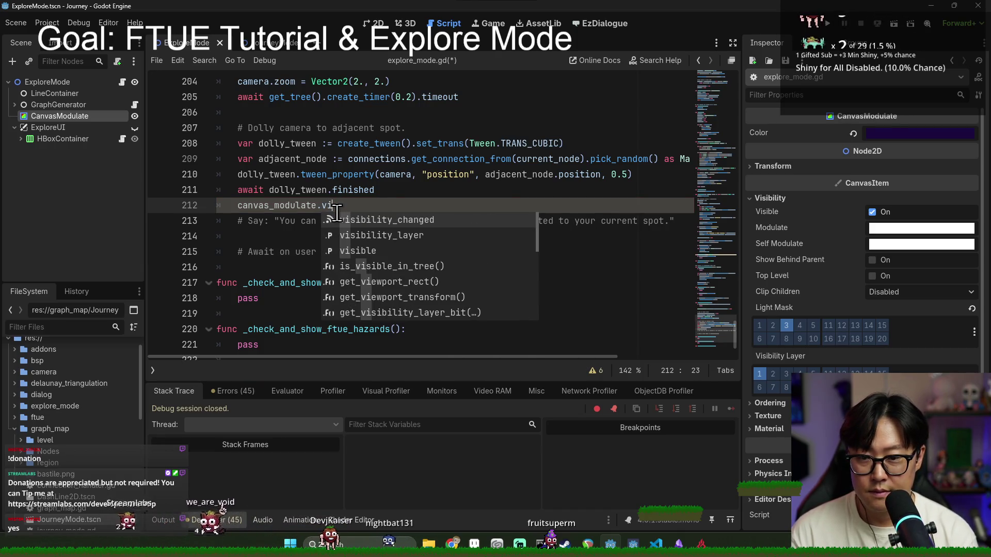
type("y")
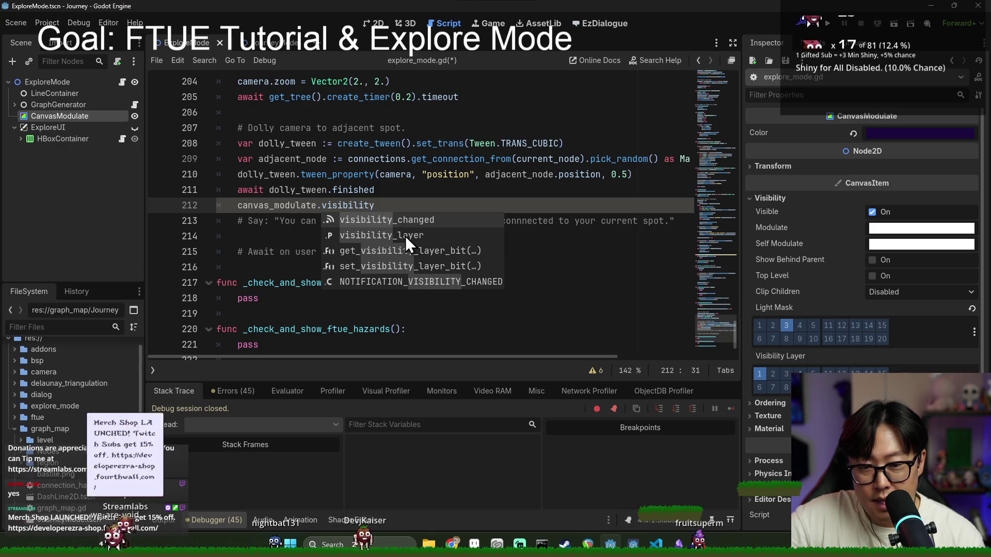
key("BackSpace")
key("BackSpace")
key("BackSpace")
key("BackSpace")
key("BackSpace")
key("BackSpace")
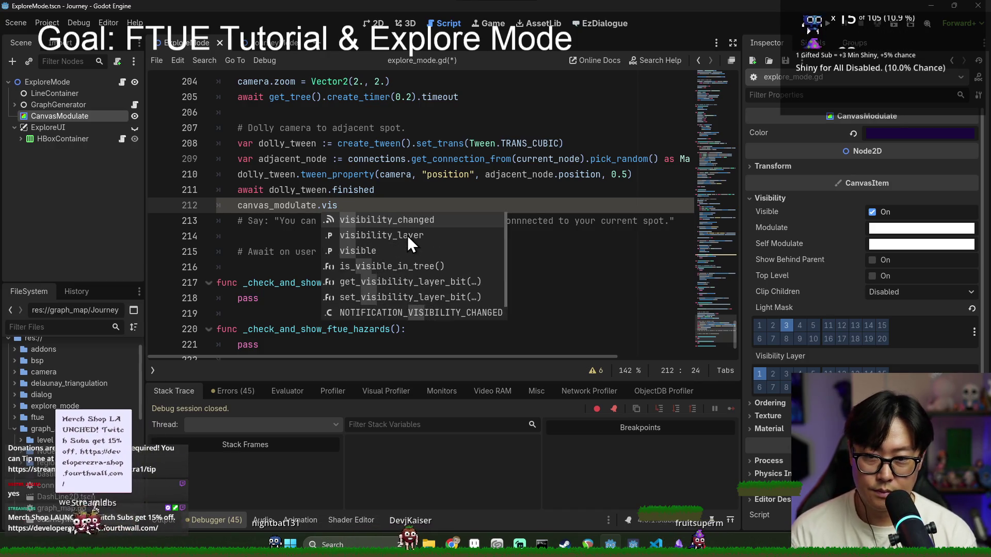
type("light")
left_click(806, 330)
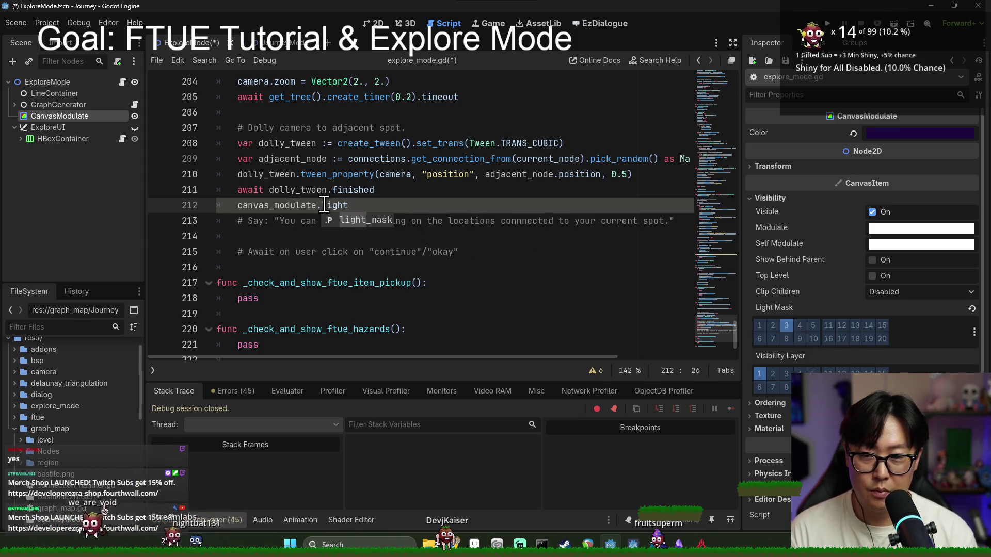
left_click(350, 206, "ctrl")
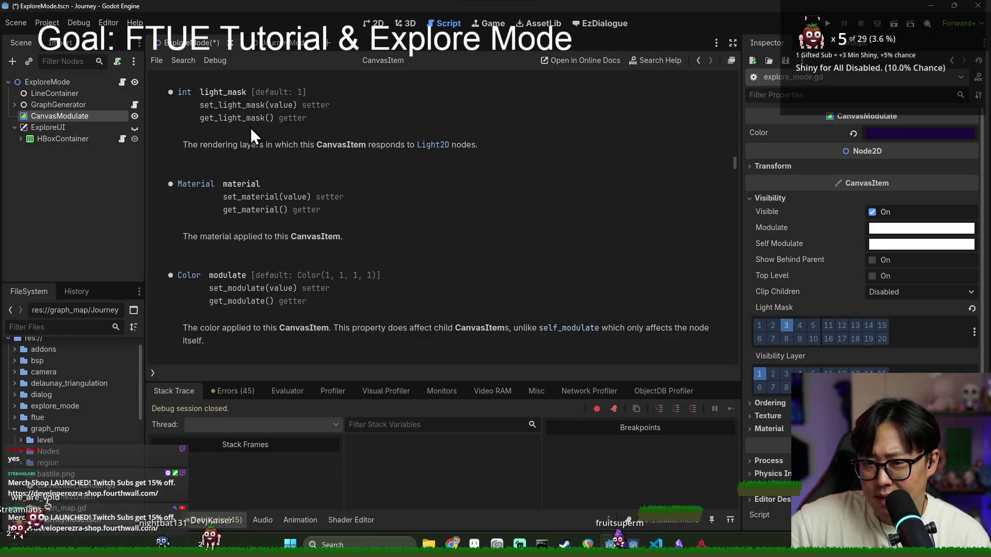
Search the CanvasItem help for 'light_', read the visible property docs, then go back.
key("ctrl+f")
type("light_")
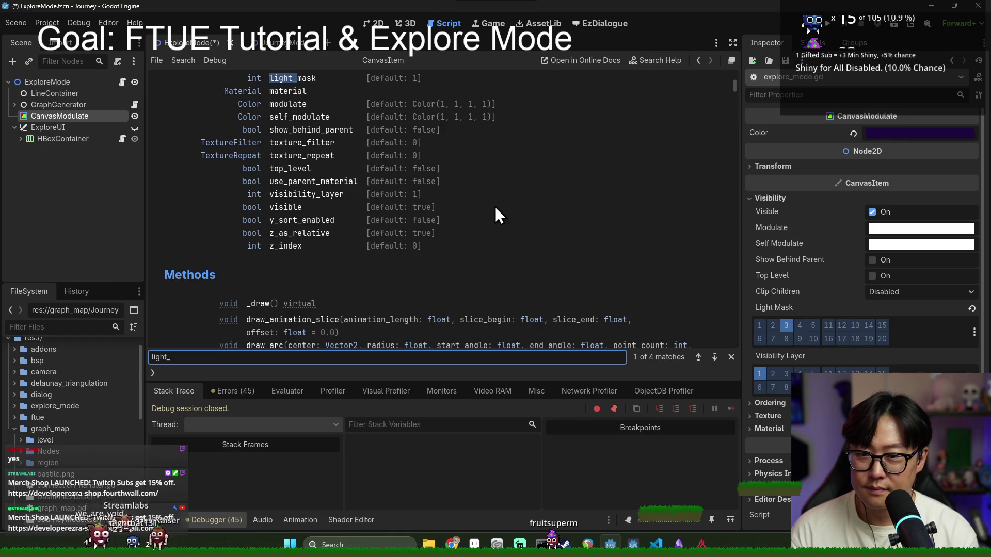
scroll(413, 153, "up", 1)
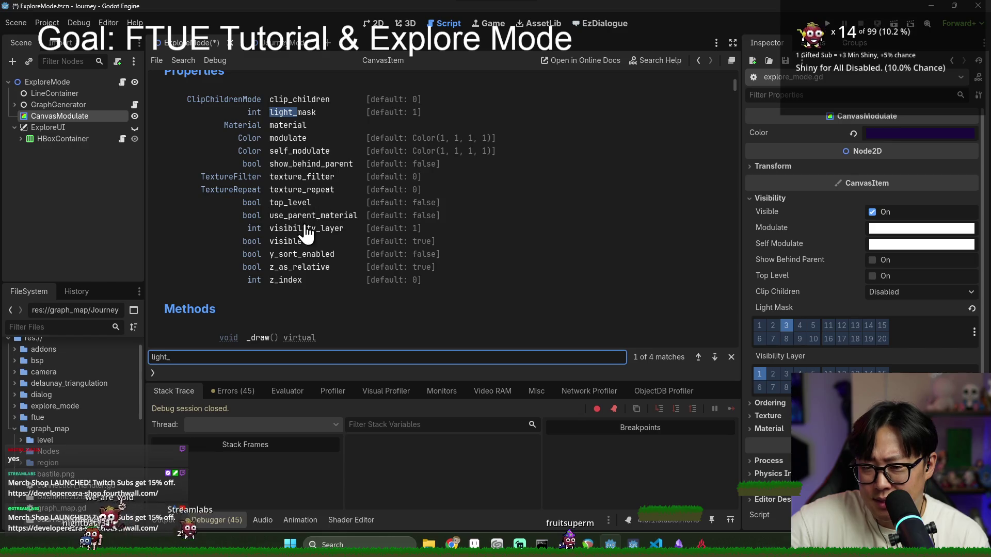
left_click(292, 244)
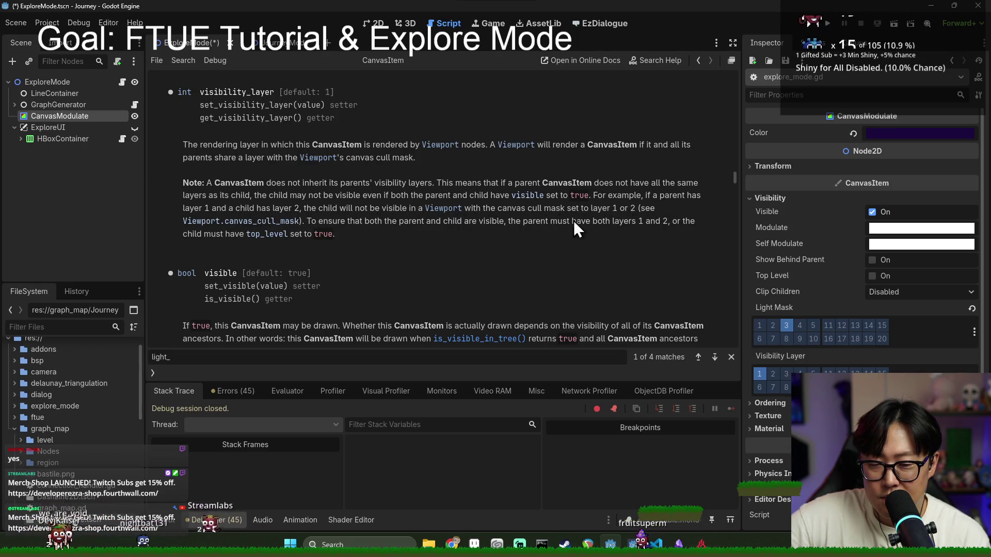
scroll(451, 230, "down", 3)
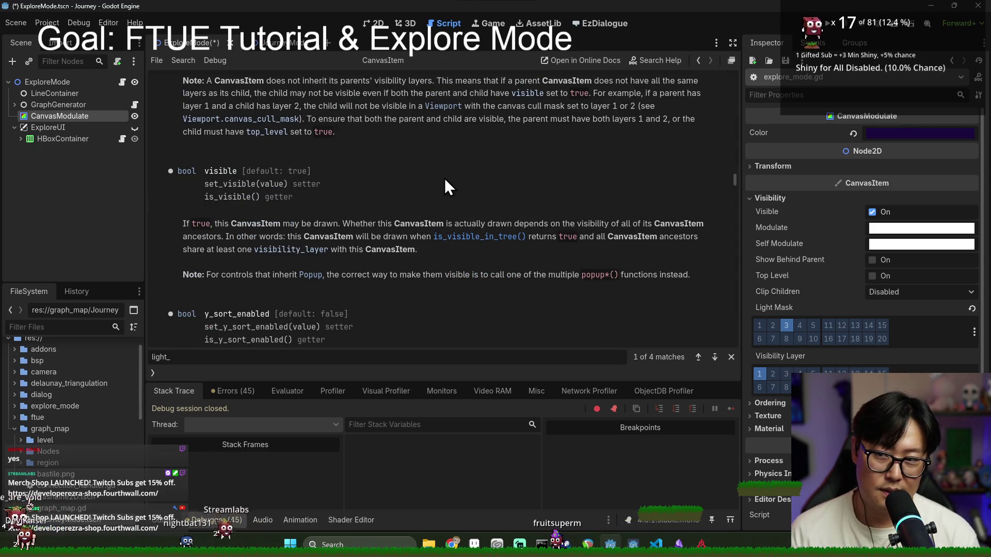
key("alt+Left")
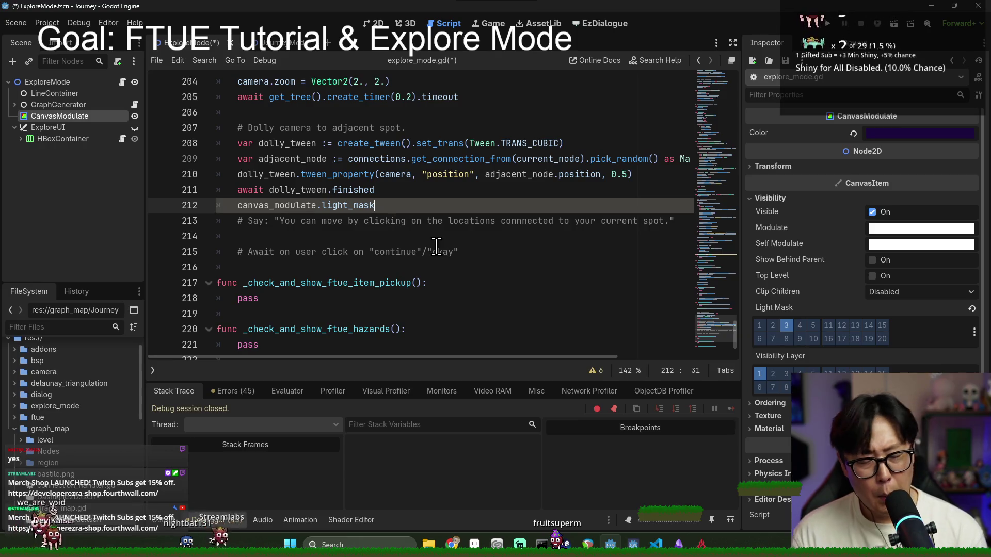
Finish line 212 as canvas_modulate.light_mask = 1 and save the script and scene.
type("1")
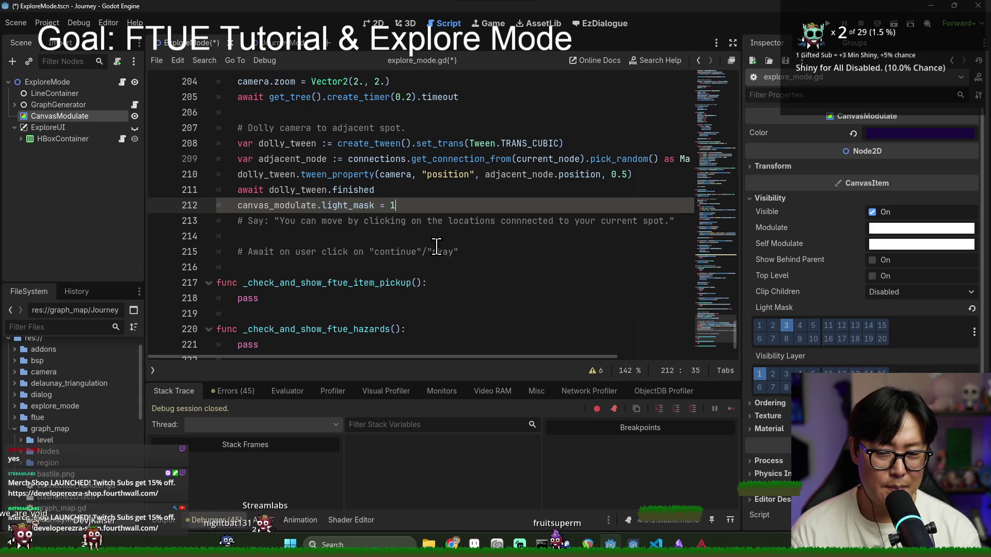
key("ctrl+s")
left_click(470, 143)
key("ctrl+s")
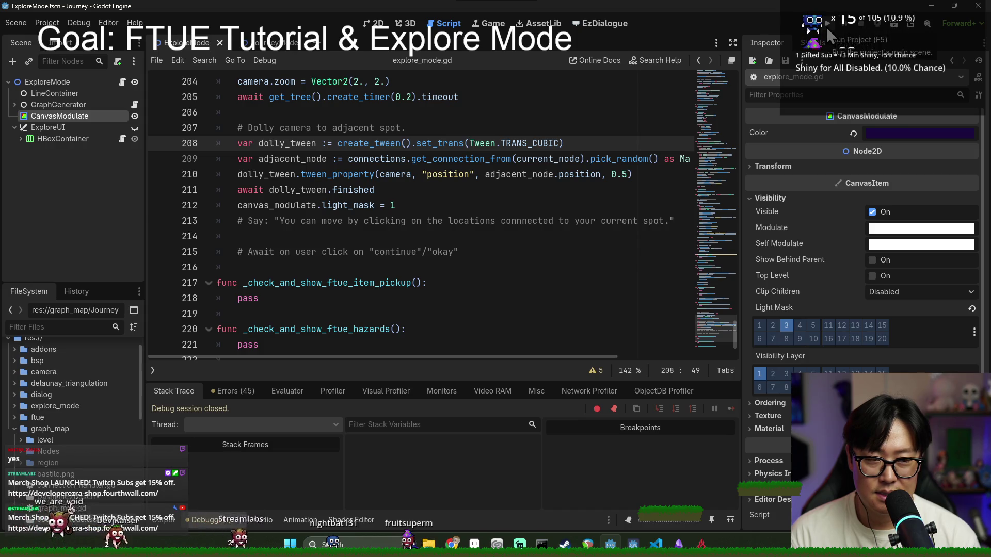
Run the project, start a New Game, and close the Journey (DEBUG) window.
left_click(827, 24)
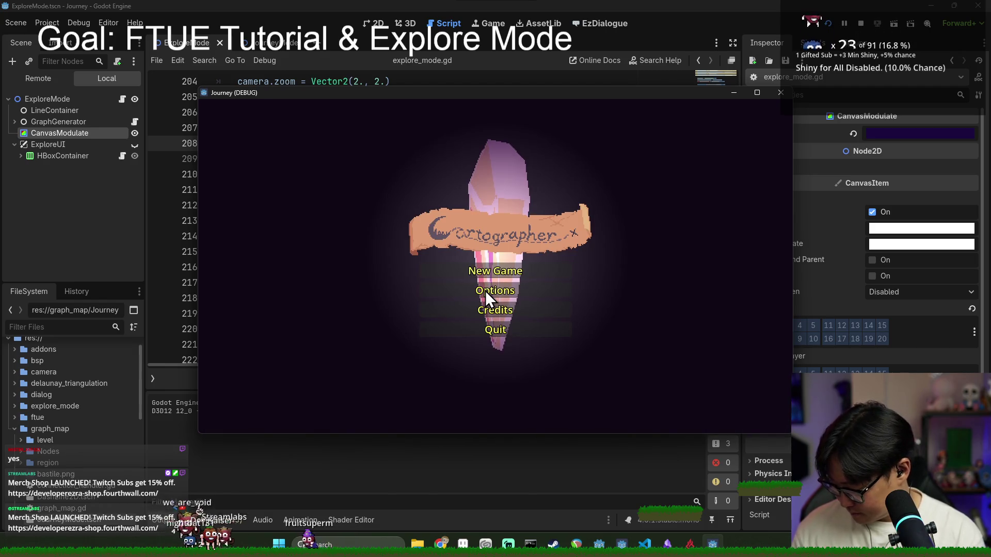
left_click(530, 271)
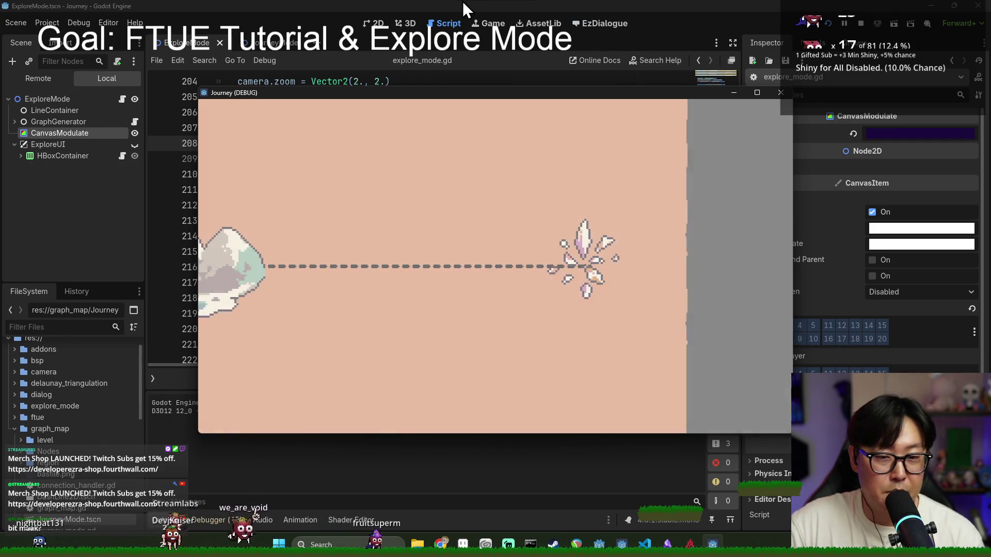
left_click(462, 1)
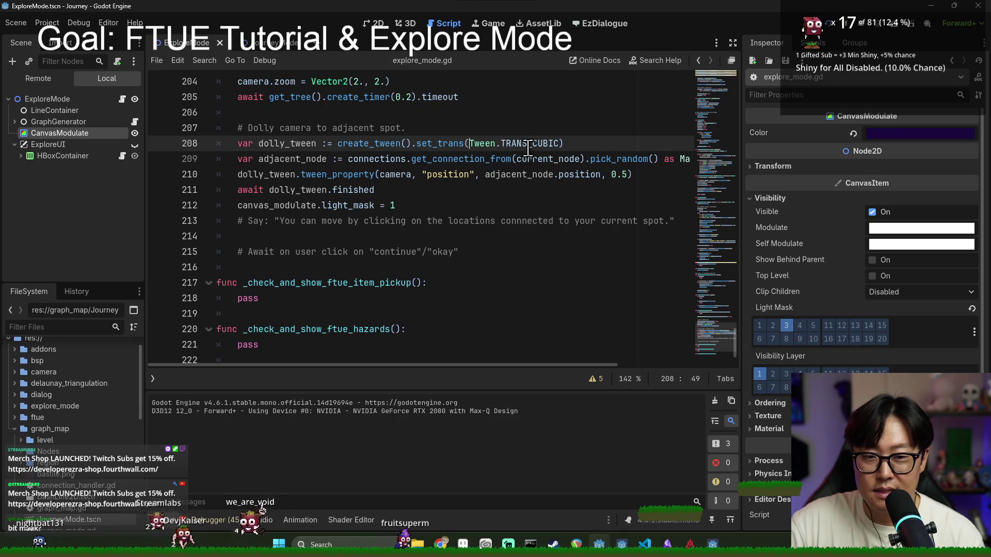
left_click(352, 206)
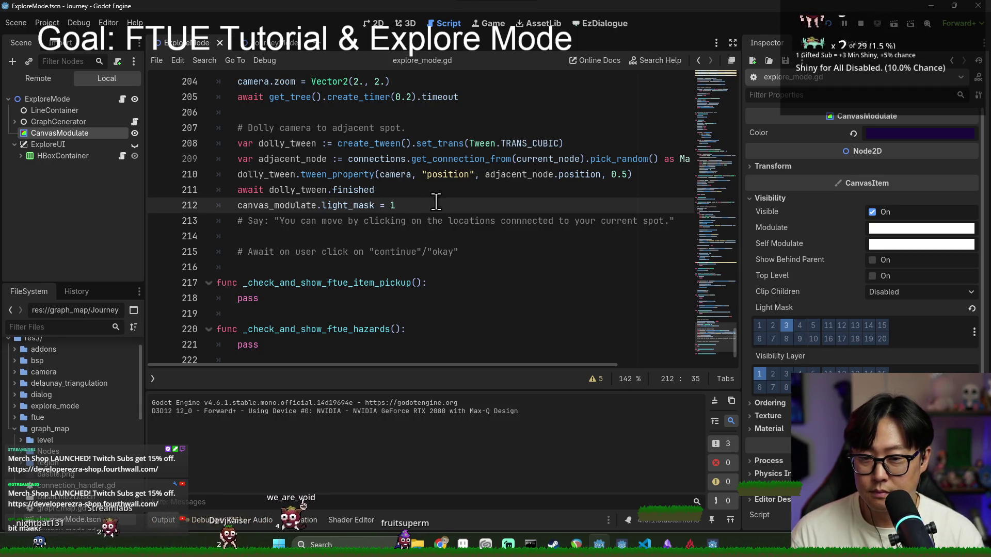
key("BackSpace")
key("Return")
type("vas_modulate.bit")
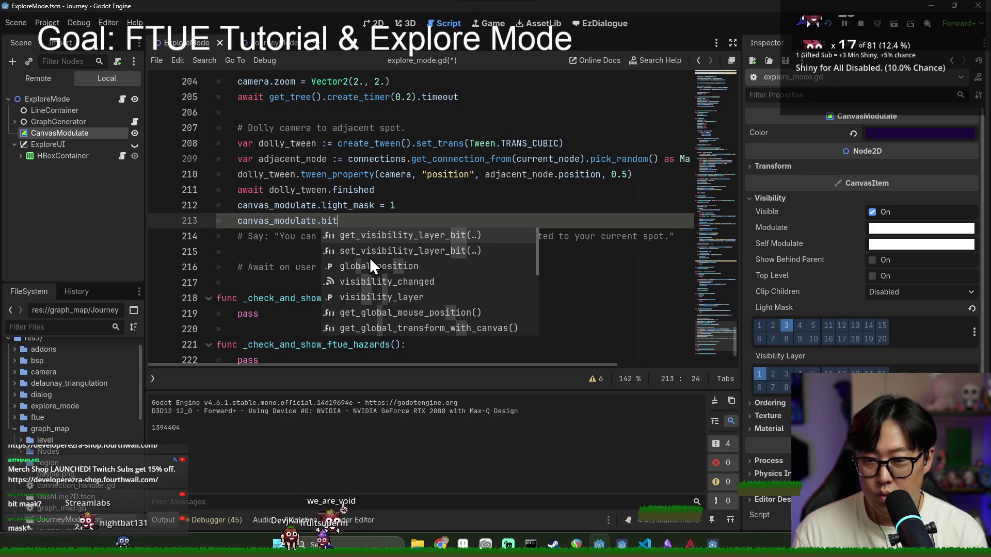
key("BackSpace")
key("BackSpace")
key("BackSpace")
type("set_")
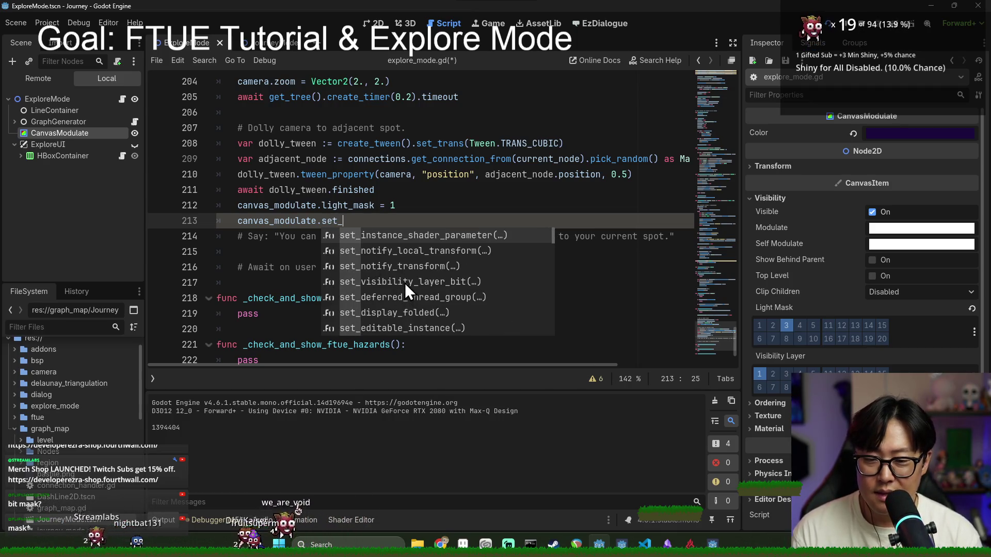
key("Down")
key("Down")
key("Down")
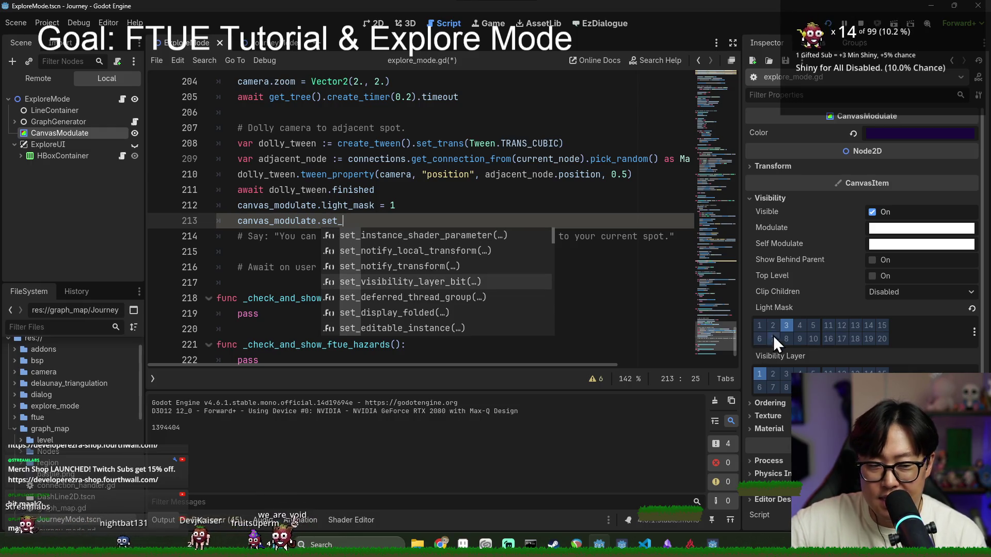
left_click(974, 332)
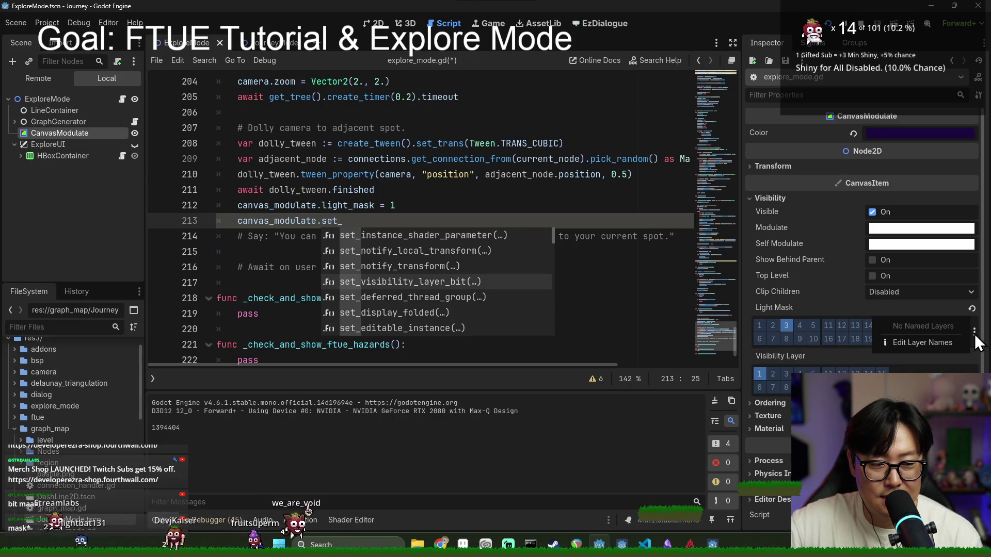
left_click(584, 203)
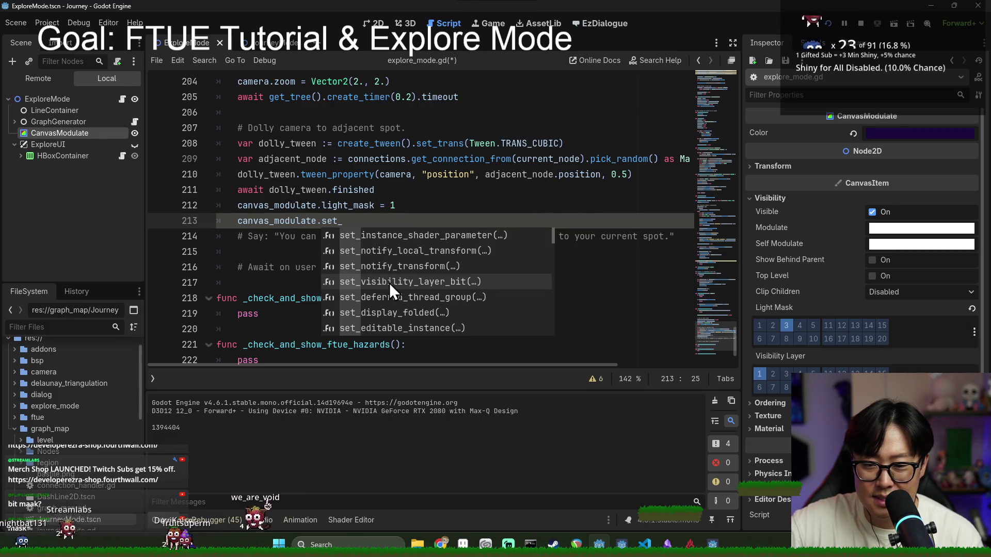
left_click_drag(342, 221, 323, 221)
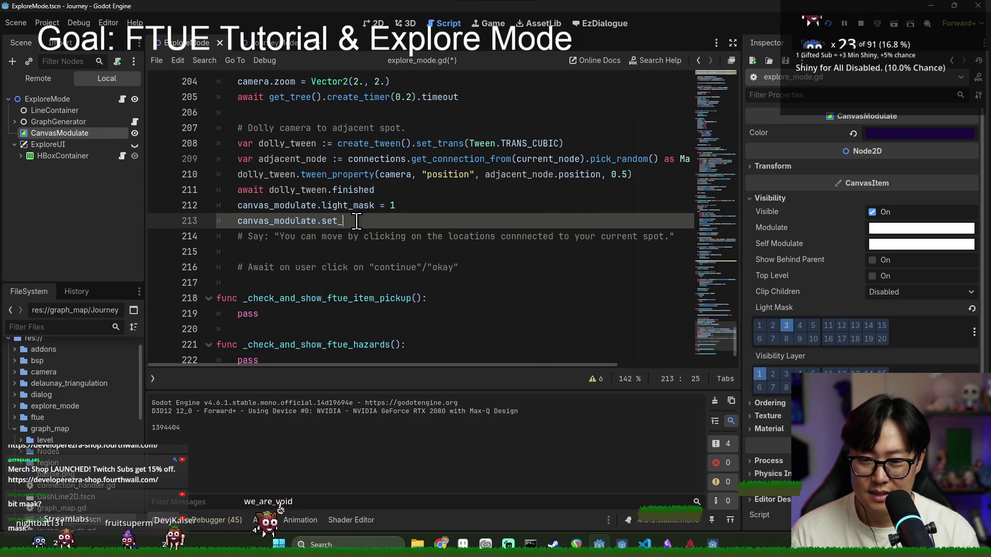
type("bit")
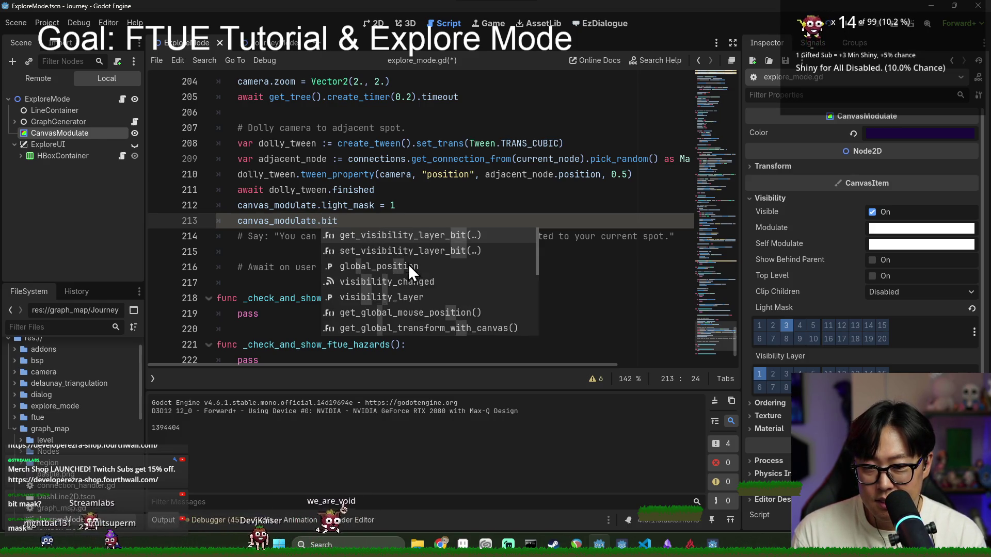
scroll(426, 316, "down", 12)
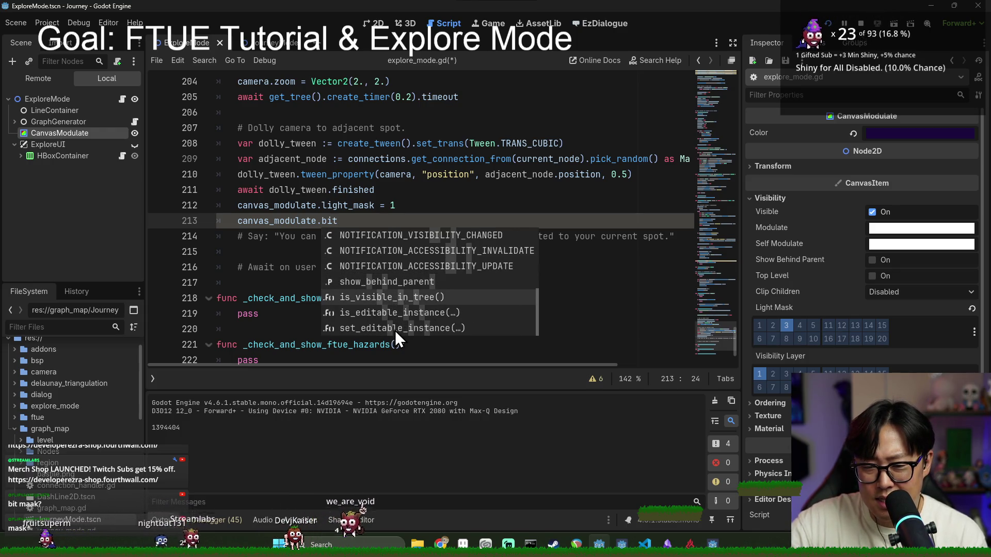
left_click(361, 221)
left_click_drag(361, 221, 422, 205)
key("BackSpace")
key("F5")
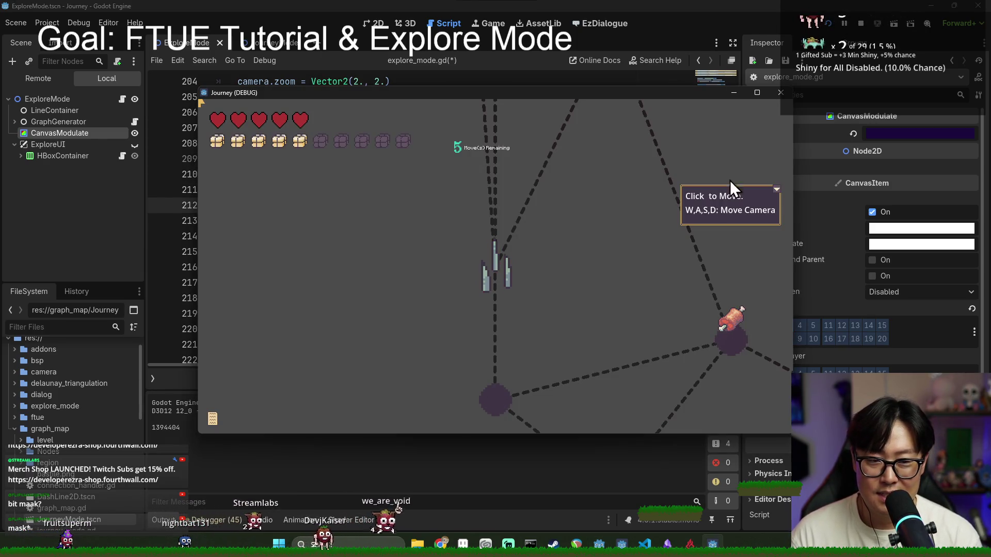
key("F8")
key("ctrl+s")
triple_click(381, 209)
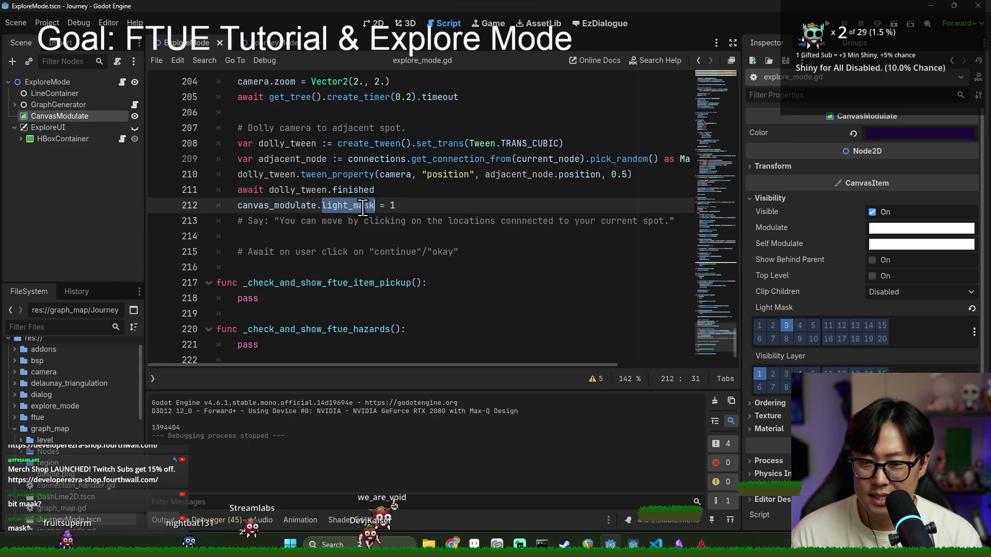
Delete the canvas_modulate.light_mask = 1 line after the dolly tween in explore_mode.gd and save.
key("BackSpace")
key("ctrl+s")
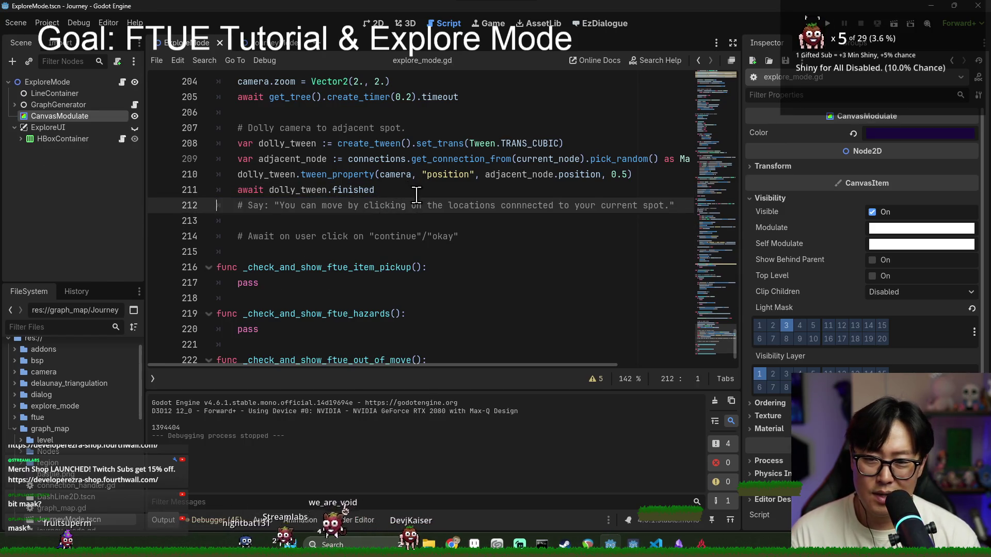
key("Return")
key("ctrl+s")
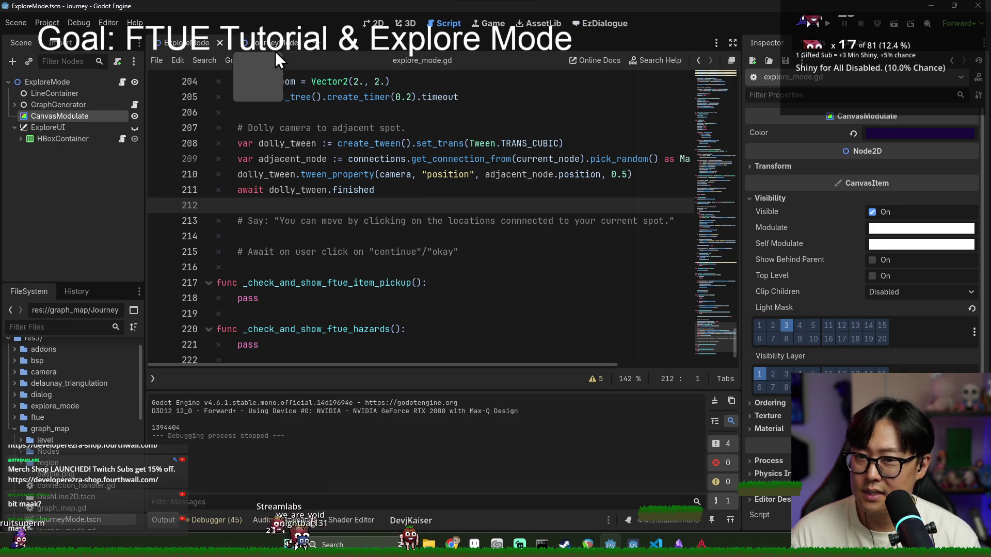
From the JourneyMode scene, open map_node.gd and search it for 'light_mask'.
left_click(271, 41)
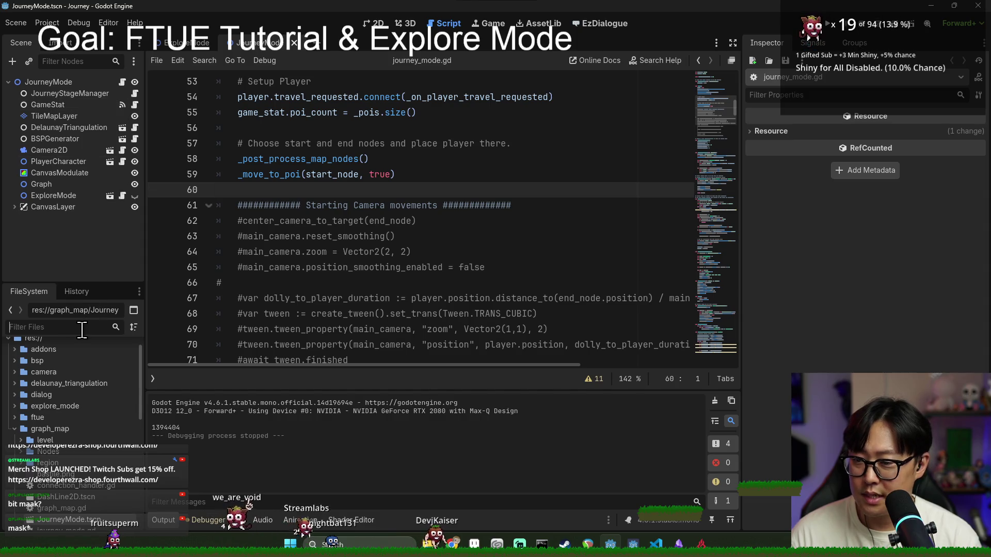
type("map_nod")
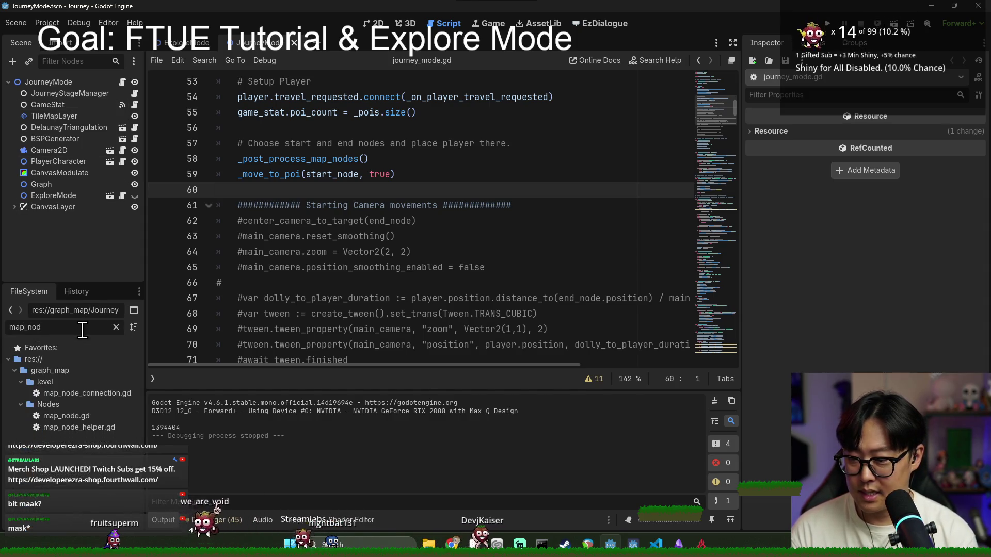
double_click(103, 416)
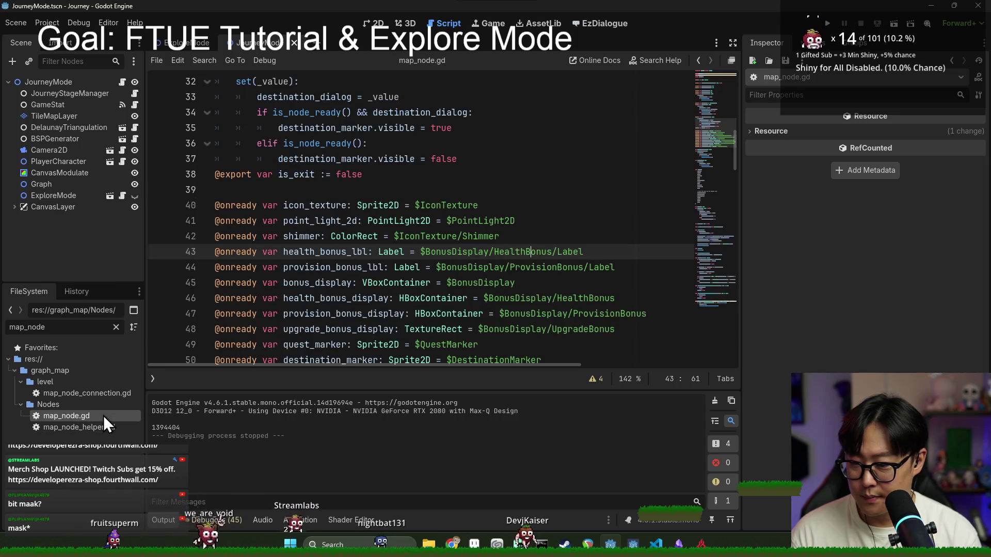
left_click(382, 206)
key("ctrl+f")
type("light_mask")
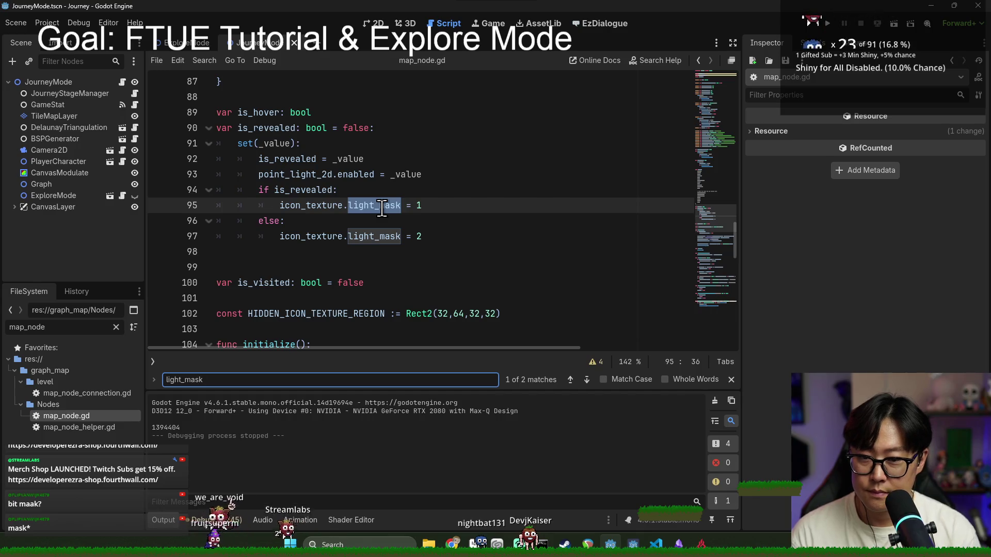
Inspect the light_mask assignments on lines 95 and 97, then return to the ExploreMode scene.
double_click(331, 205)
left_click(311, 240)
double_click(387, 237)
double_click(316, 205)
double_click(375, 205)
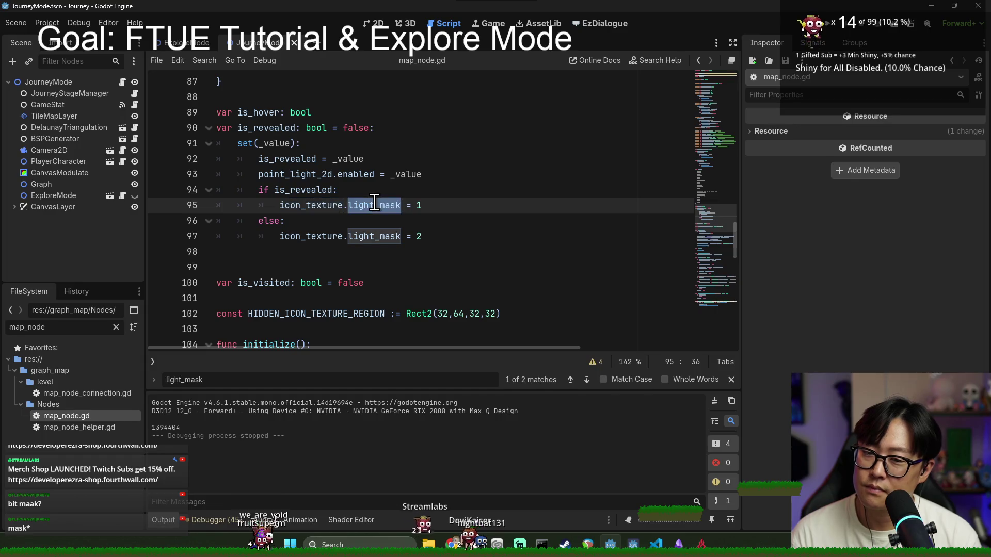
left_click(384, 238)
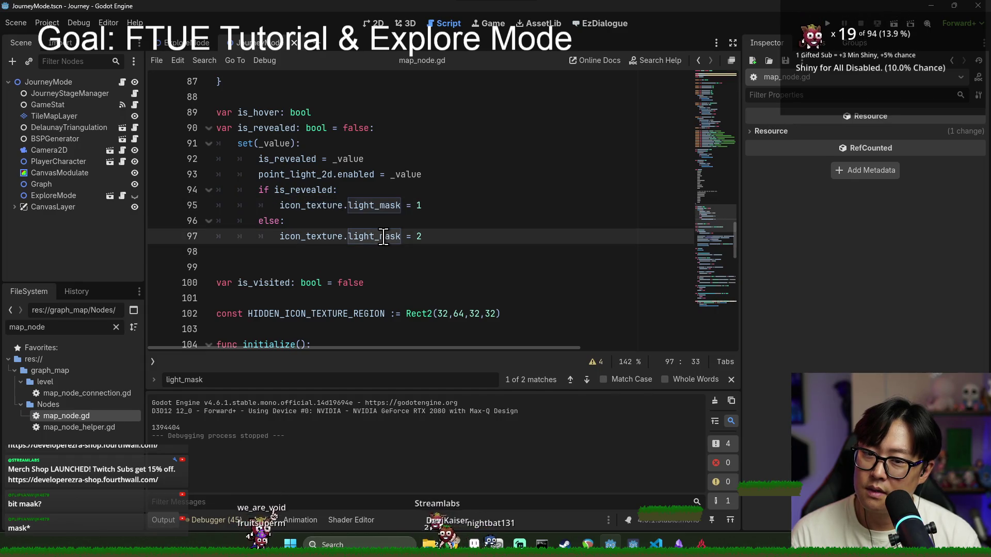
left_click(411, 210)
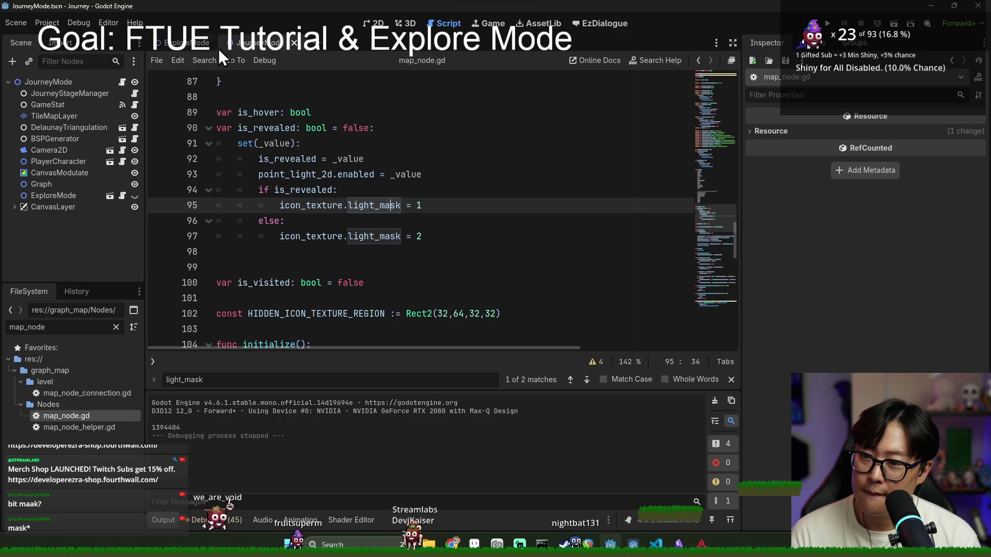
left_click(91, 183)
left_click(178, 49)
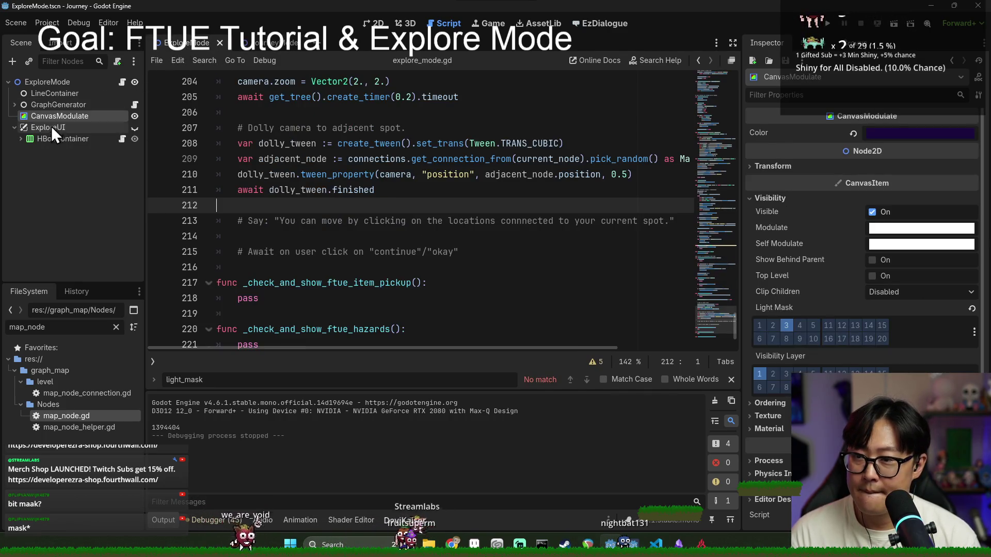
Darken the CanvasModulate colour and save the scene.
left_click(886, 139)
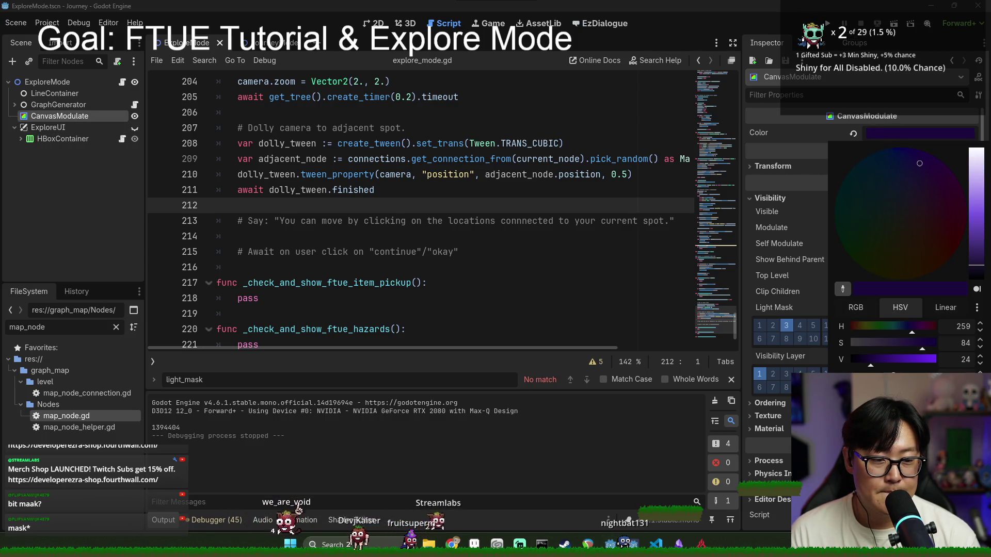
left_click_drag(870, 359, 861, 361)
key("ctrl+s")
left_click(432, 175)
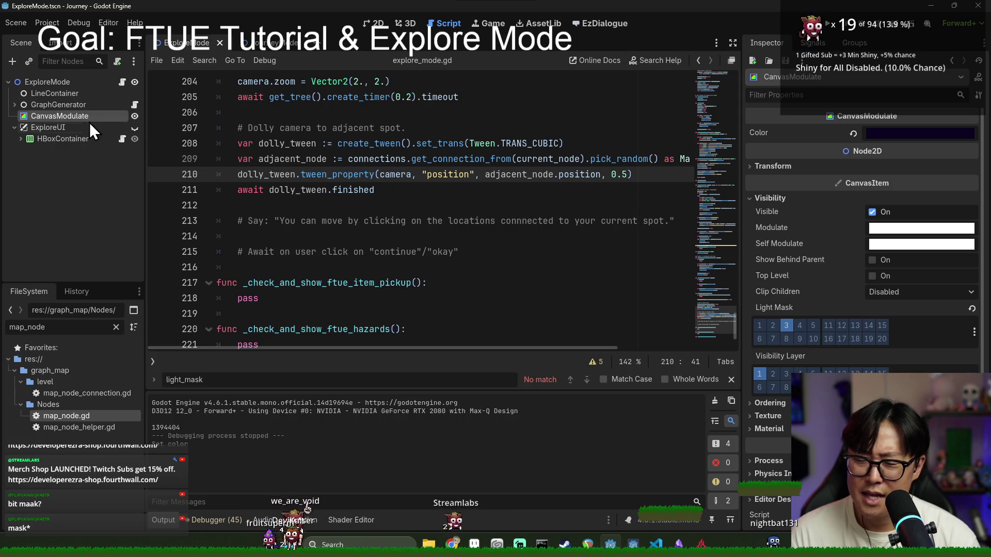
Switch from explore_mode.gd to the 2D view and bring up CanvasModulate's context menu.
scroll(423, 103, "up", 11)
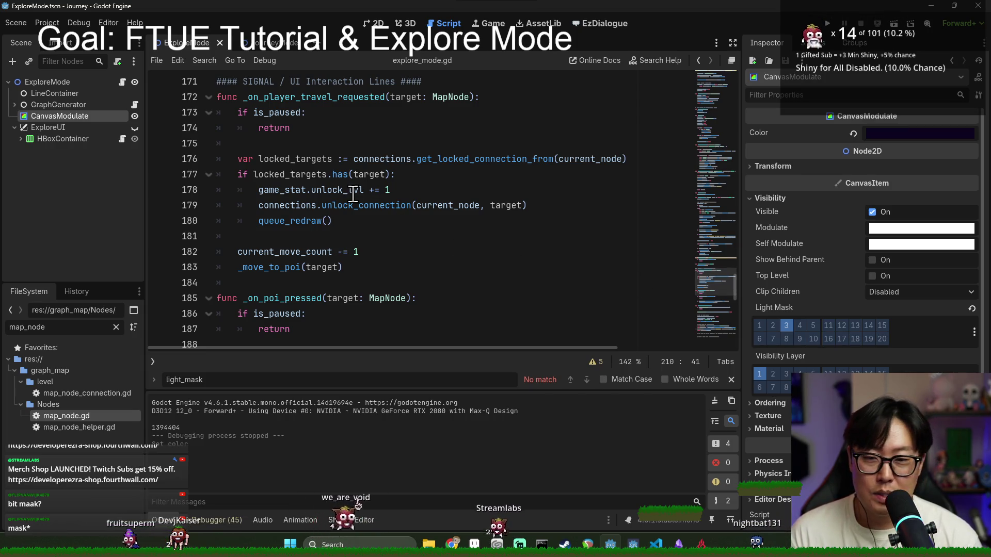
scroll(353, 200, "up", 2)
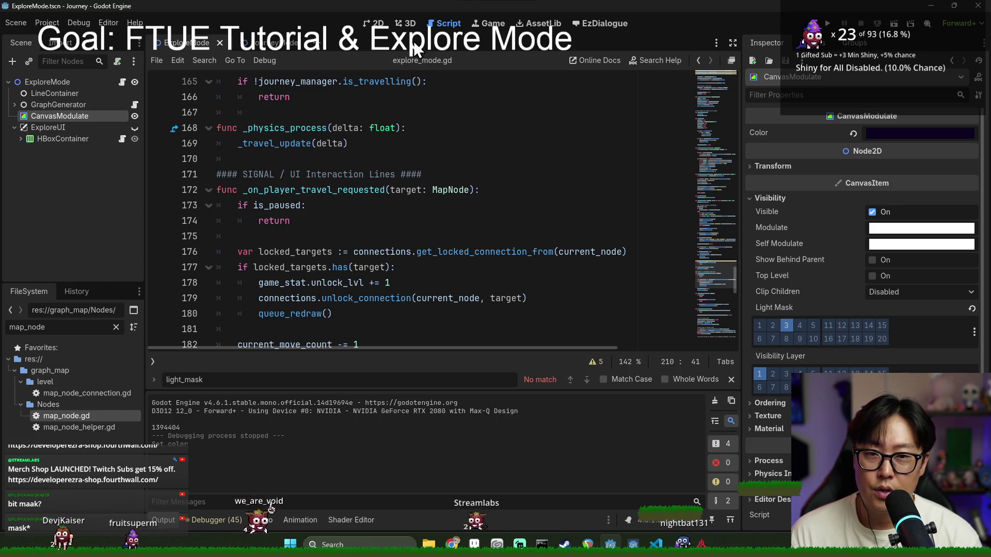
left_click(374, 23)
right_click(107, 118)
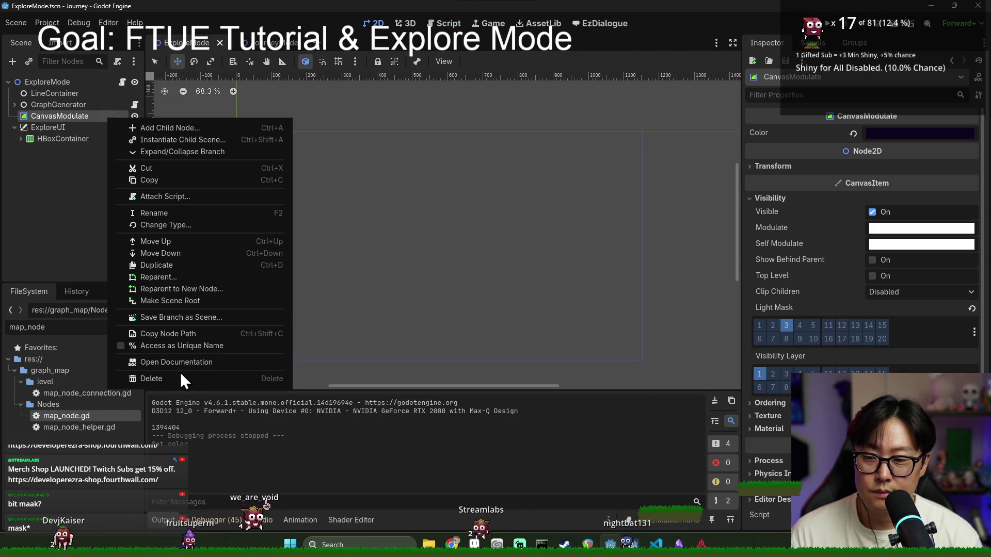
Delete the CanvasModulate node; the Add Child Node dialog on ExploreUI is opened and cancelled twice.
left_click(190, 378)
left_click(467, 290)
right_click(48, 114)
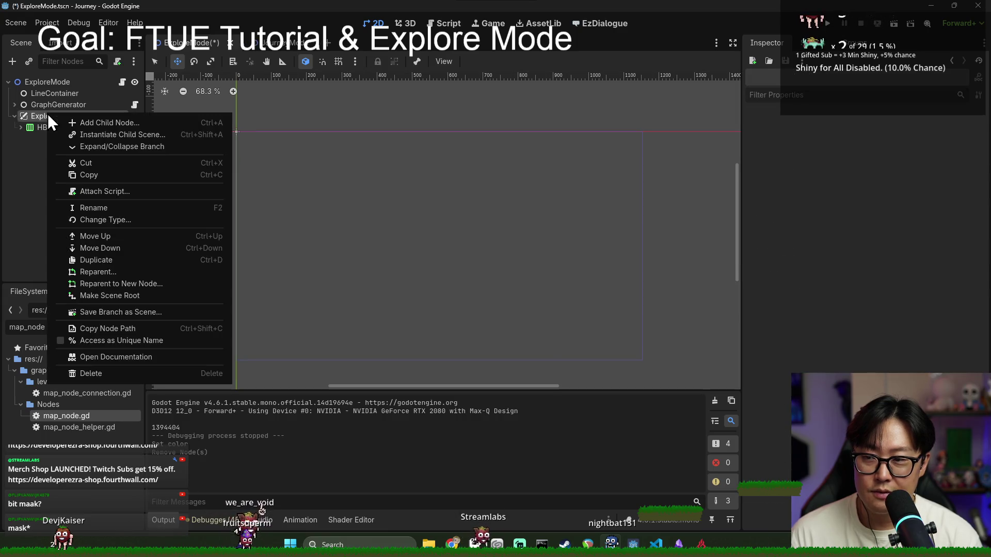
left_click(103, 128)
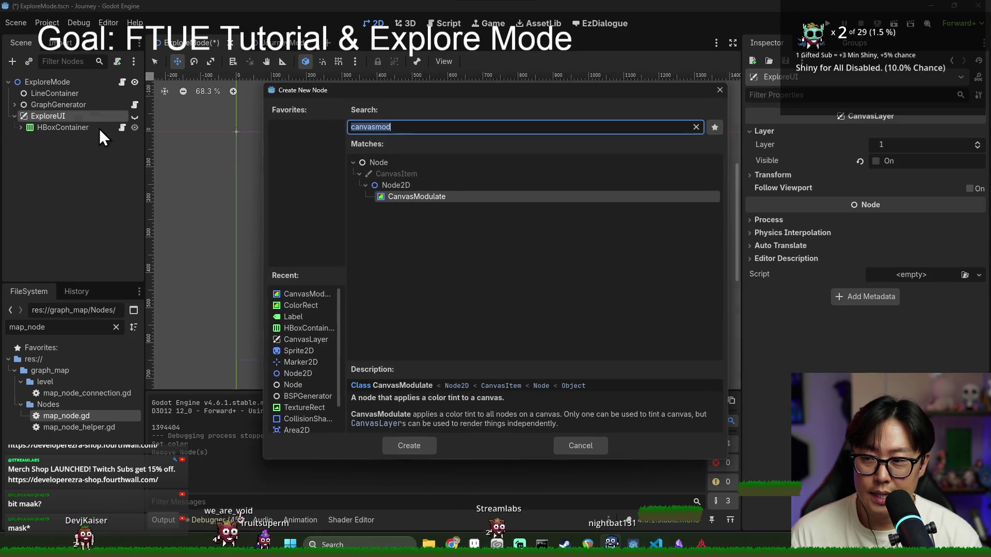
left_click(580, 449)
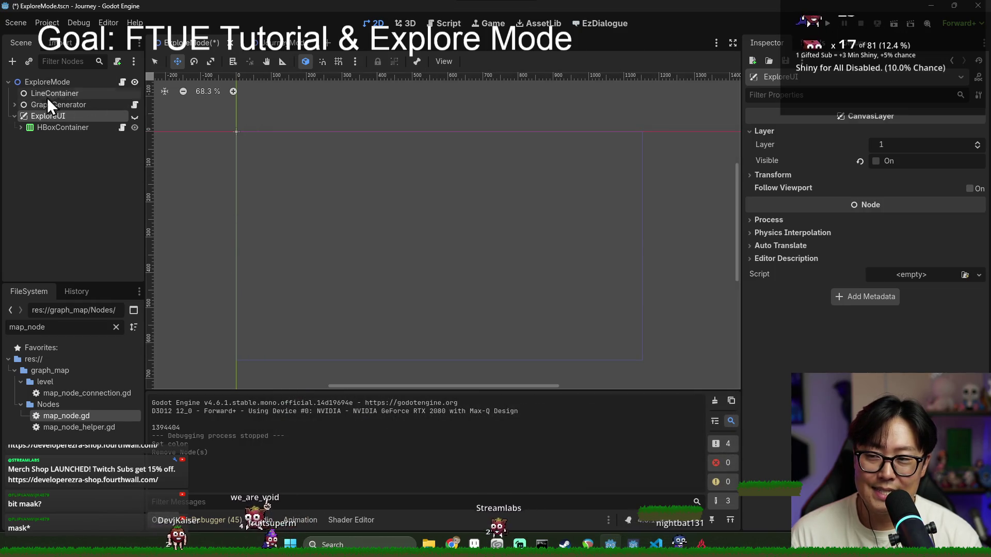
right_click(54, 114)
left_click(77, 125)
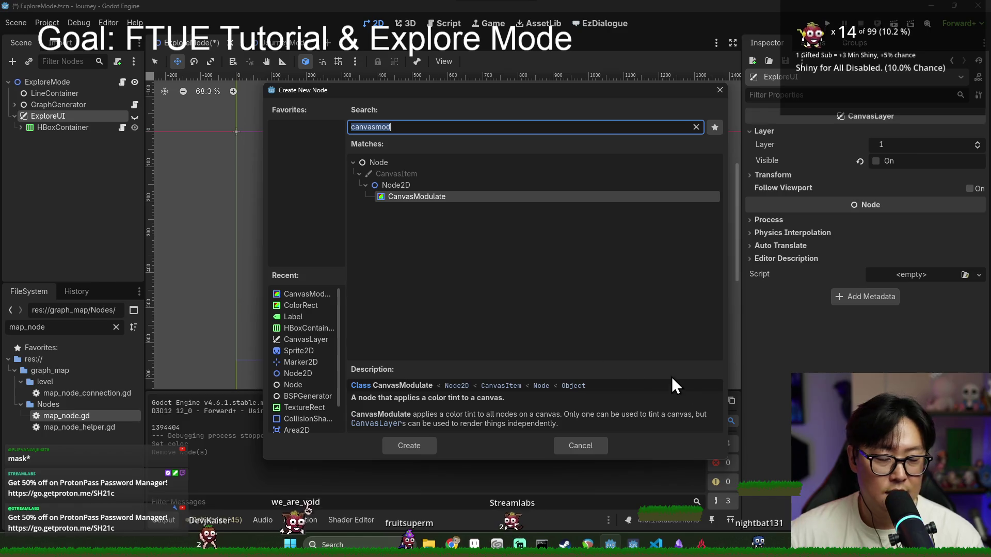
left_click(585, 450)
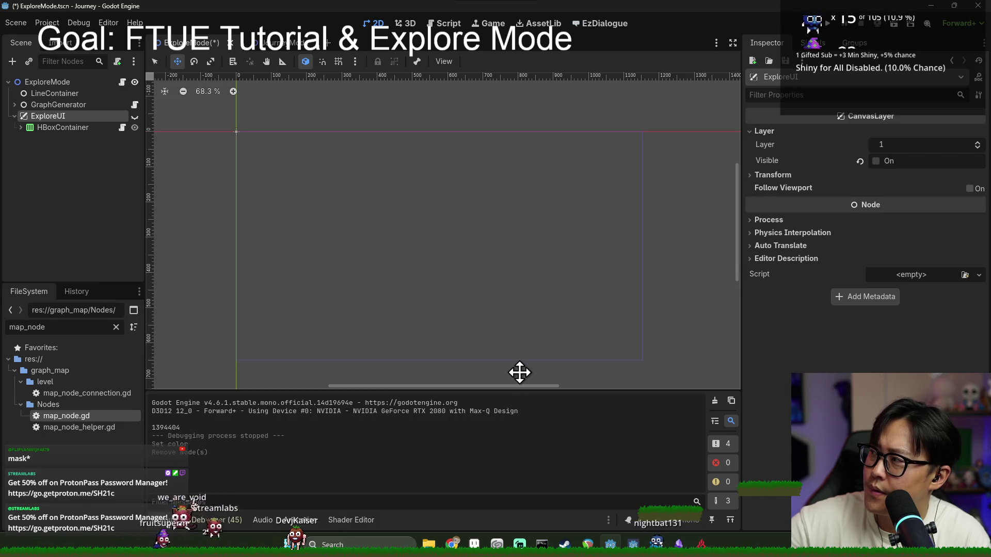
Open the ExploreMode script and locate the dolly_tween code.
left_click(122, 82)
scroll(309, 232, "down", 10)
scroll(305, 217, "up", 2)
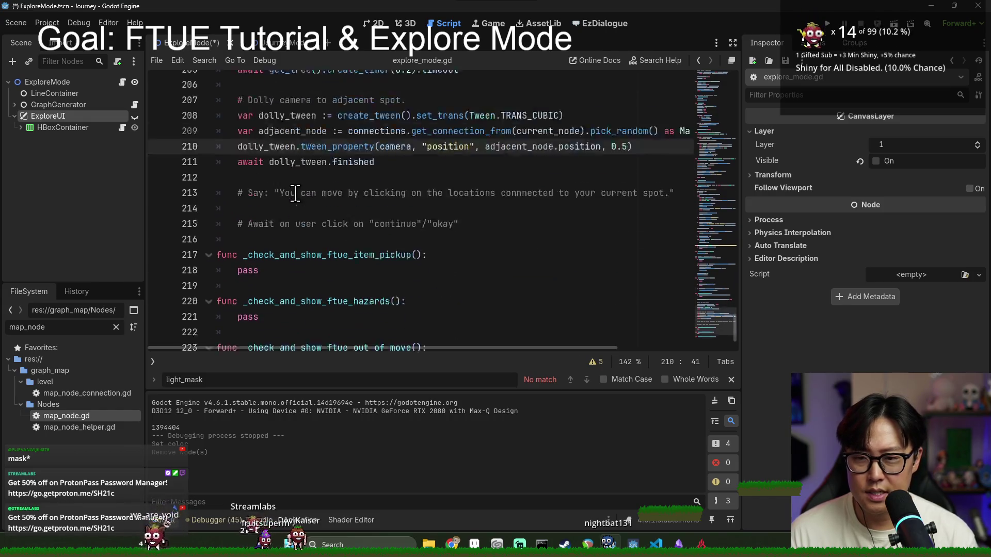
scroll(295, 194, "up", 2)
double_click(291, 243)
left_click(269, 227)
Set the dolly tween duration to 5 and save.
double_click(296, 242)
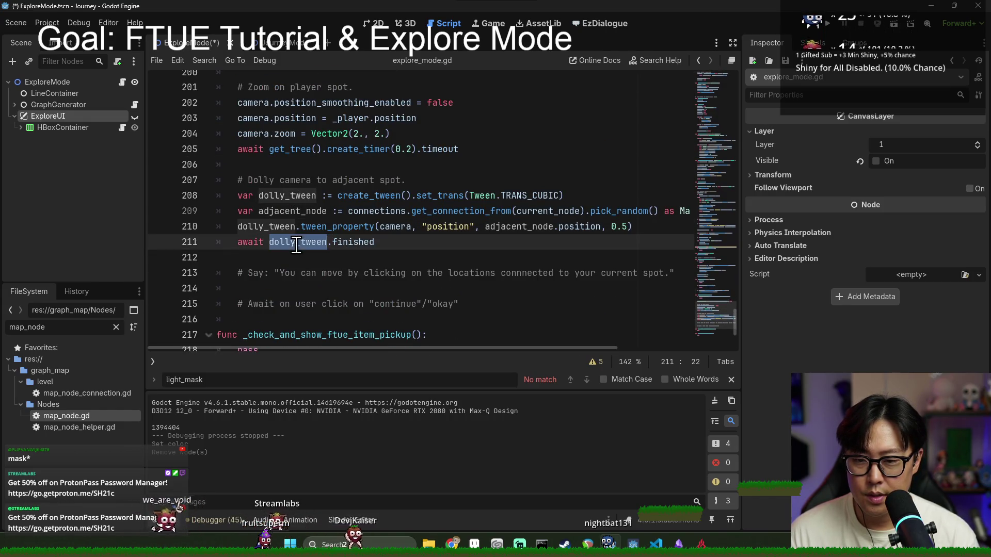
double_click(271, 195)
double_click(624, 227)
type("5")
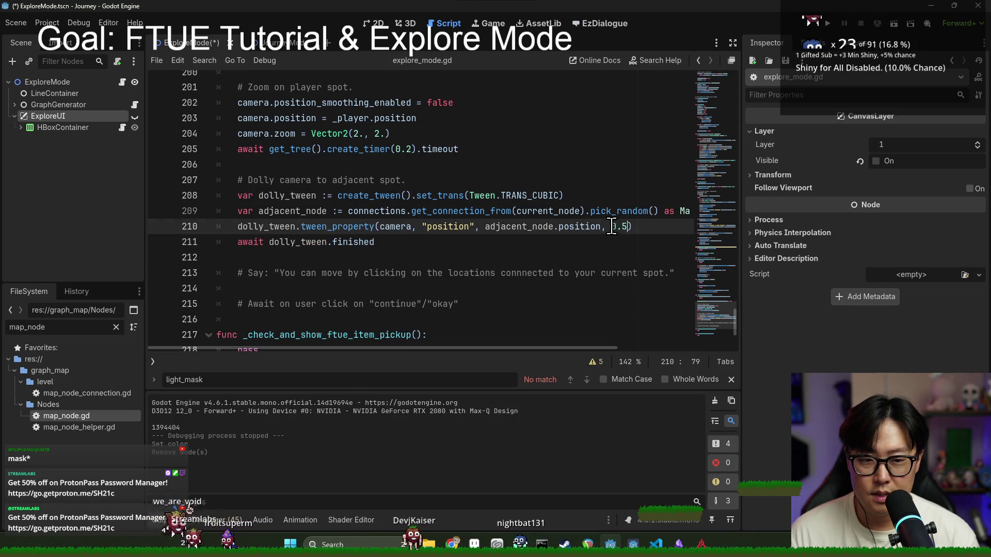
key("ctrl+s")
Change the create_timer delay after the zoom from 0.2 to 1 second.
left_click(397, 149)
double_click(288, 133)
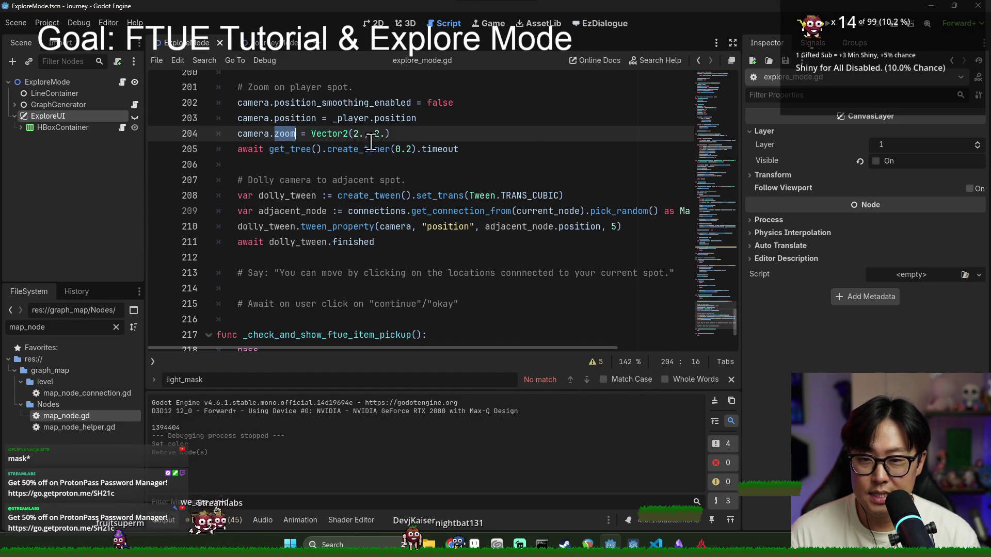
scroll(320, 209, "up", 2)
double_click(262, 198)
left_click(312, 226)
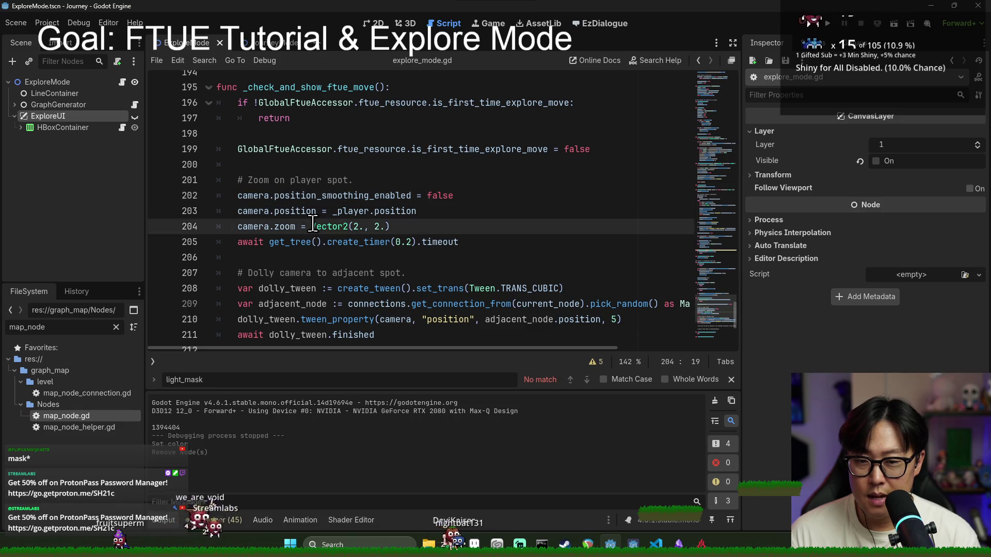
double_click(346, 243)
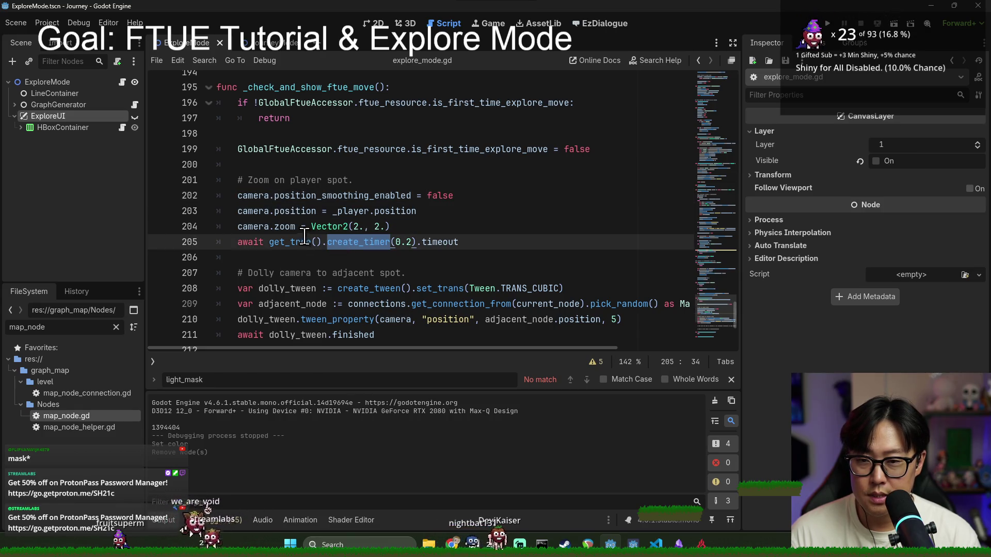
left_click(276, 163)
mouse_move(412, 243)
left_mouse_down()
mouse_move(329, 243)
mouse_move(404, 243)
mouse_move(392, 243)
left_mouse_up()
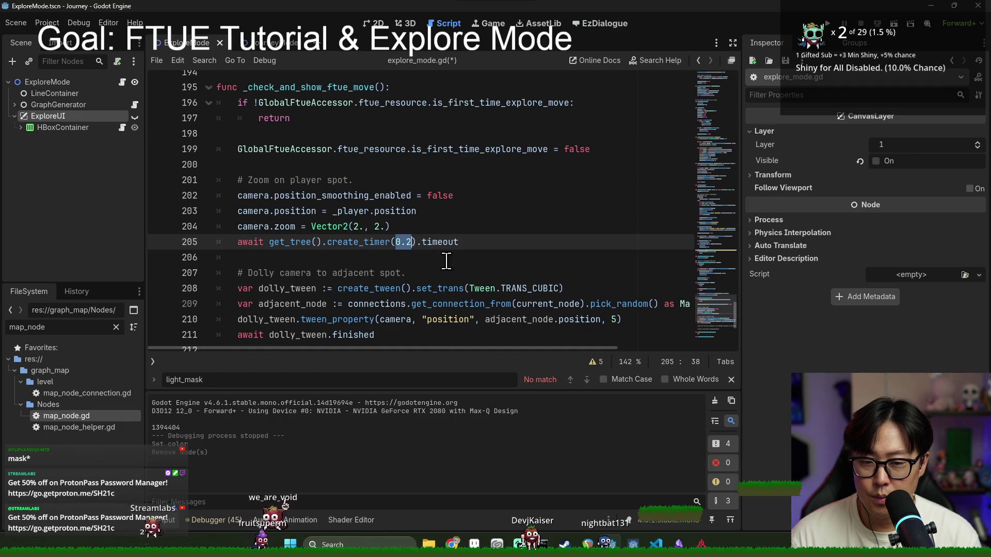
type("1")
Set the tween duration to 3 seconds and test-run the game with F5.
left_click(617, 320)
key("BackSpace")
type("3")
left_click(600, 272)
key("F5")
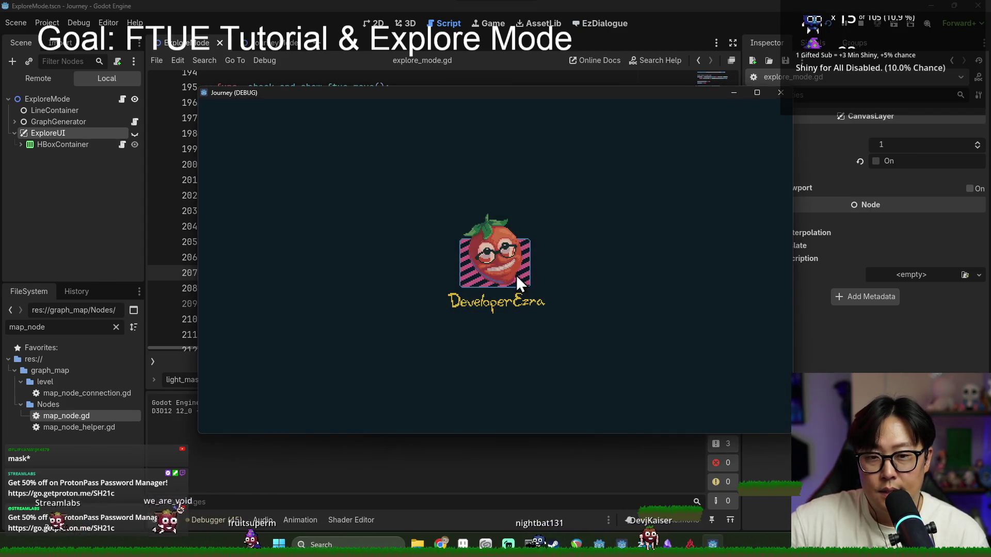
left_click(780, 92)
Select the tutorial comment sentence on line 213.
scroll(321, 242, "down", 3)
double_click(288, 226)
left_click_drag(380, 351, 426, 354)
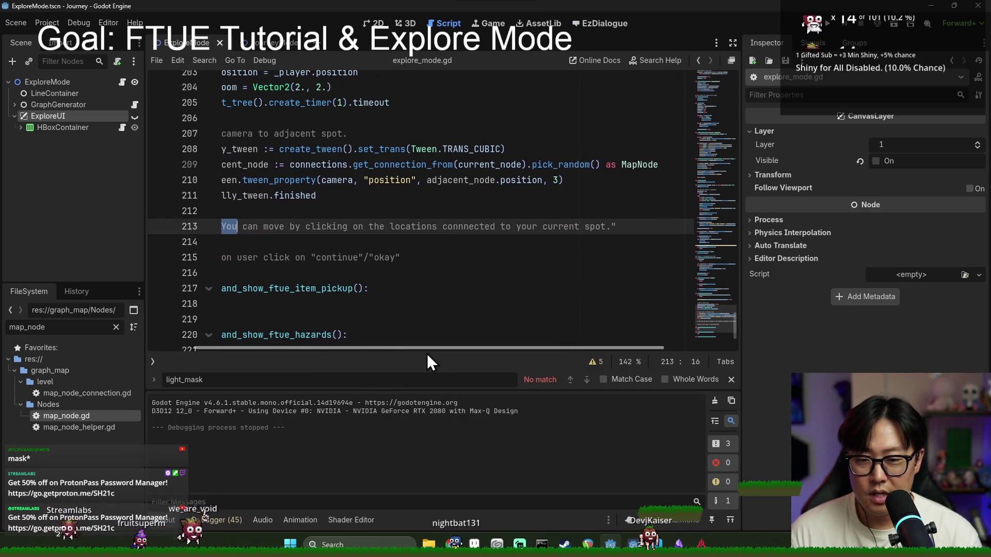
left_click(610, 226, "shift")
Copy the tutorial sentence and add a Label node under ExploreUI.
right_click(95, 120)
key("Escape")
key("ctrl+a")
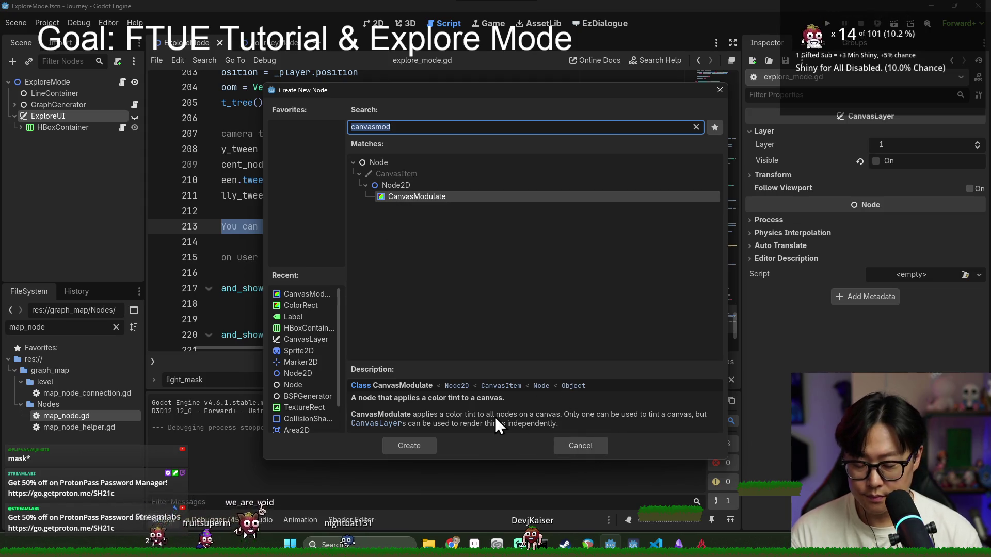
type("lab")
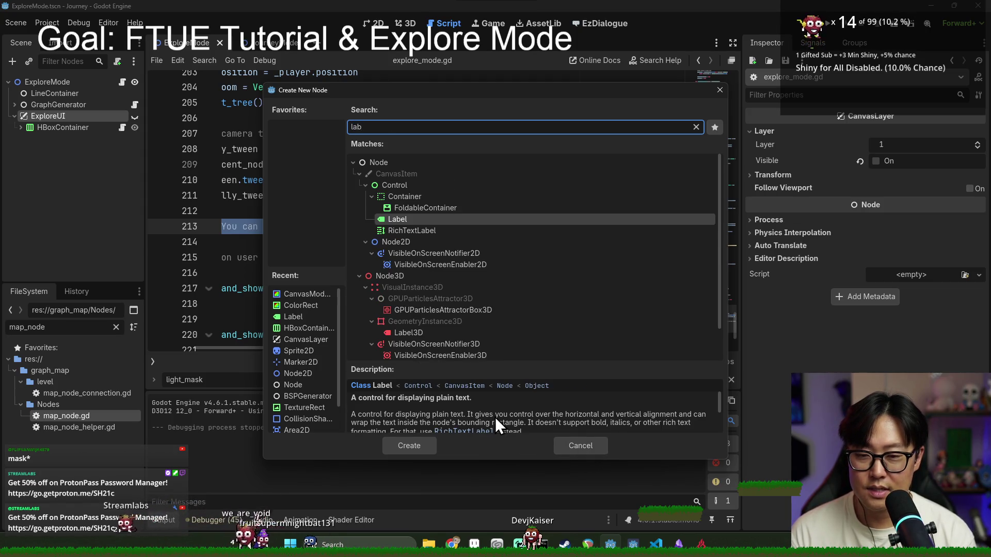
key("Return")
Paste the tutorial sentence into the Label's Text property.
left_click(373, 24)
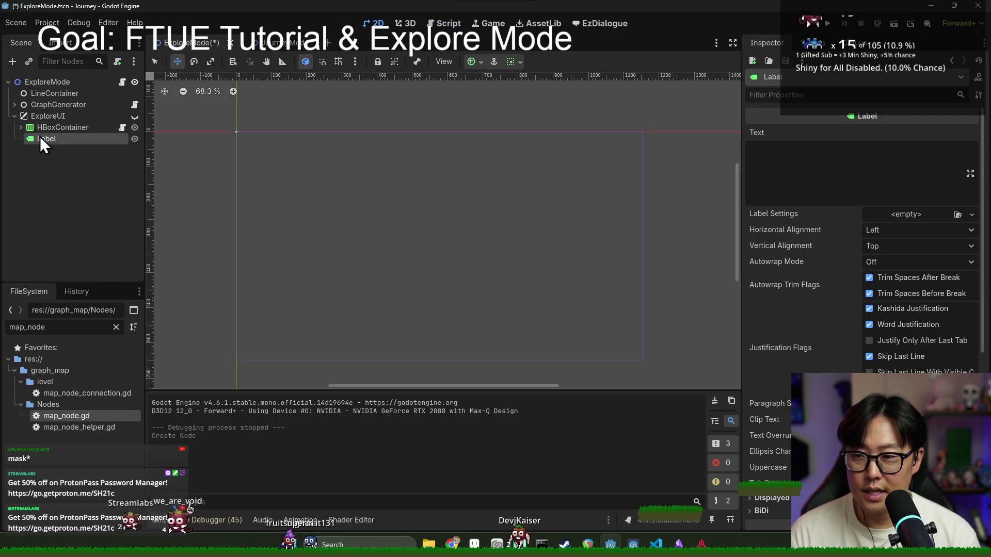
left_click(864, 178)
type("You can move by clicking on the locations connnected to your current spot.")
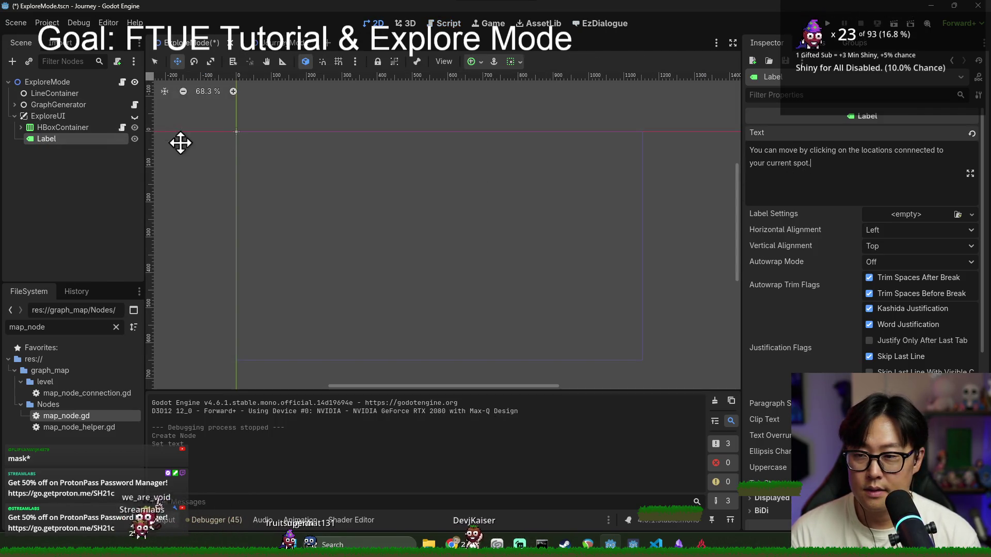
scroll(361, 186, "down", 2)
scroll(351, 192, "down", 2)
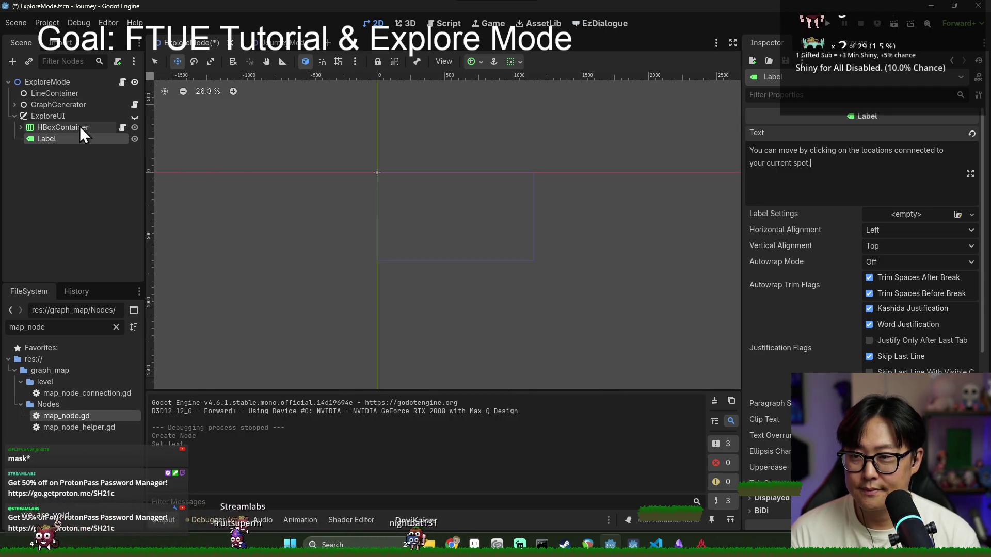
left_click(586, 232)
scroll(395, 200, "up", 5)
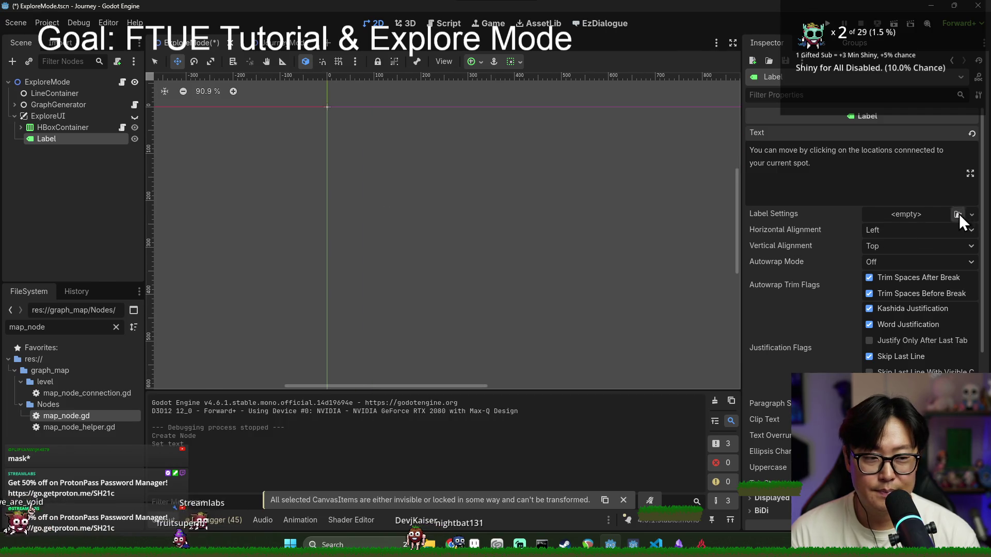
Load Title.tres as the Label Settings and save the scene.
left_click(957, 213)
double_click(374, 206)
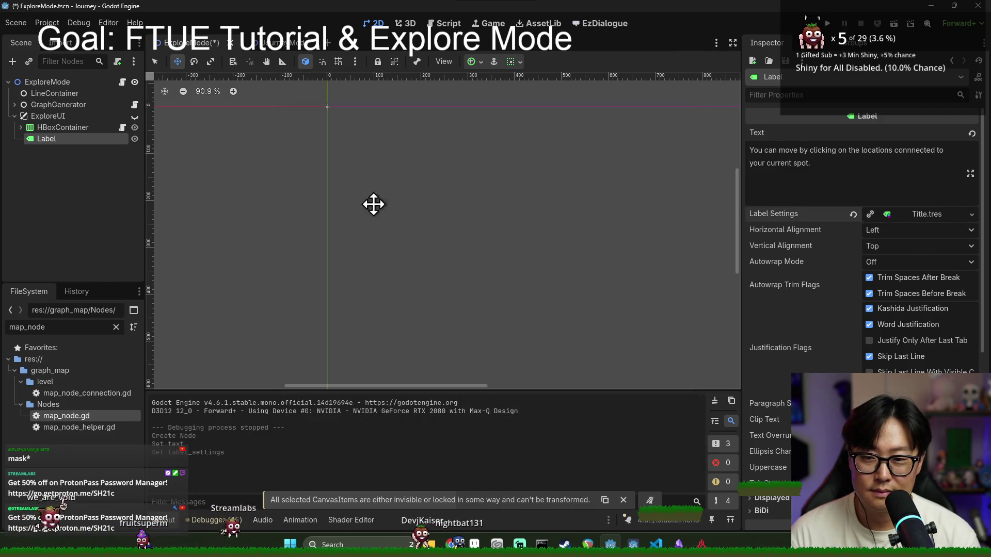
scroll(355, 147, "down", 5)
key("ctrl+s")
left_click(61, 127)
left_click(73, 139)
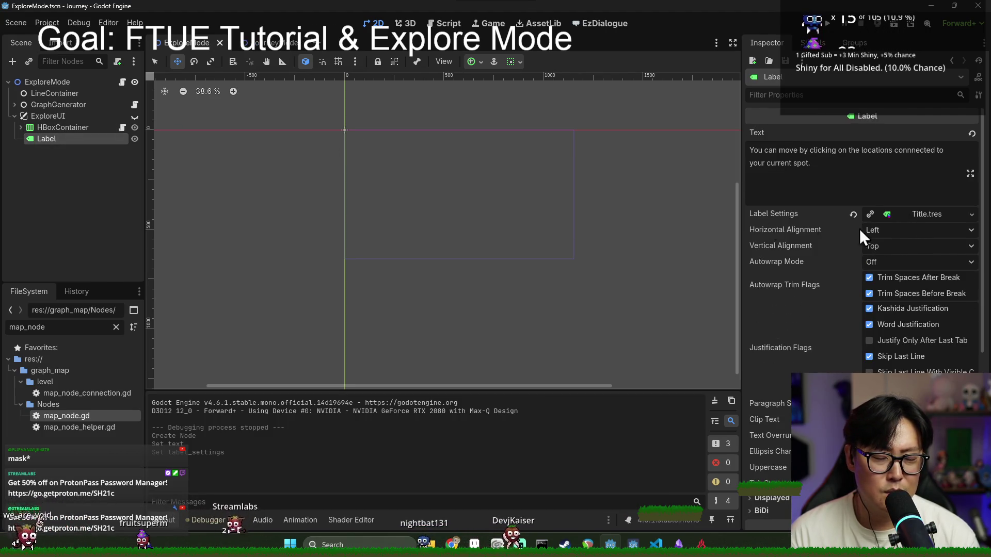
Set the Label's anchors preset to Full Rect and save.
scroll(305, 129, "down", 8)
left_click_drag(410, 384, 342, 178)
scroll(826, 345, "down", 4)
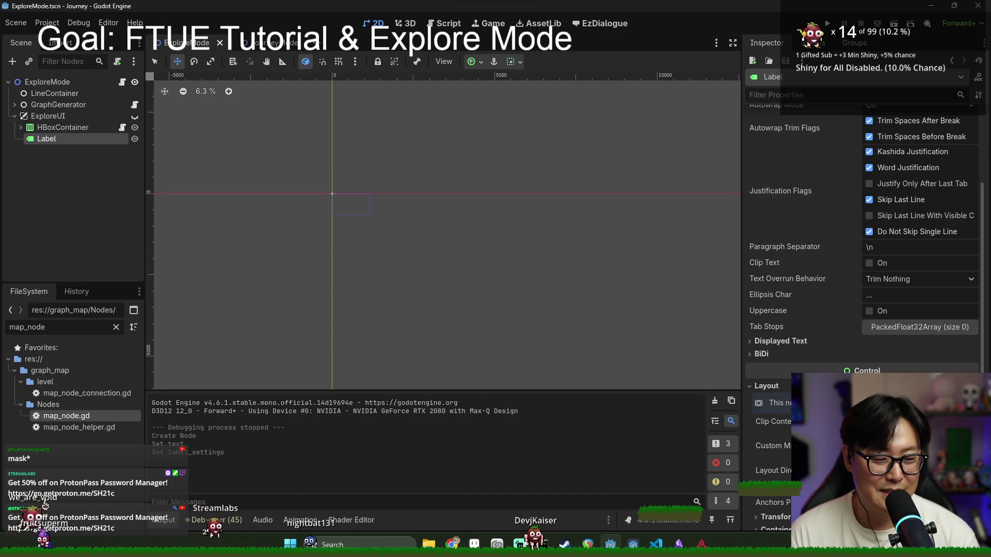
scroll(817, 361, "down", 3)
scroll(325, 211, "up", 3)
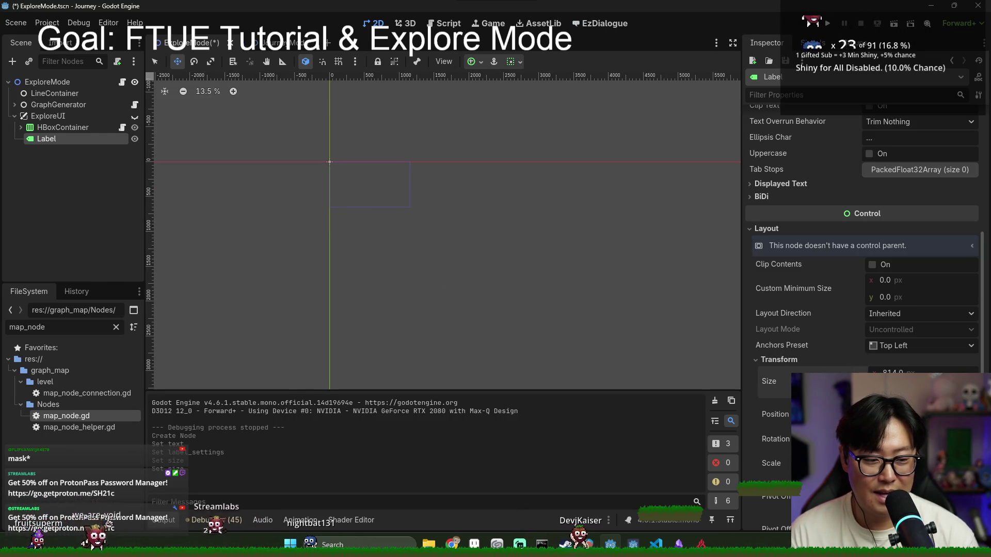
left_click(778, 360)
left_click(891, 346)
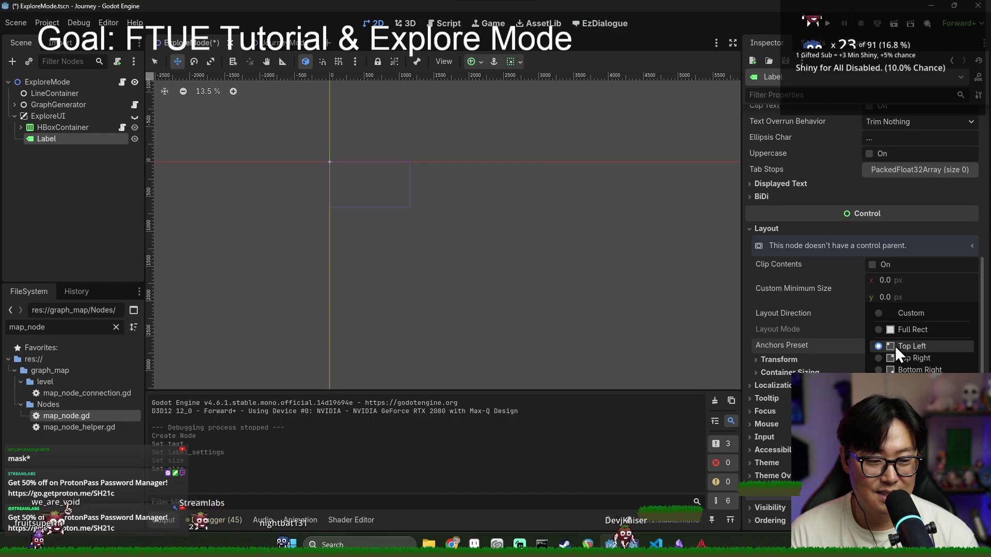
left_click(903, 330)
scroll(405, 177, "up", 6)
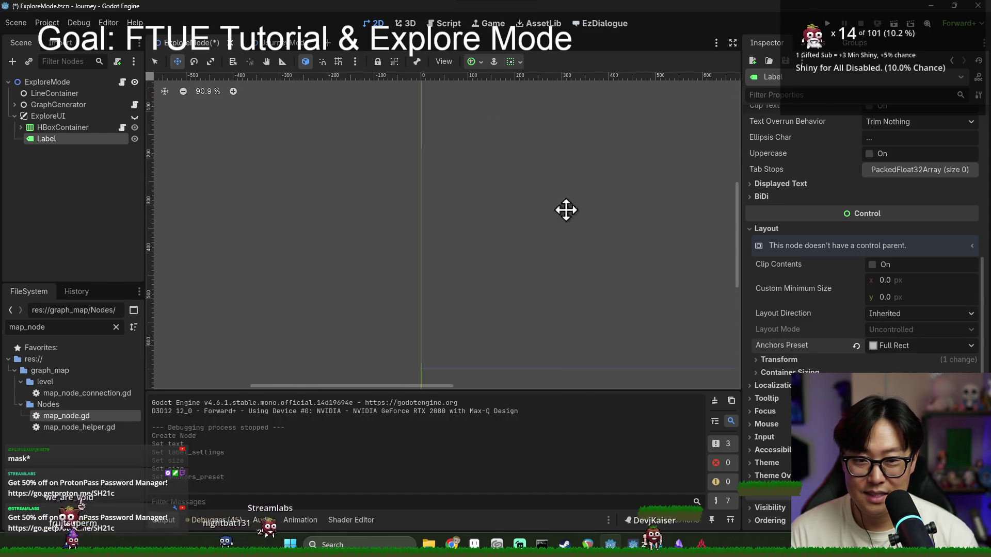
key("ctrl+s")
Move the Label above HBoxContainer and reset its anchors to Top Left.
left_click_drag(74, 141, 71, 124)
left_click(67, 131)
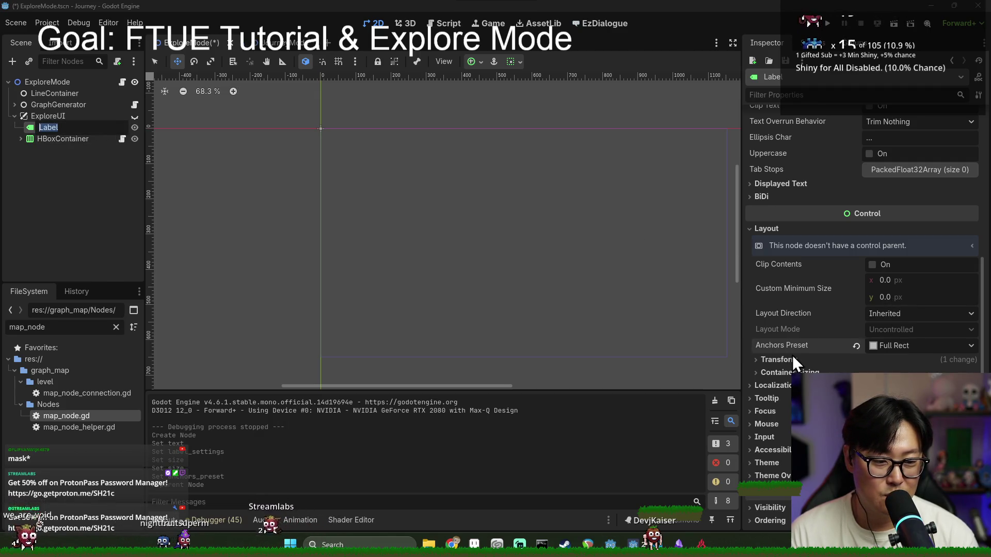
left_click(836, 359)
left_click(920, 345)
left_click(862, 354)
scroll(402, 156, "up", 6)
key("ctrl+s")
Anchor the Label to Center, save, and make ExploreUI visible again.
scroll(402, 155, "down", 15)
scroll(376, 184, "up", 20)
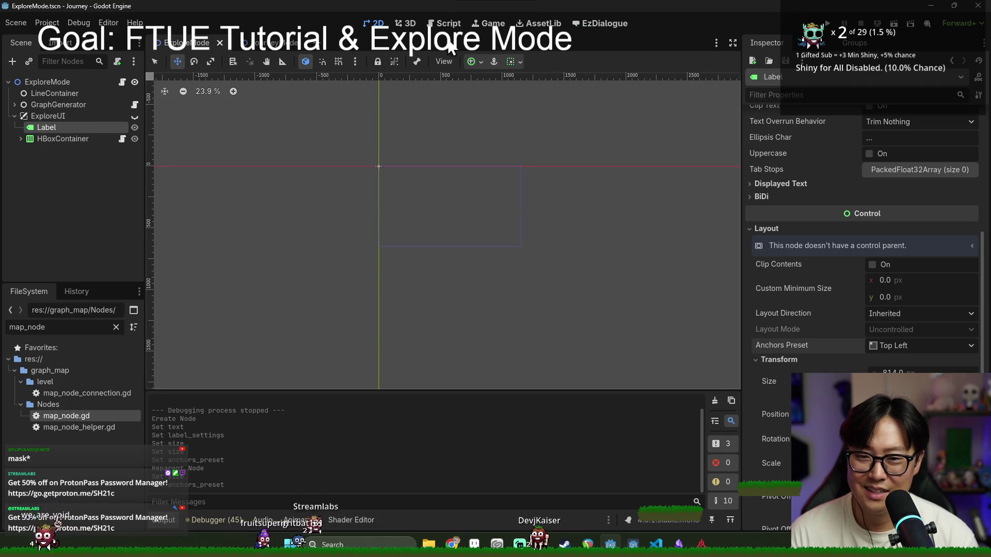
scroll(431, 270, "up", 3)
key("ctrl+s")
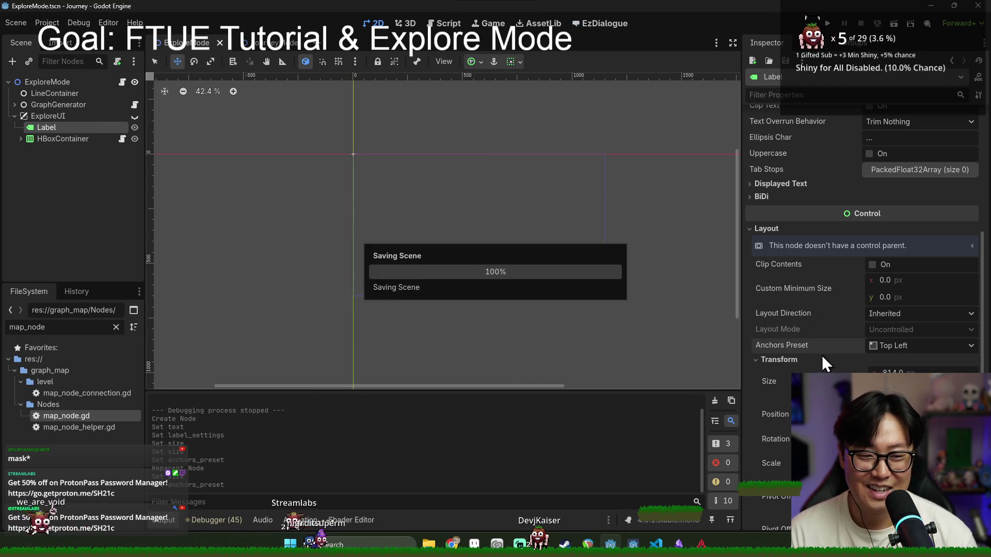
left_click(877, 345)
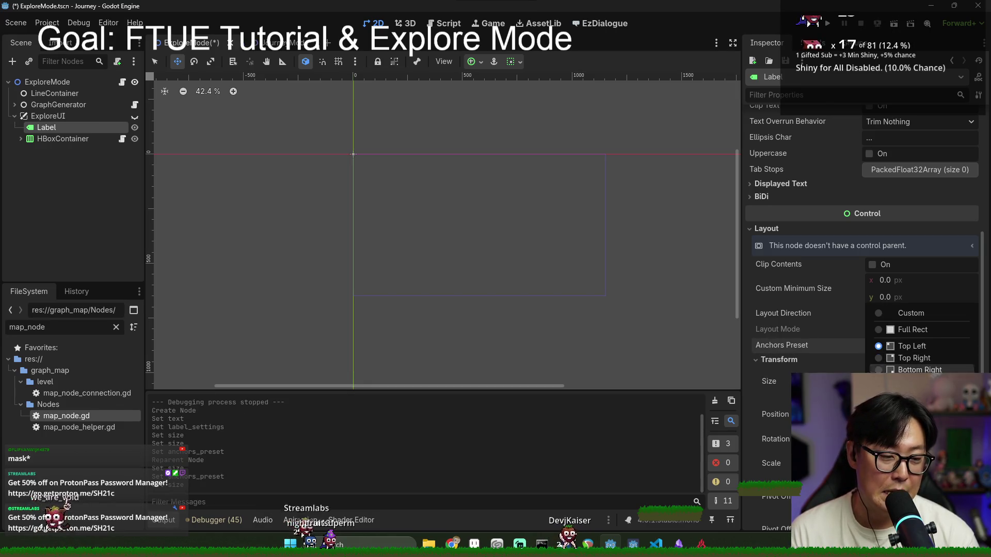
left_click(908, 441)
key("ctrl+s")
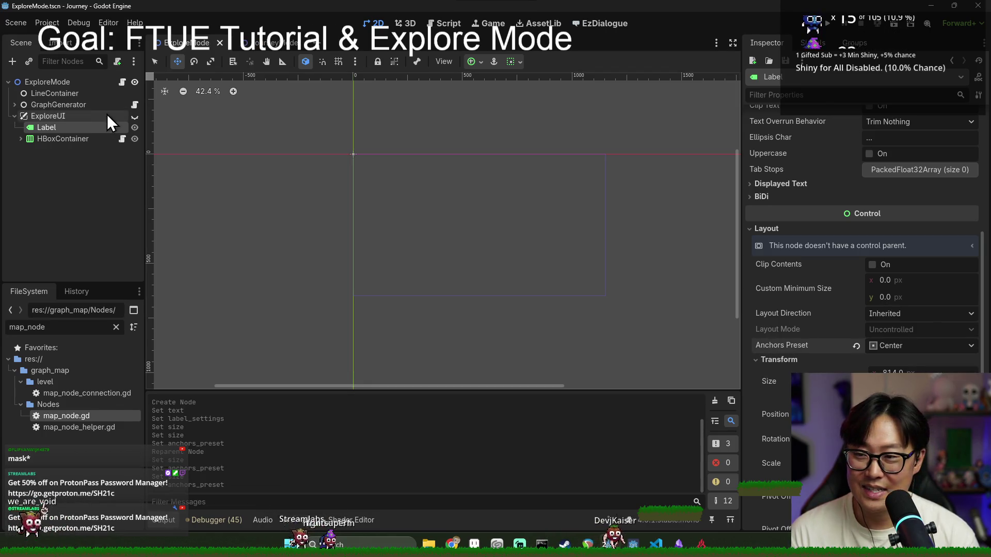
left_click(139, 116)
scroll(456, 241, "up", 4)
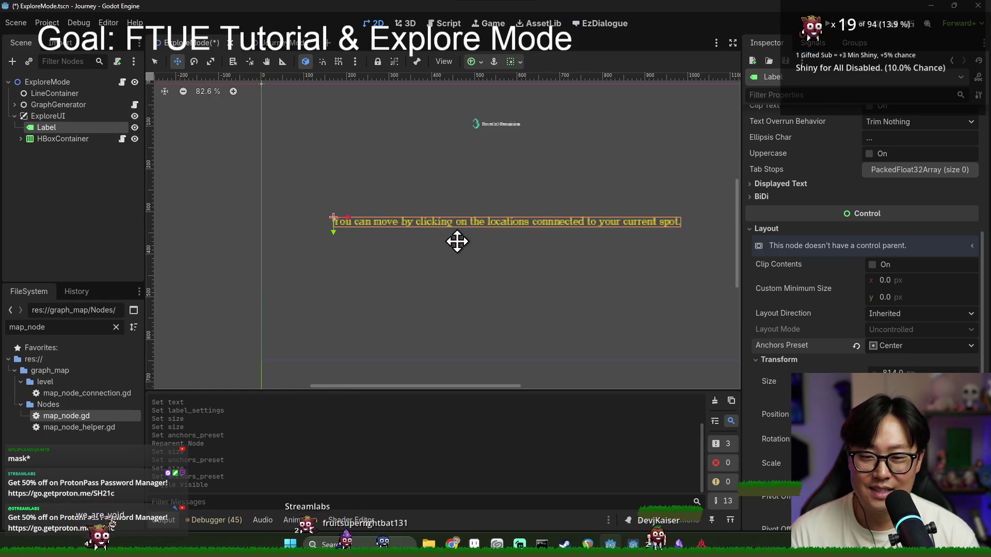
scroll(526, 255, "down", 1)
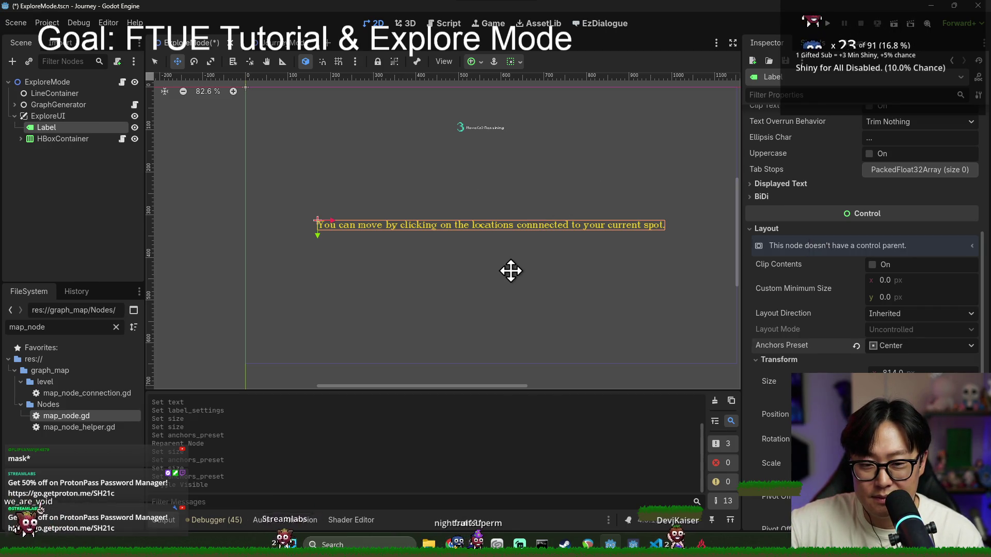
scroll(527, 242, "up", 1)
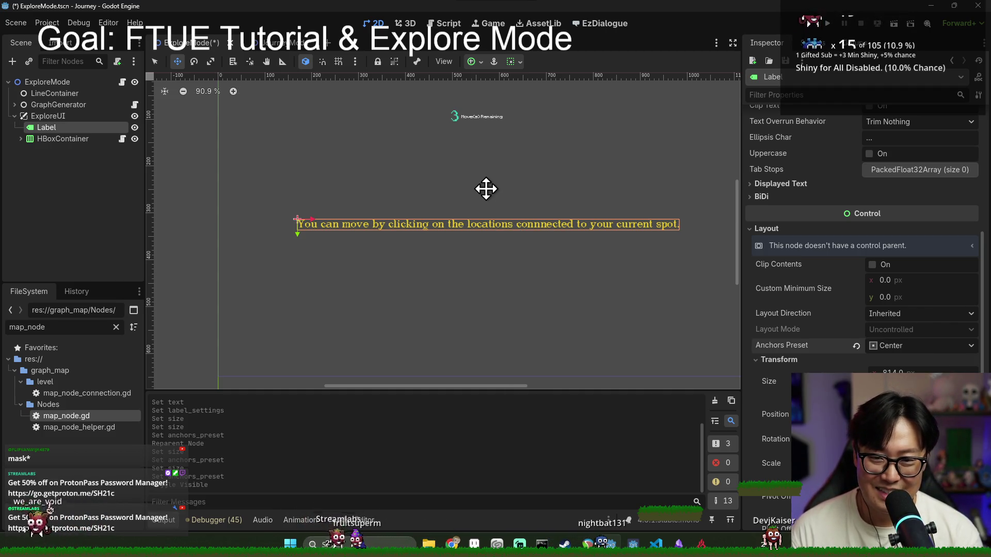
scroll(475, 206, "up", 3)
key("ctrl+s")
scroll(620, 237, "down", 1)
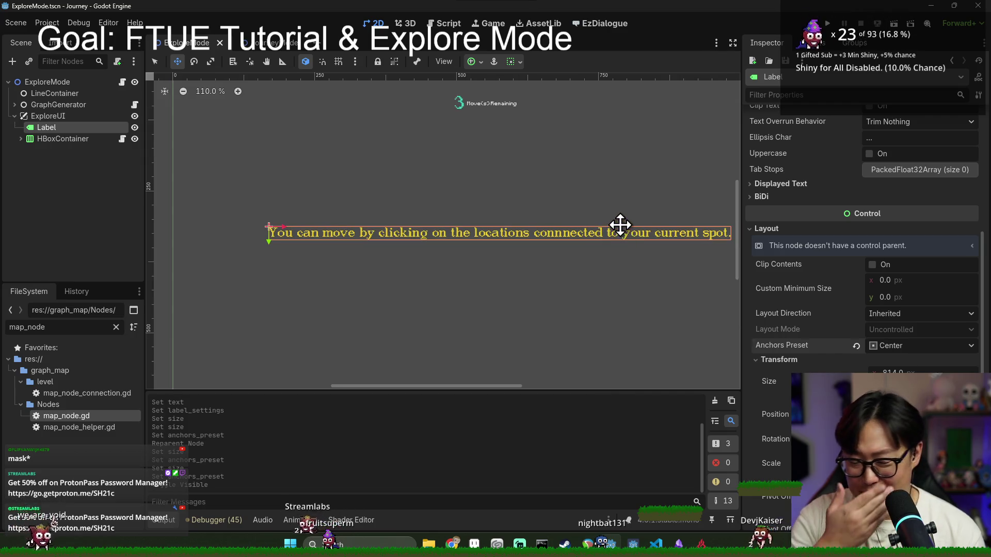
scroll(482, 183, "down", 1)
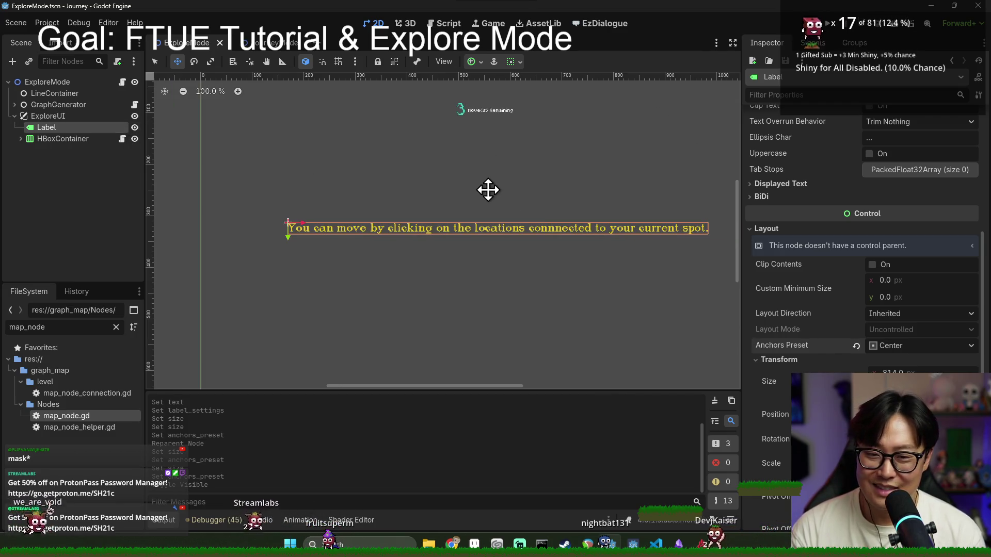
scroll(808, 279, "up", 1)
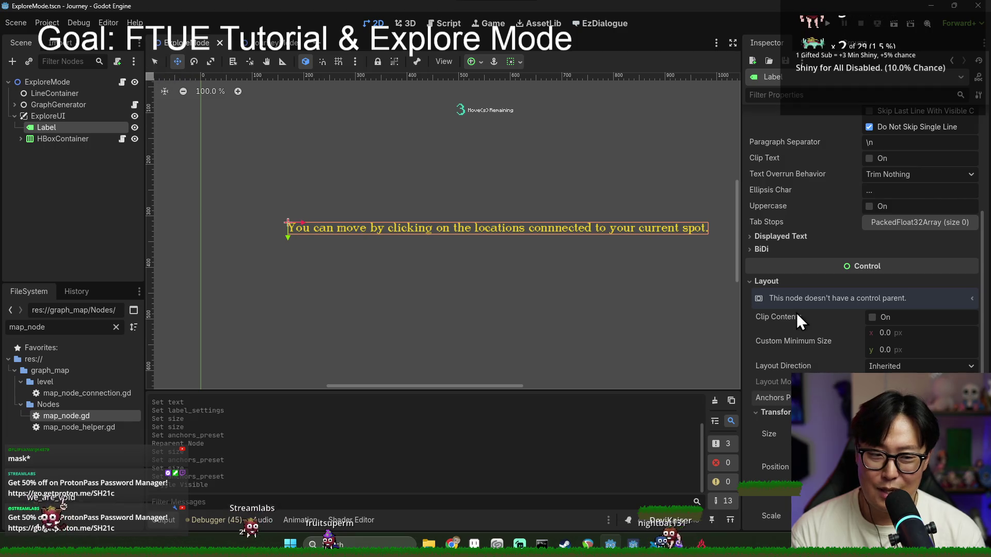
left_click(155, 62)
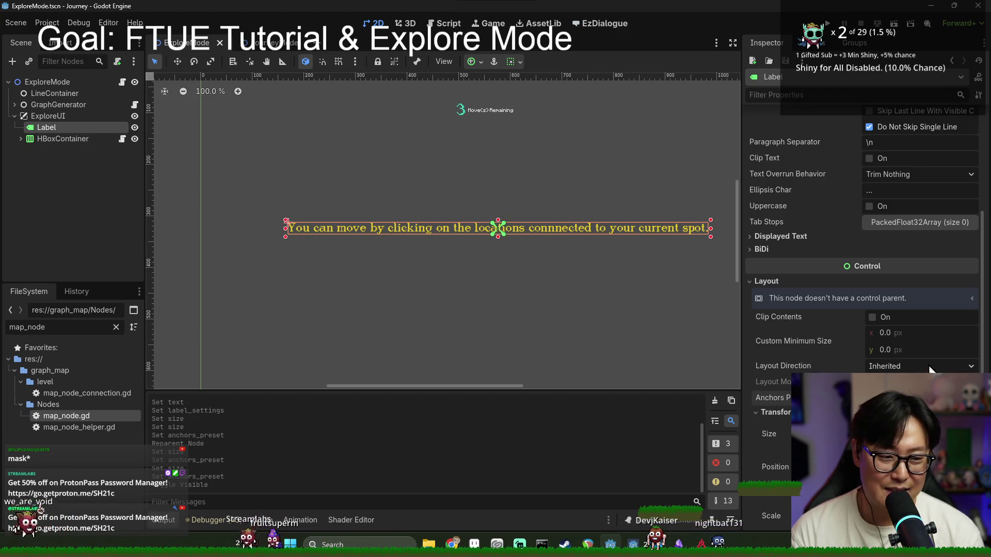
left_click(287, 222)
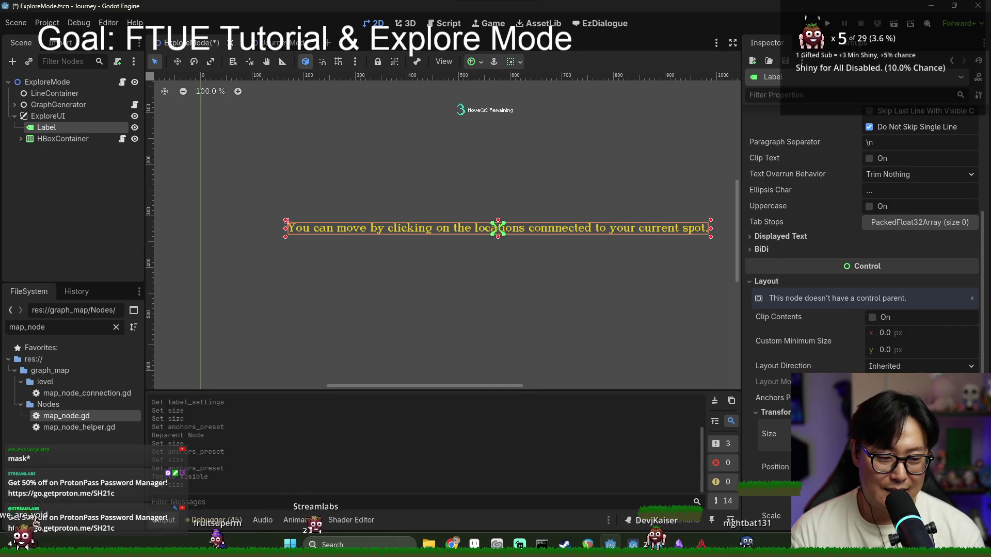
scroll(900, 353, "up", 5)
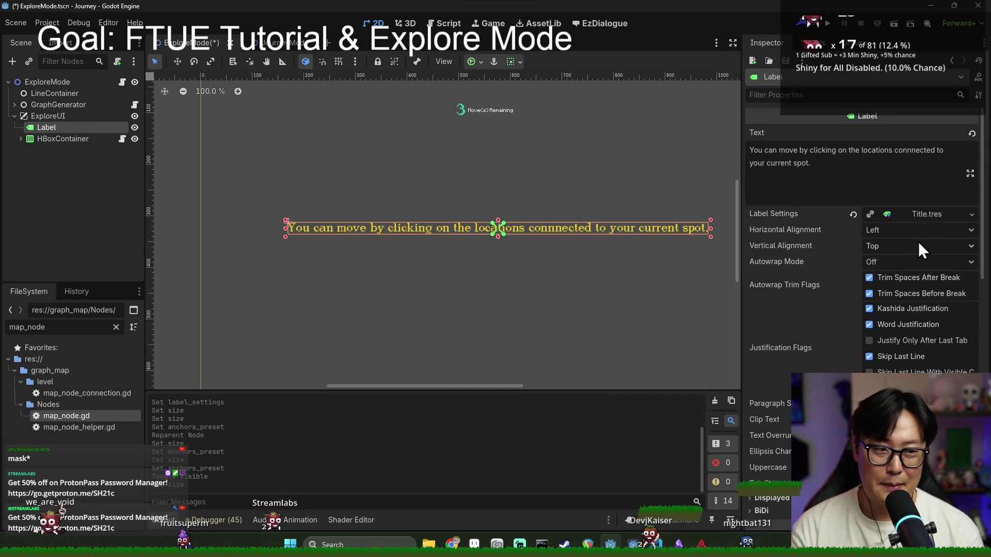
Set the label's Autowrap Mode to Word and horizontal alignment to Center.
left_click(894, 261)
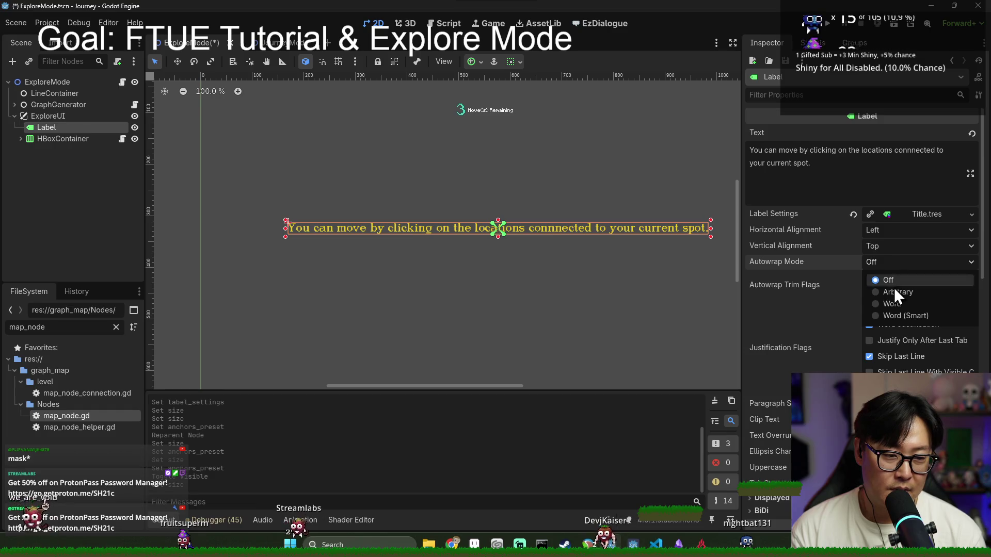
left_click(893, 306)
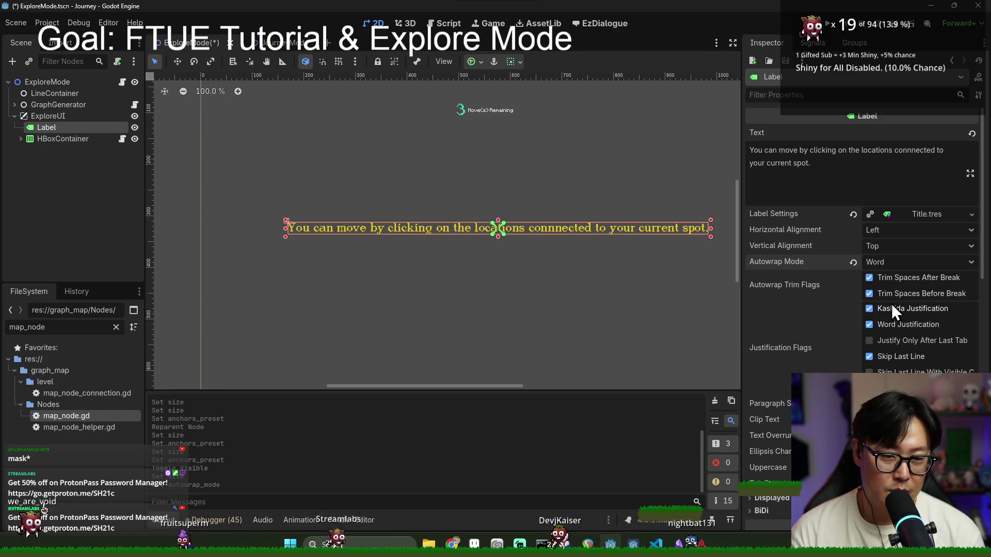
left_click(888, 245)
left_click(886, 262)
left_click(887, 232)
left_click(892, 263)
scroll(893, 279, "down", 5)
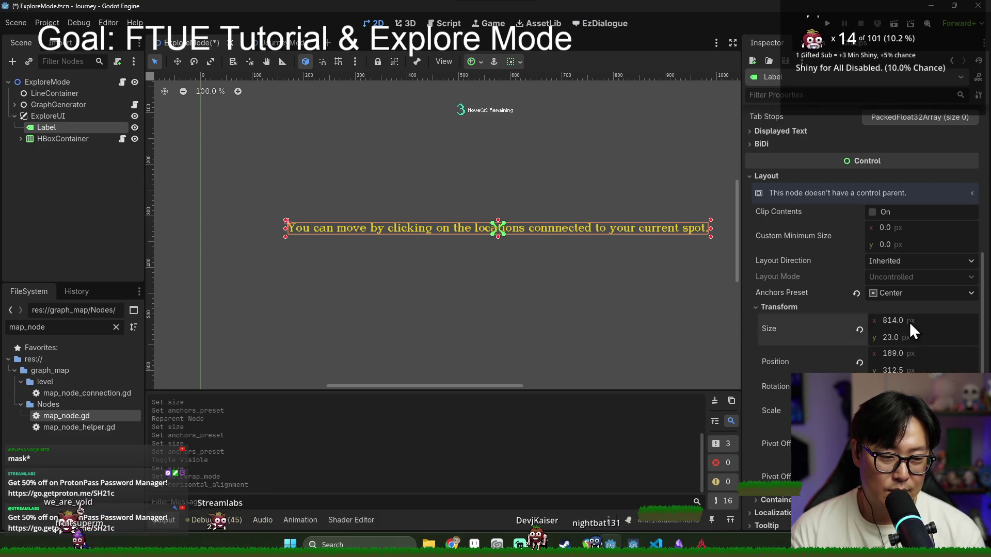
Resize the label to wrap onto two lines, remove the word 'the', and save.
left_click_drag(710, 228, 509, 230)
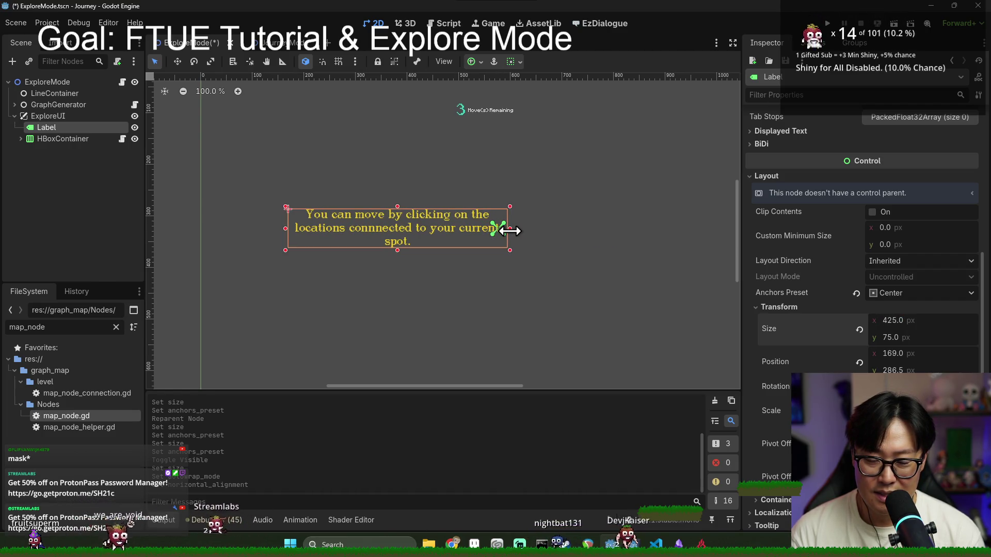
left_click_drag(510, 230, 509, 233)
scroll(845, 187, "up", 5)
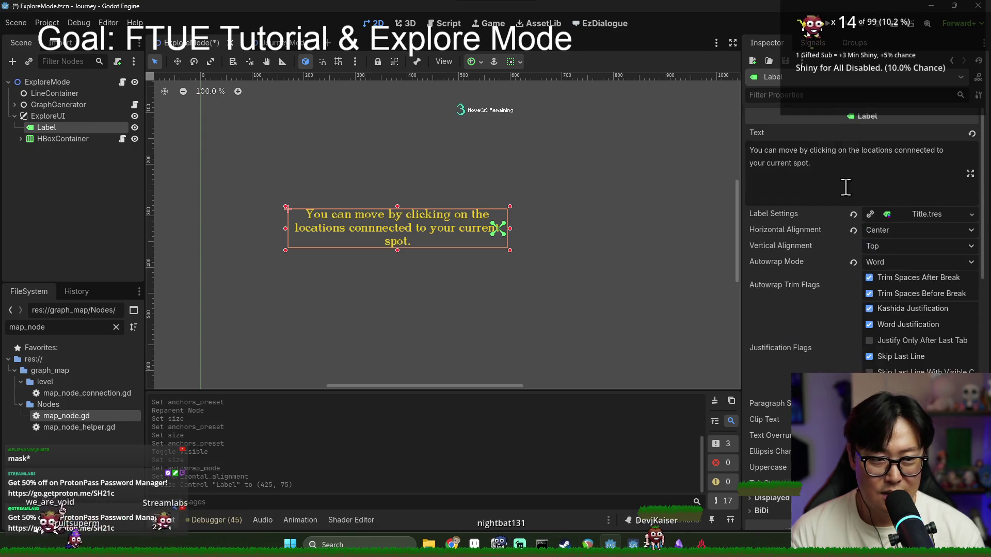
left_click(859, 150)
key("BackSpace")
key("BackSpace")
key("BackSpace")
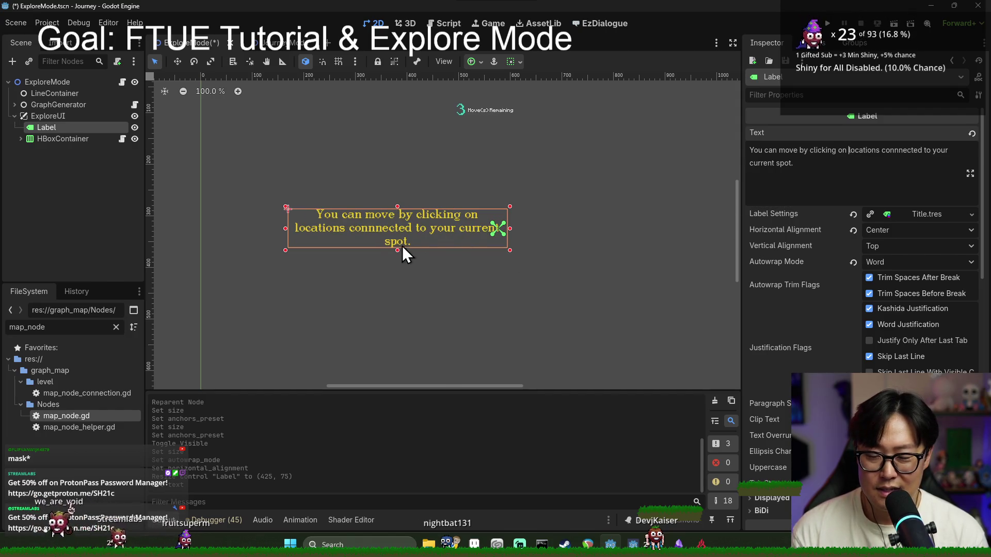
left_click_drag(509, 228, 517, 228)
scroll(521, 250, "down", 5)
scroll(532, 255, "up", 2)
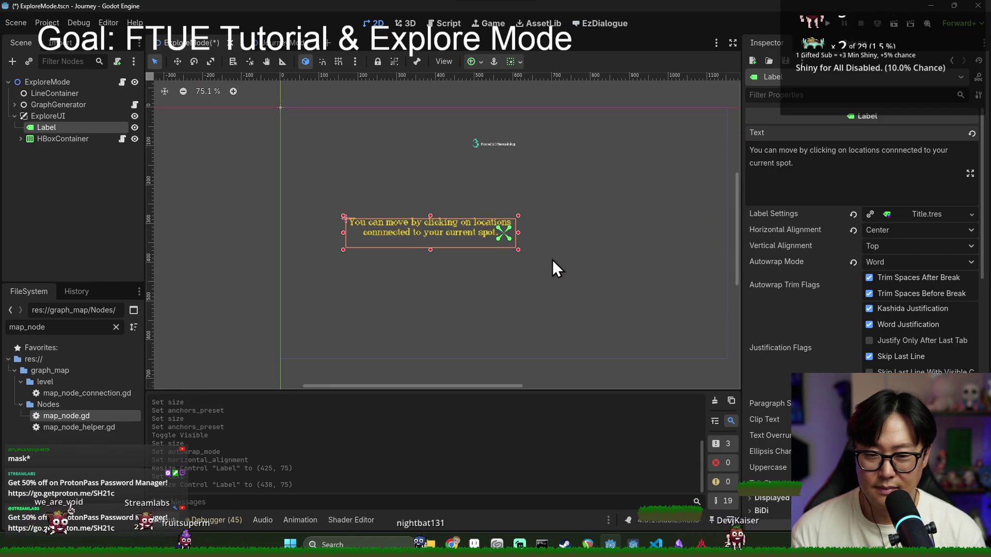
key("ctrl+s")
scroll(903, 336, "down", 5)
Re-anchor the Label to Center and set its vertical alignment to Center.
left_click(877, 346)
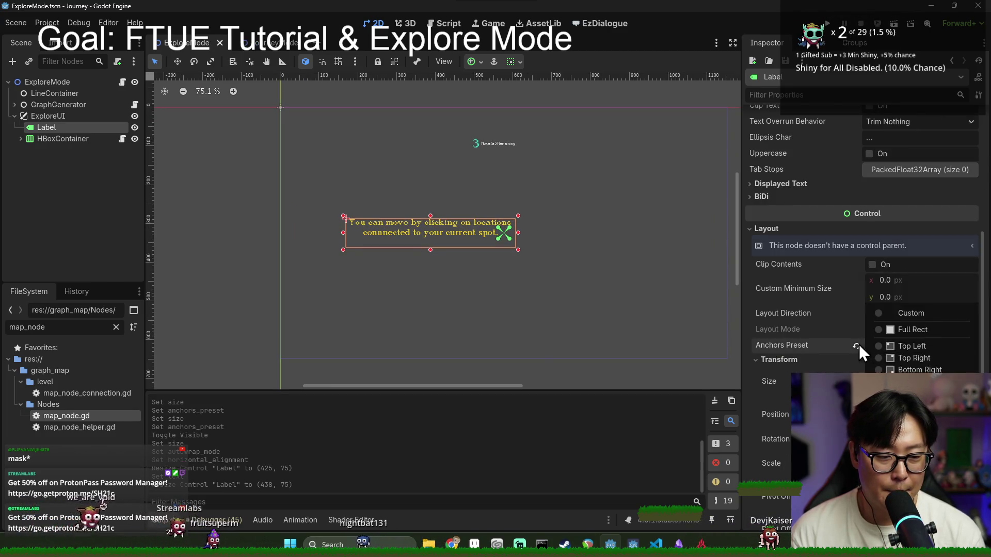
left_click(855, 345)
left_click(908, 345)
left_click(908, 441)
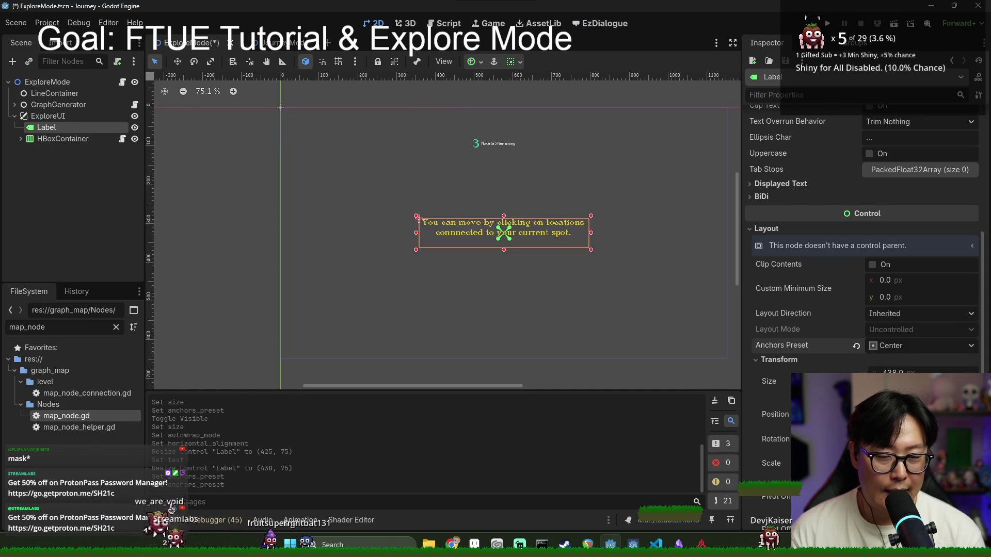
scroll(531, 220, "up", 5)
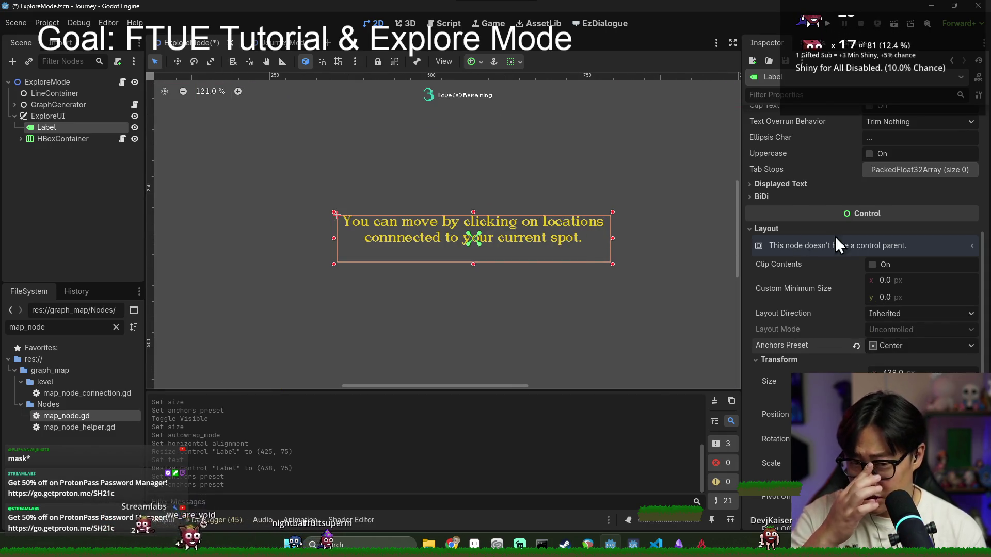
scroll(894, 240, "up", 5)
left_click(890, 194)
left_click(892, 224)
scroll(498, 227, "down", 5)
scroll(538, 223, "up", 6)
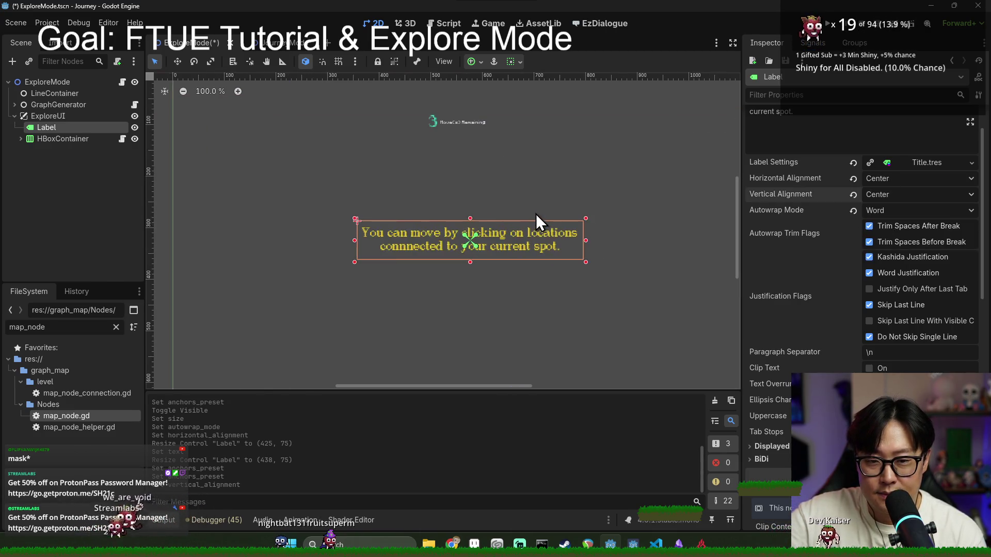
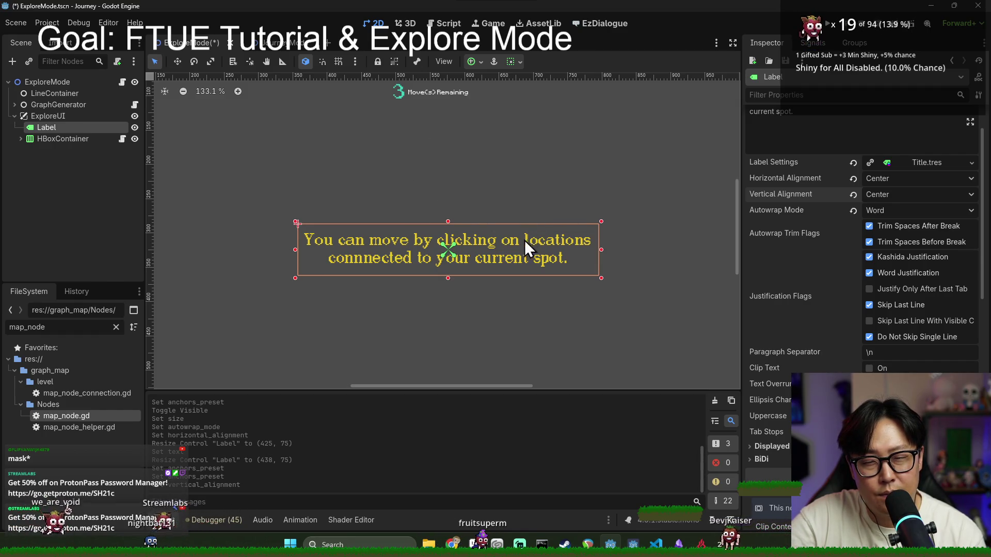
Move the move-instruction label about 112 px higher, just under the moves counter, and save.
left_click(178, 62)
left_click_drag(432, 304, 434, 221)
scroll(440, 219, "down", 1)
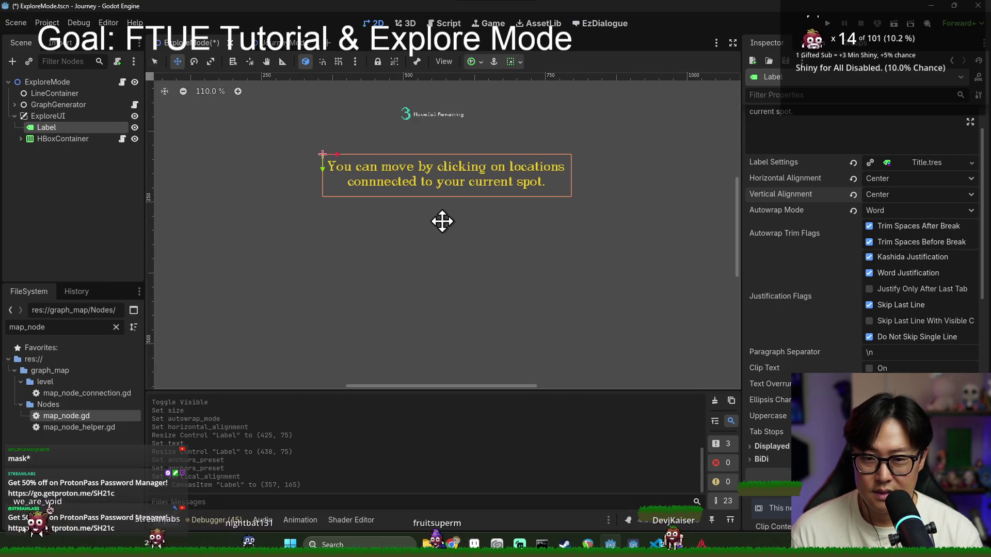
left_click_drag(329, 184, 327, 177)
key("ctrl+s")
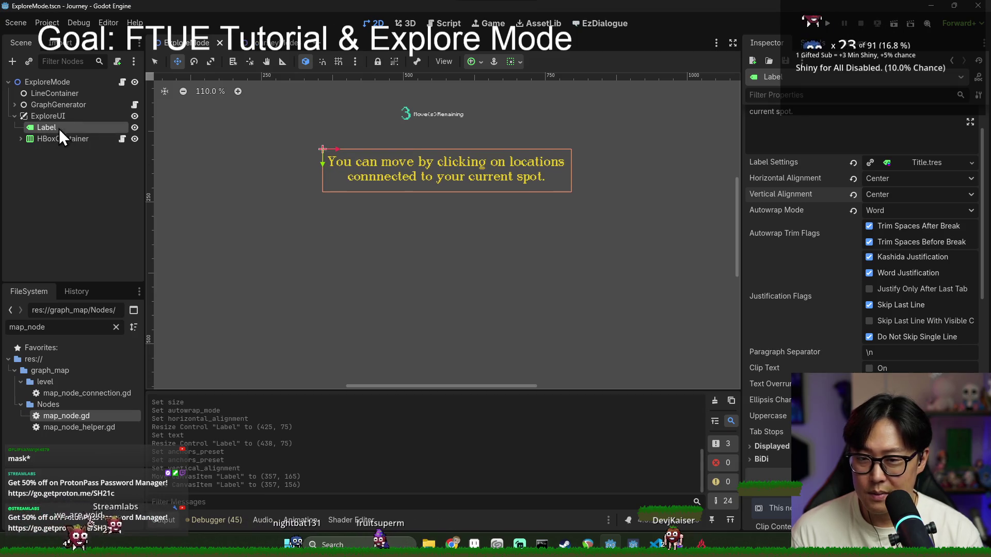
Select the ExploreUI layer in the Scene dock.
left_click(58, 120)
right_click(58, 121)
key("Escape")
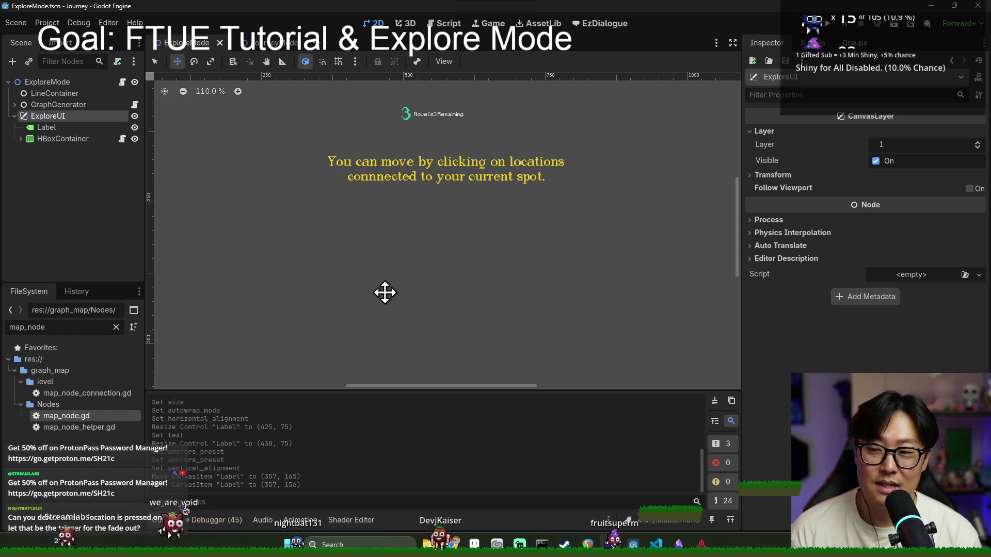
Add a ColorRect child under ExploreUI and move it up next to the Label.
right_click(54, 119)
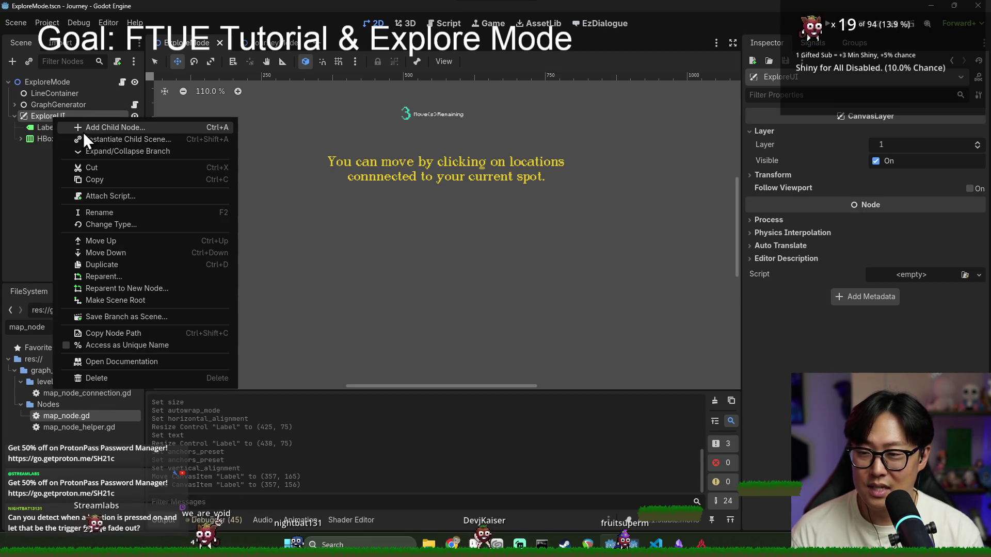
left_click(83, 132)
type("color")
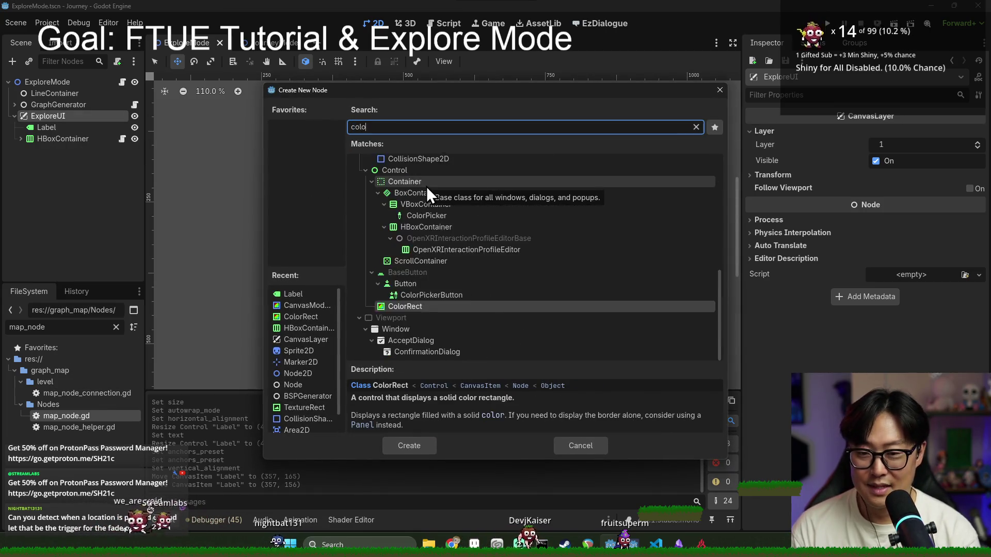
key("Return")
left_click_drag(83, 148, 79, 133)
Colour the ColorRect dark blue-purple with reduced opacity.
left_click(892, 133)
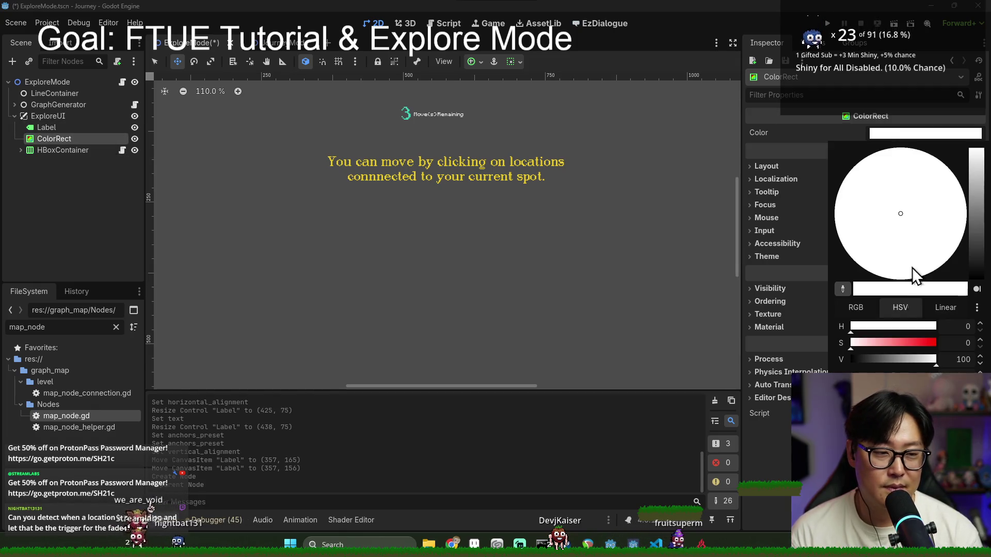
left_click_drag(911, 356, 871, 357)
left_click(907, 327)
left_click(906, 344)
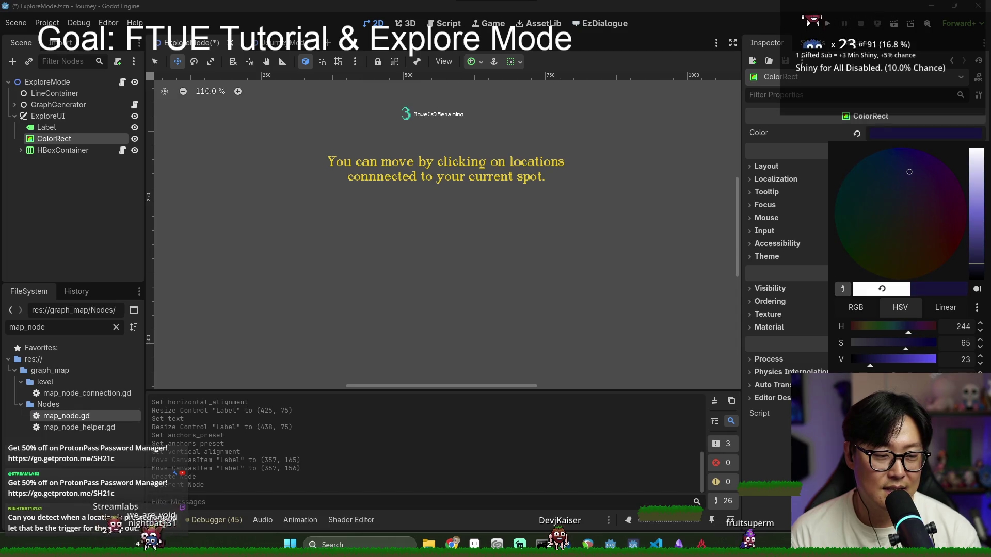
left_click_drag(908, 375, 851, 376)
left_click(294, 198)
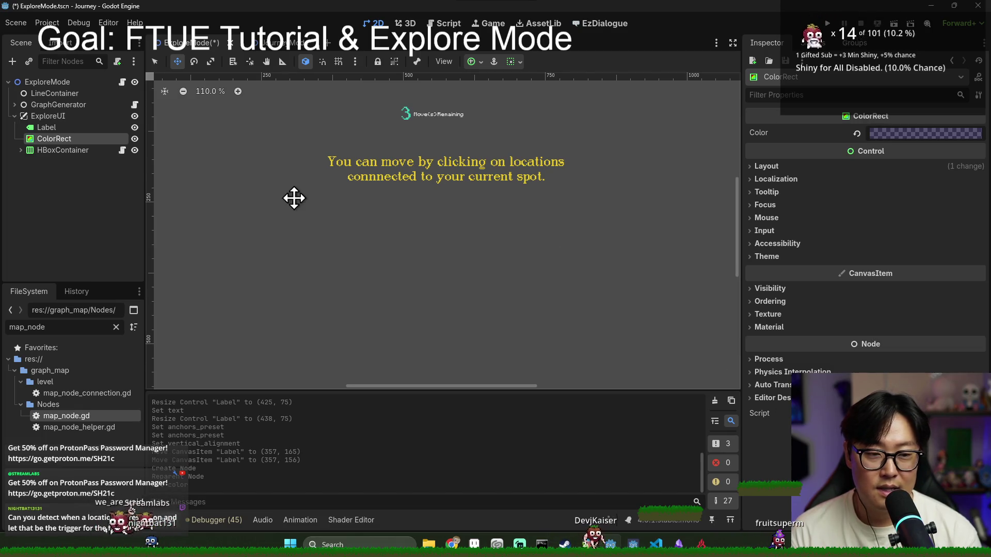
Stretch the ColorRect to fill the screen with the Full Rect anchor preset and save.
scroll(294, 197, "down", 5)
left_click(774, 166)
left_click(908, 282)
left_click(901, 325)
key("ctrl+s")
Reparent the Label under the ColorRect so the text draws on top, then save.
left_click(83, 149)
left_click(58, 129)
left_click(60, 141)
left_click(64, 128)
mouse_move(64, 128)
left_mouse_down()
mouse_move(73, 152)
mouse_move(68, 123)
left_mouse_up()
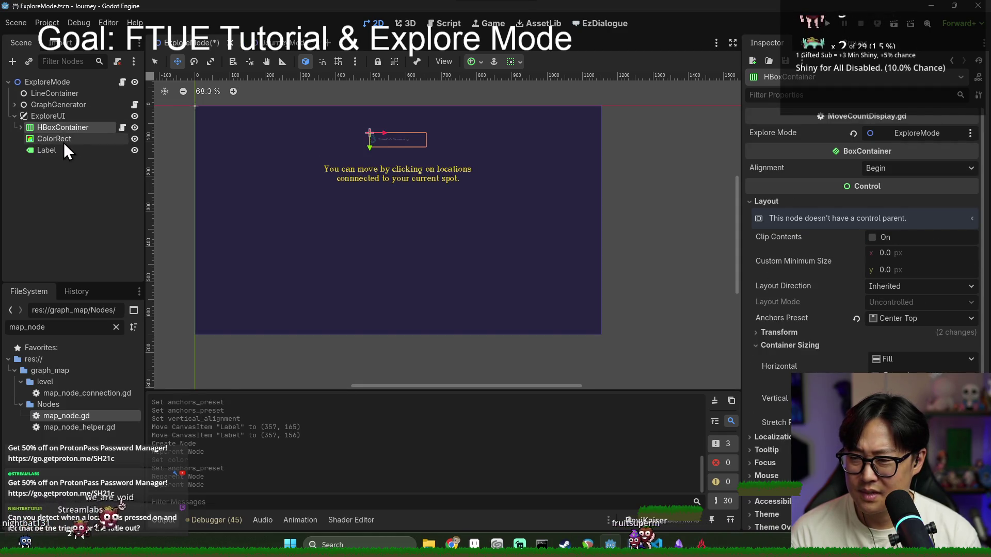
left_click(63, 139)
key("ctrl+s")
Review the scene and save it again.
scroll(422, 185, "up", 5)
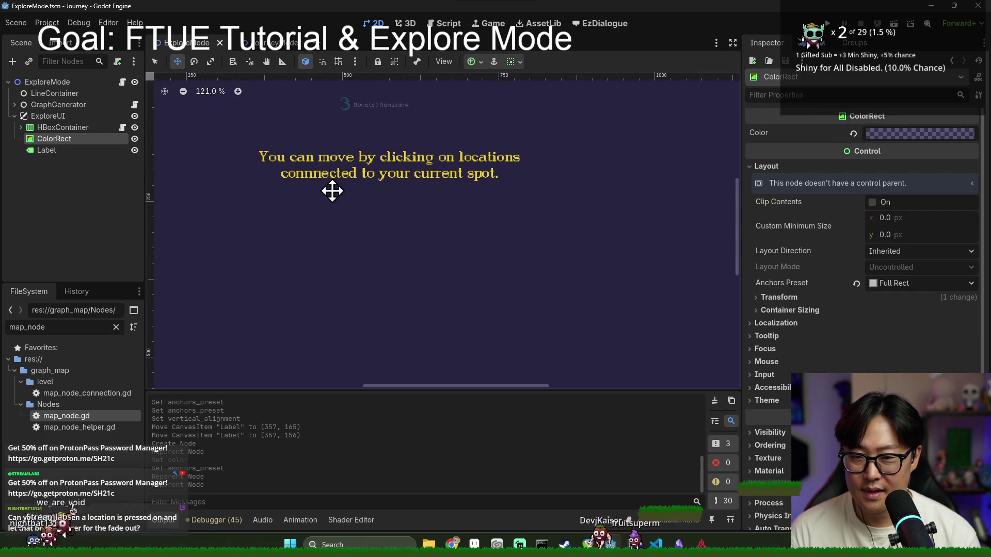
scroll(449, 197, "down", 3)
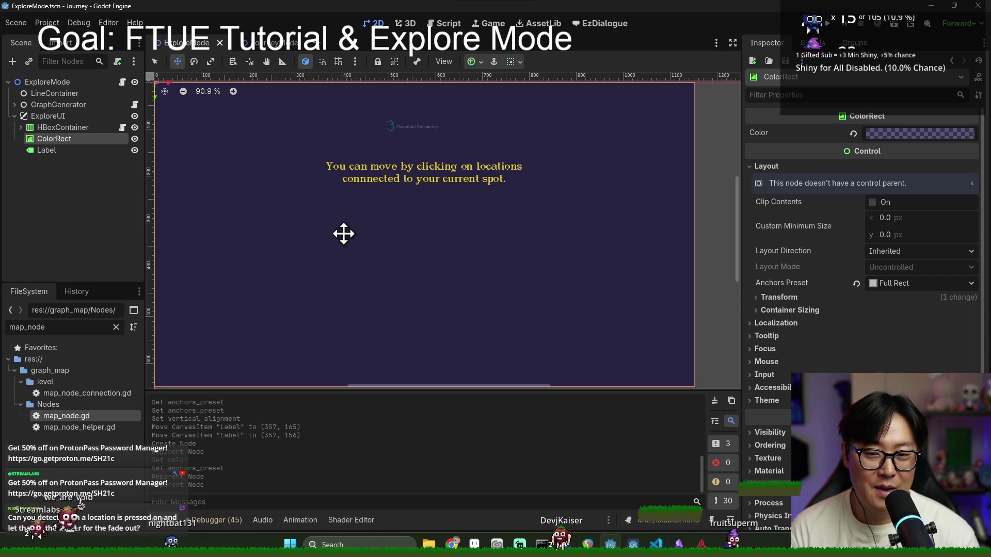
key("ctrl+s")
scroll(433, 237, "up", 3)
scroll(431, 238, "down", 4)
key("ctrl+s")
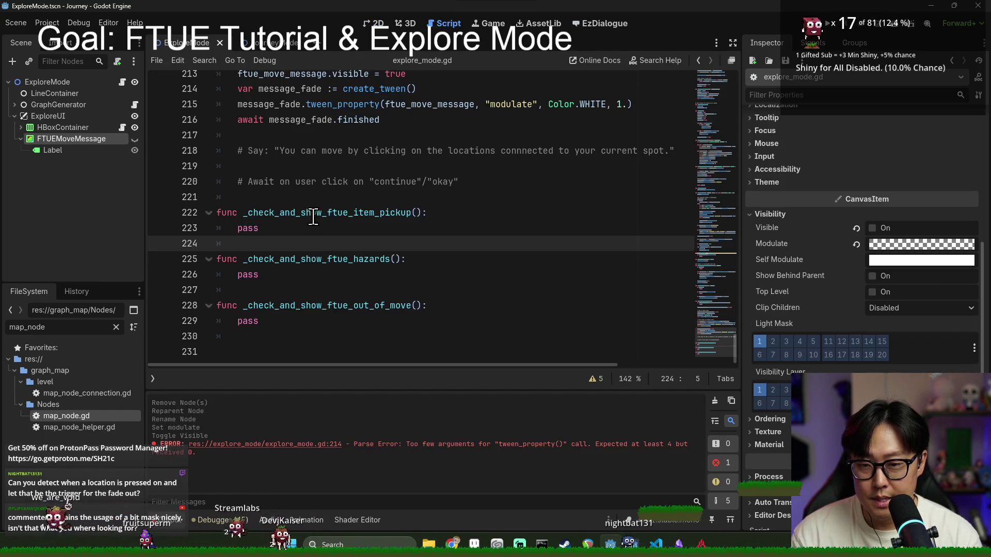
Begin an await statement on line 219 of explore_mode.gd.
double_click(313, 214)
scroll(362, 232, "up", 20)
scroll(448, 252, "down", 20)
key("ctrl+s")
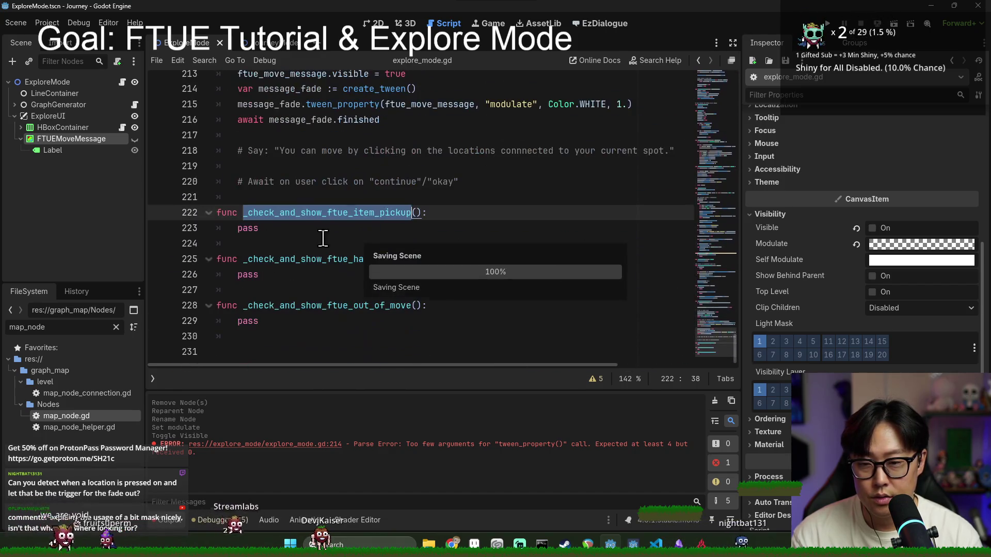
left_click(248, 165)
type("await.")
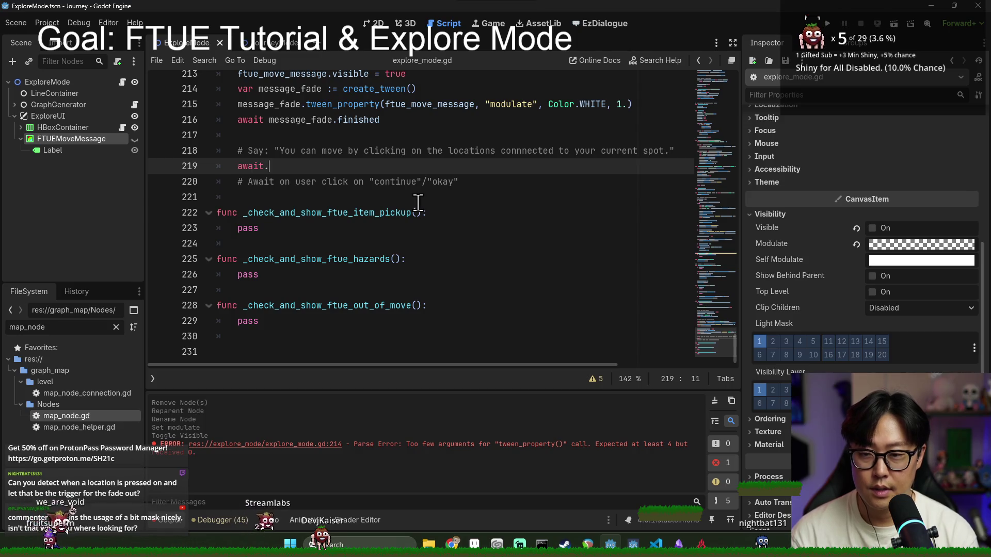
Move the # Say comment above the message fade code and save the script.
triple_click(317, 157)
key("BackSpace")
scroll(361, 175, "up", 3)
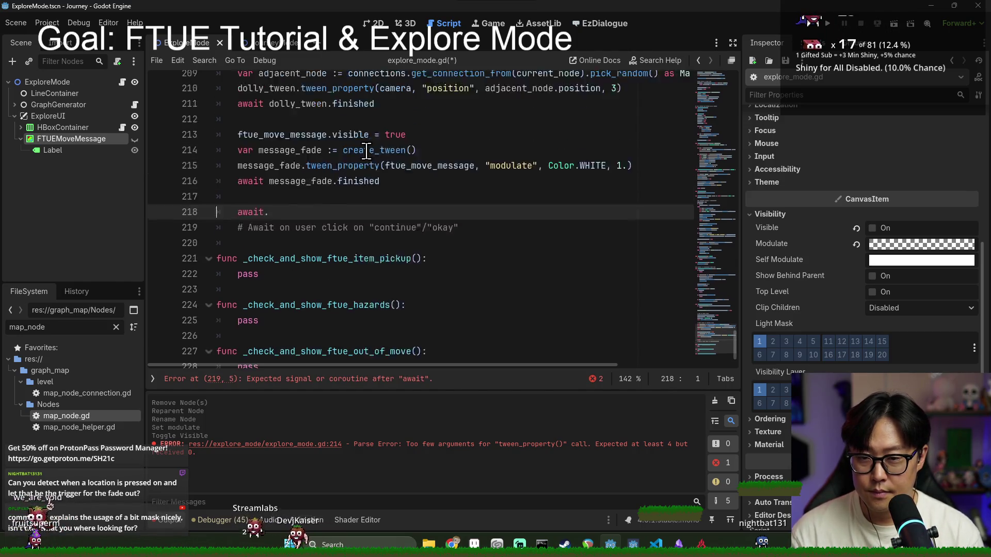
left_click(407, 166)
key("ctrl+z")
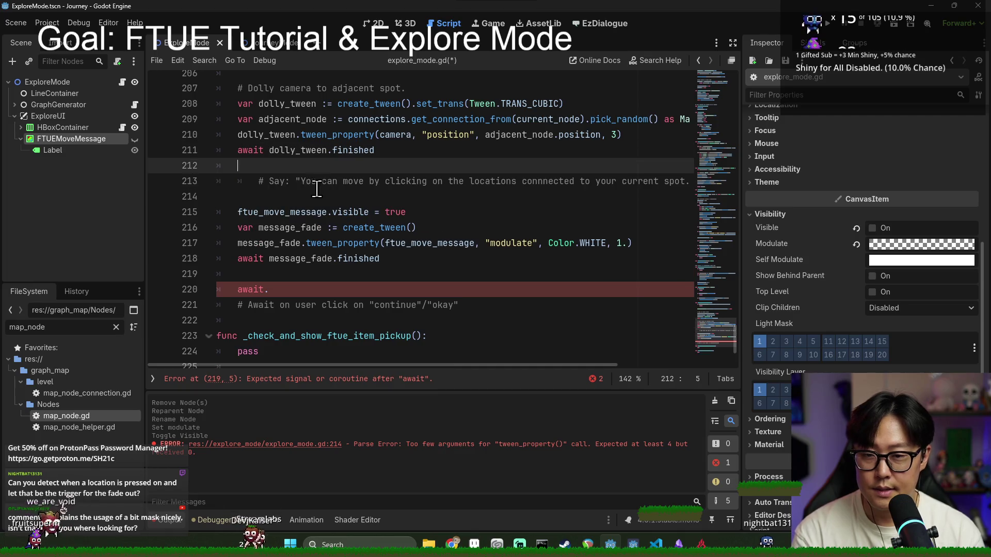
key("ctrl+z")
key("ctrl+s")
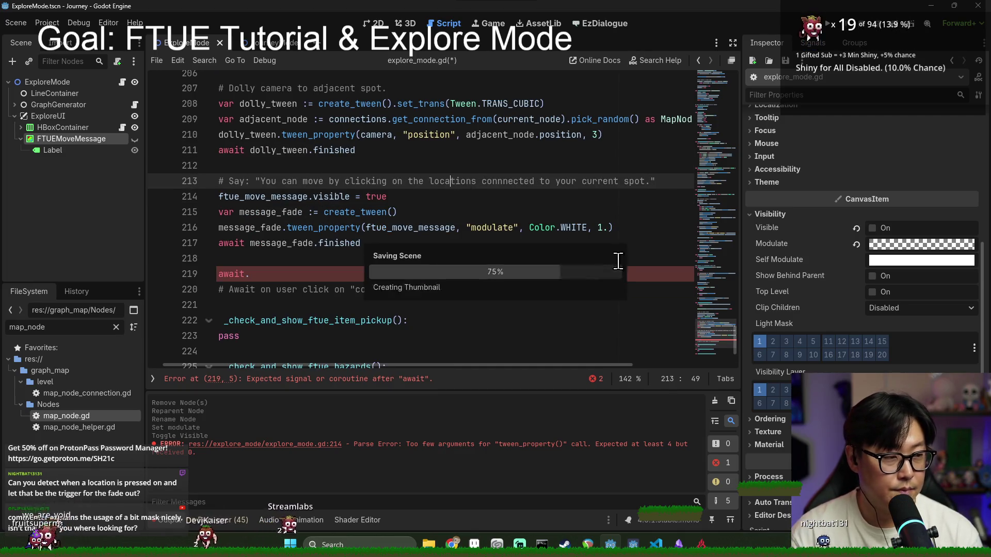
Finish the line as 'await _player.travel_requested' and jump to that signal's definition.
left_click(349, 274)
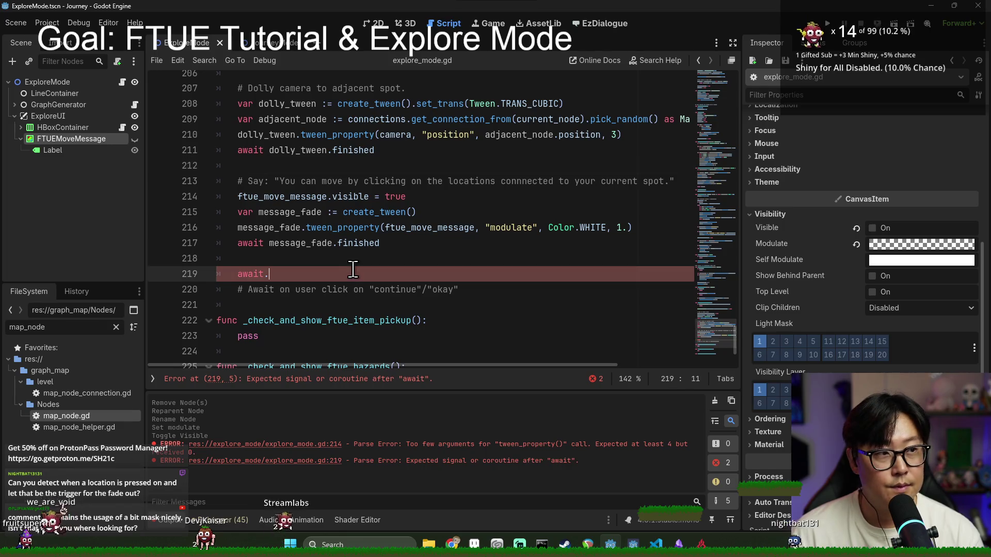
scroll(309, 261, "down", 1)
key("BackSpace")
type("layer.")
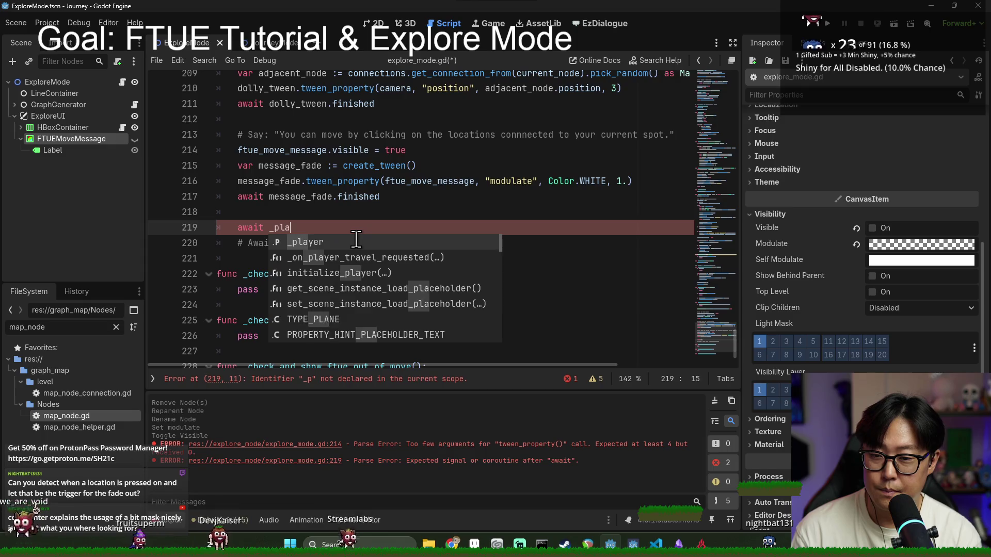
type("move")
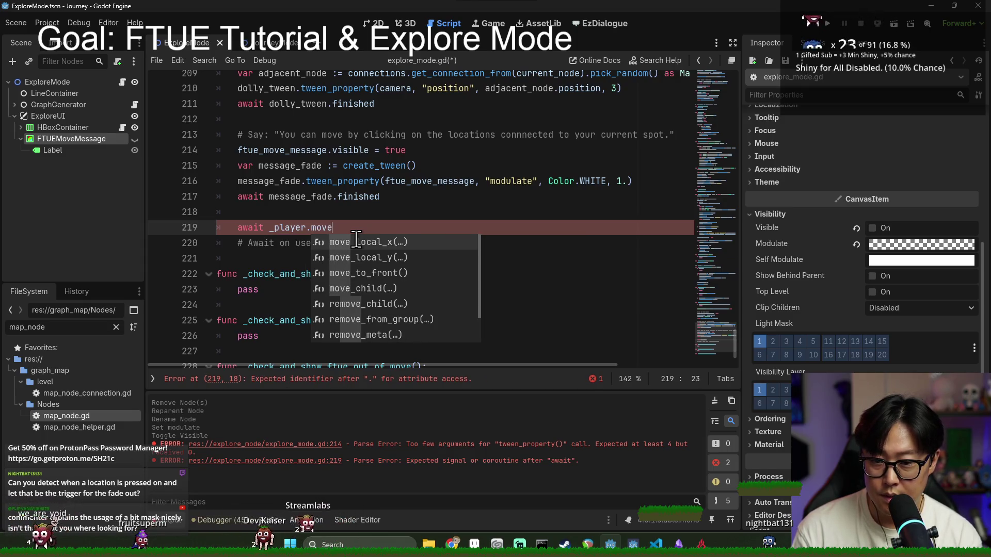
key("BackSpace")
key("BackSpace")
key("BackSpace")
type("travel")
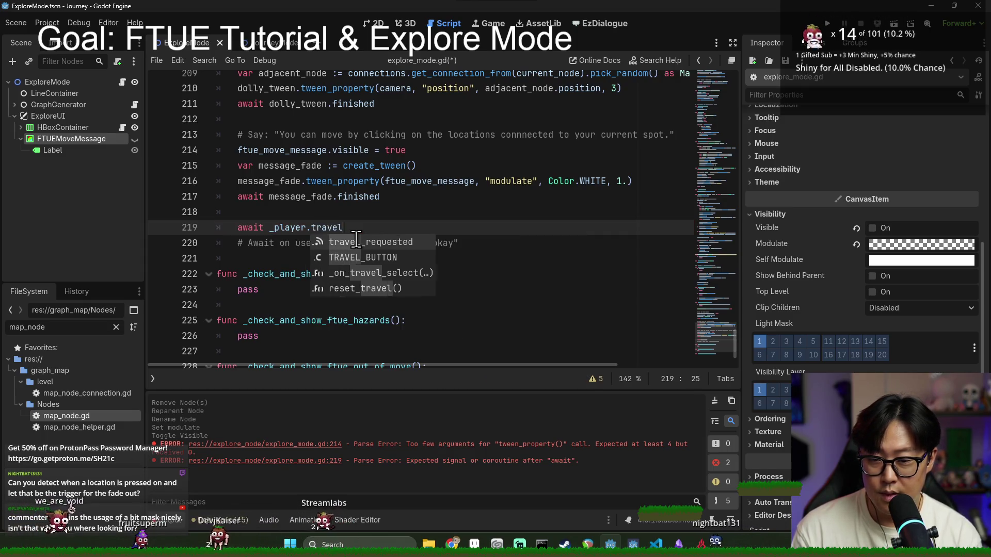
key("Return")
left_click(331, 232, "ctrl")
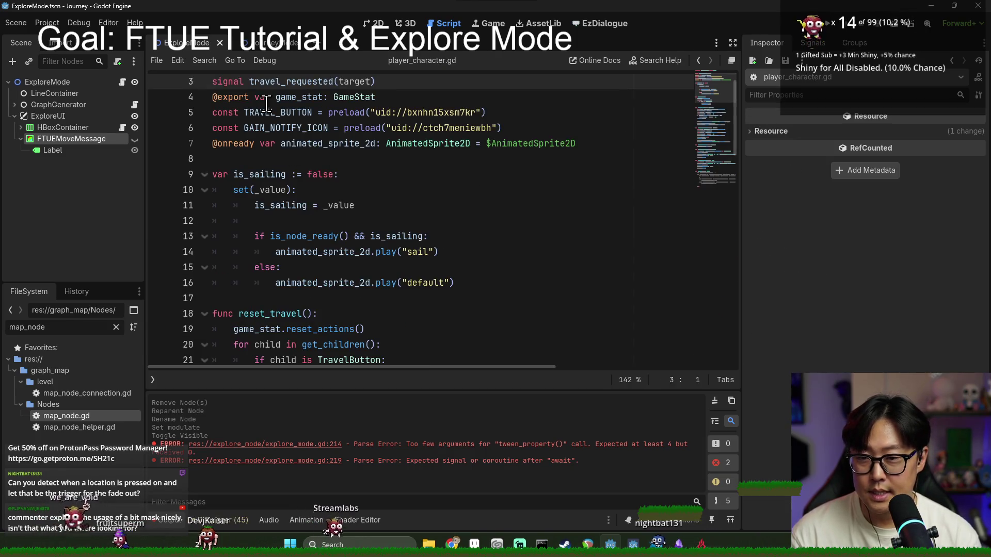
Return to explore_mode.gd and save the script.
scroll(310, 222, "down", 5)
scroll(316, 225, "up", 4)
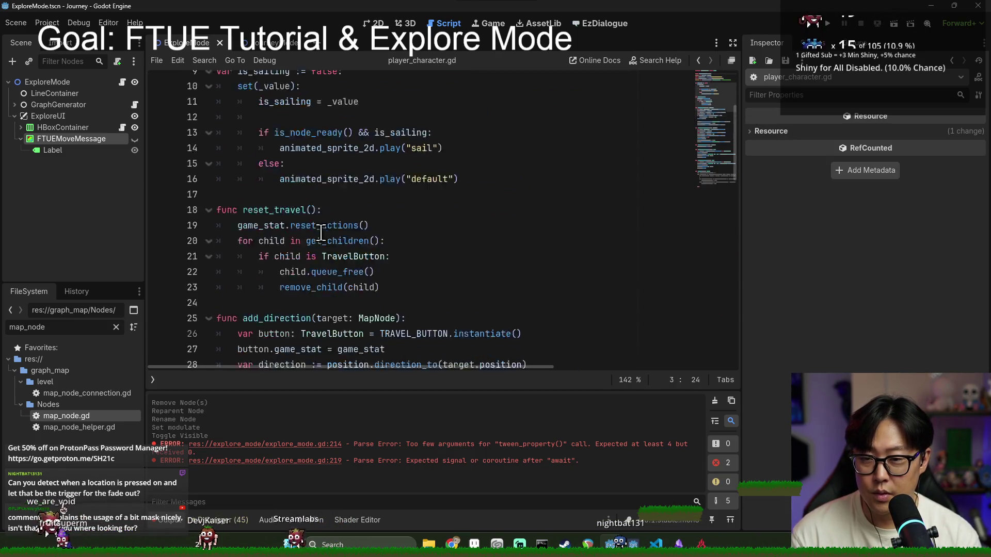
key("alt+Left")
scroll(345, 237, "down", 2)
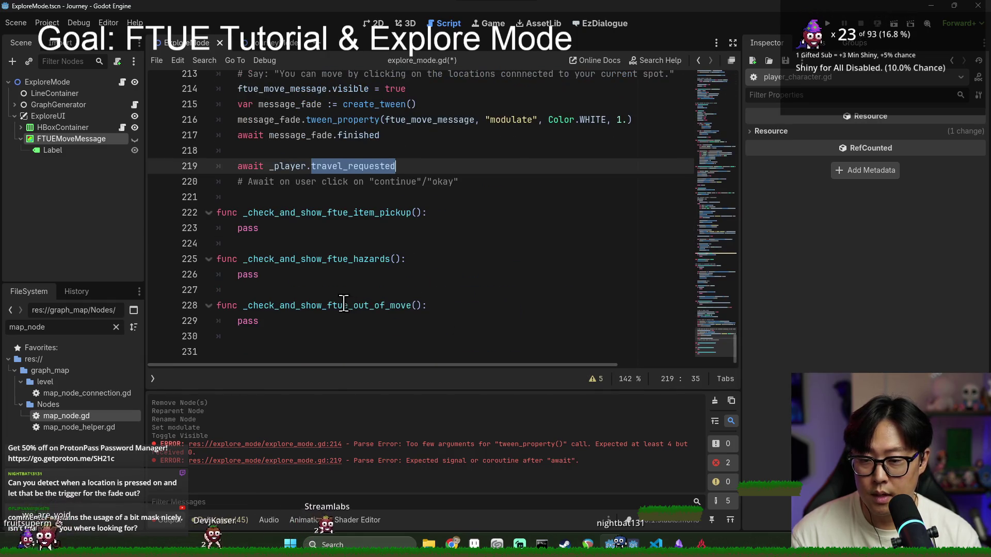
double_click(315, 258)
scroll(361, 318, "up", 8)
key("ctrl+s")
Locate the _on_player_travel_requested handler and where it is called.
scroll(320, 176, "up", 8)
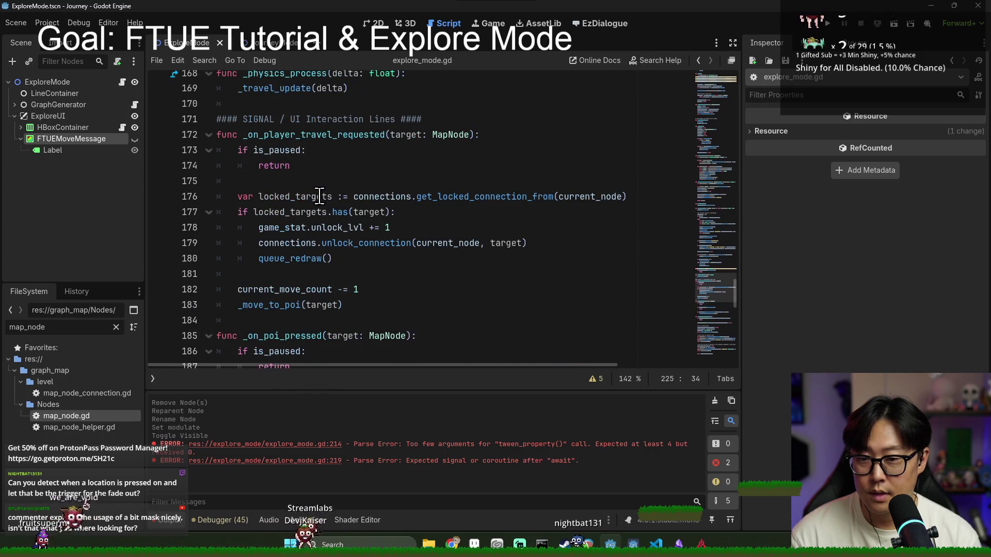
double_click(300, 181)
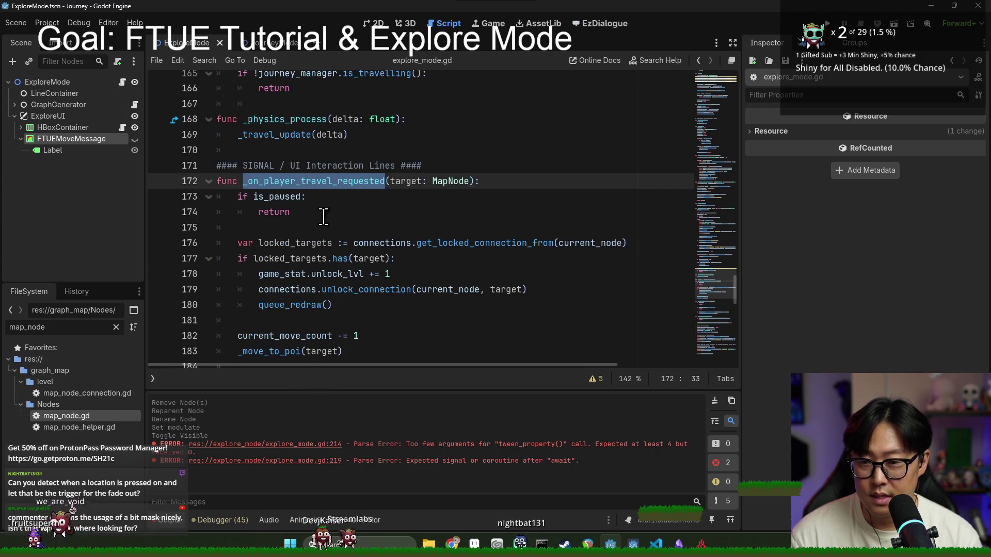
left_click(326, 185)
double_click(326, 185)
scroll(352, 219, "down", 2)
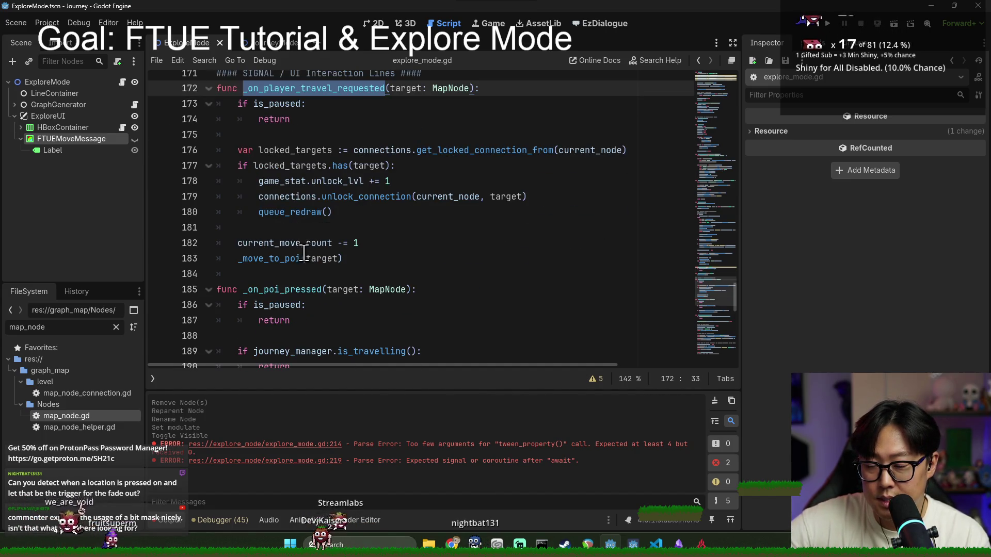
scroll(304, 253, "down", 5)
double_click(340, 183)
scroll(372, 222, "up", 1)
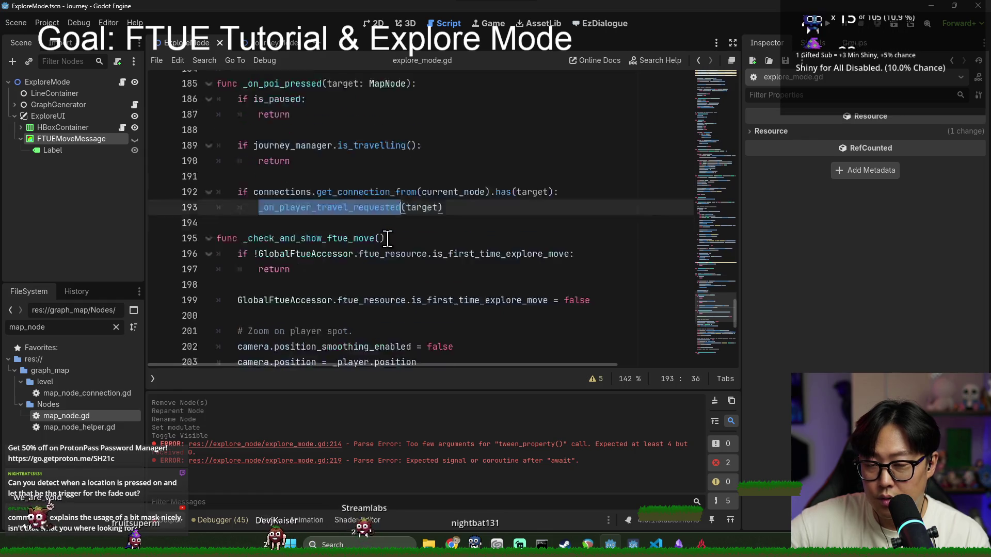
scroll(387, 238, "up", 8)
left_click(307, 227)
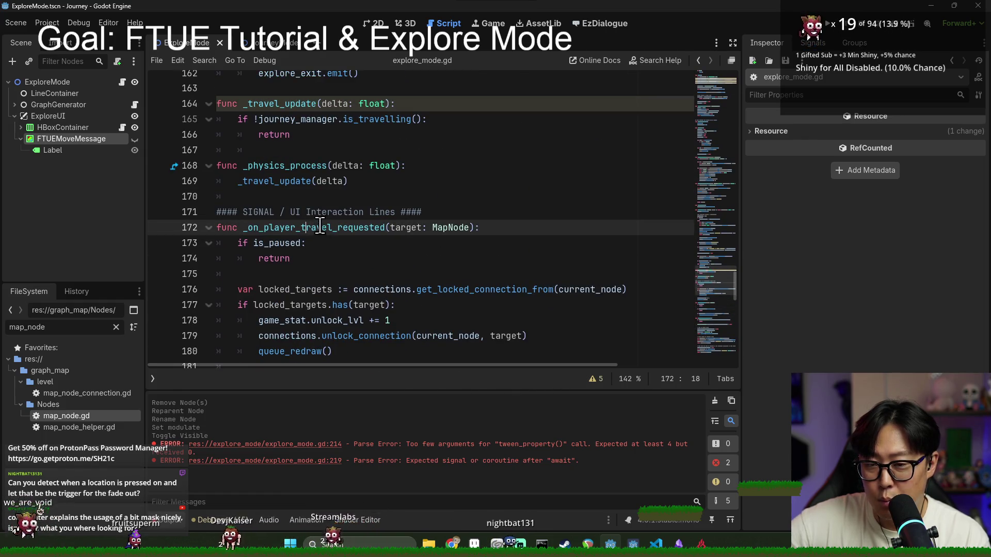
left_click(321, 228)
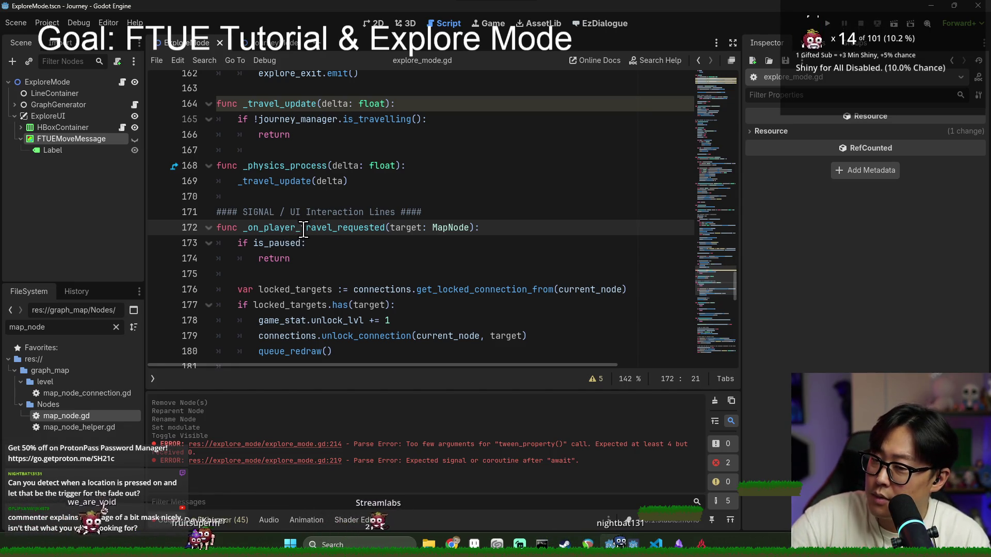
Inspect the is_paused check inside the travel request handler.
double_click(291, 244)
scroll(300, 251, "down", 4)
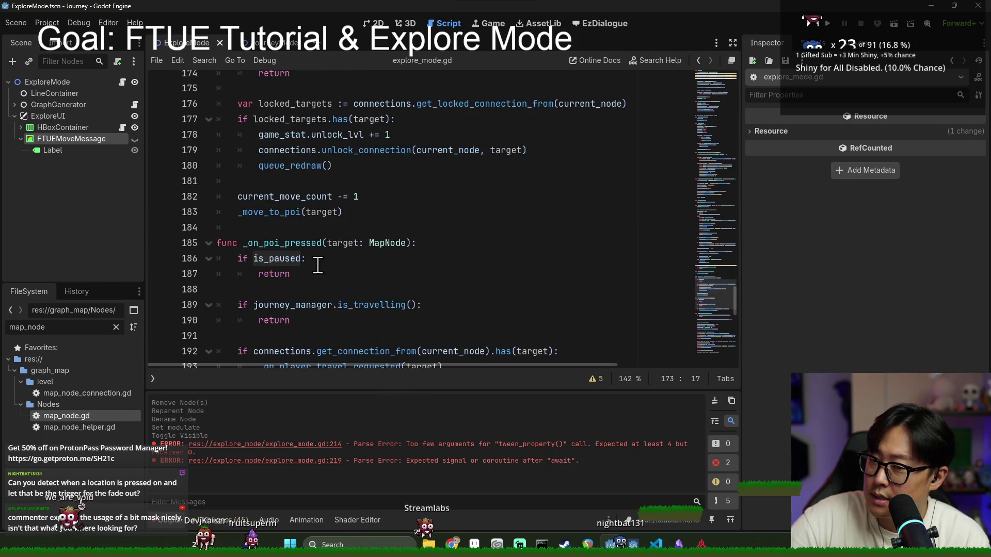
scroll(321, 275, "down", 2)
scroll(321, 275, "up", 3)
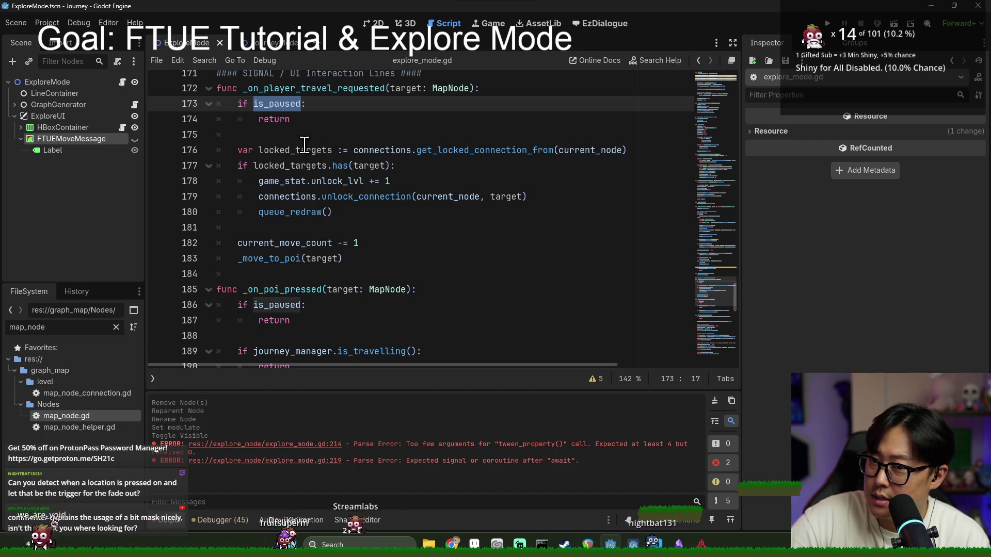
scroll(336, 206, "down", 12)
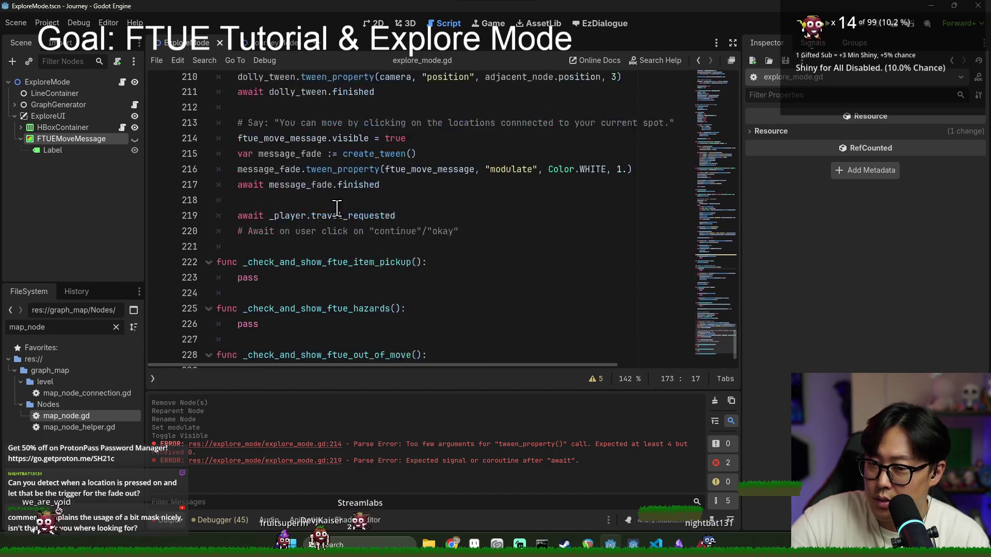
scroll(318, 216, "up", 1)
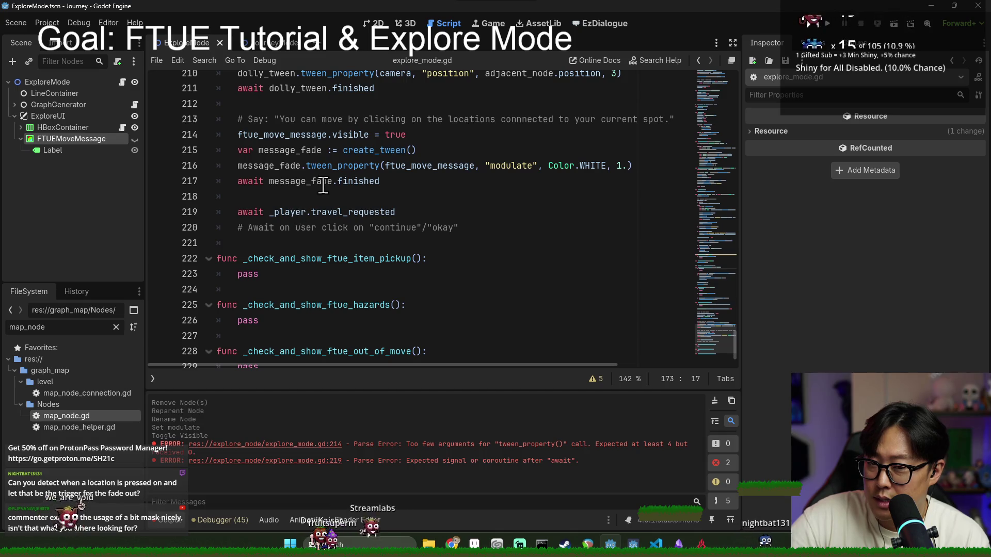
left_click(304, 217)
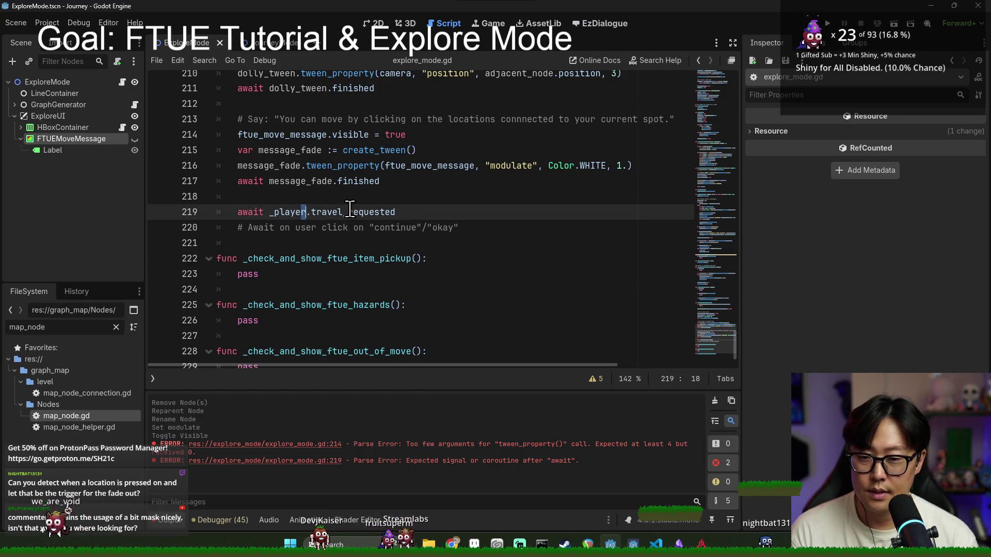
key("End")
scroll(350, 211, "up", 14)
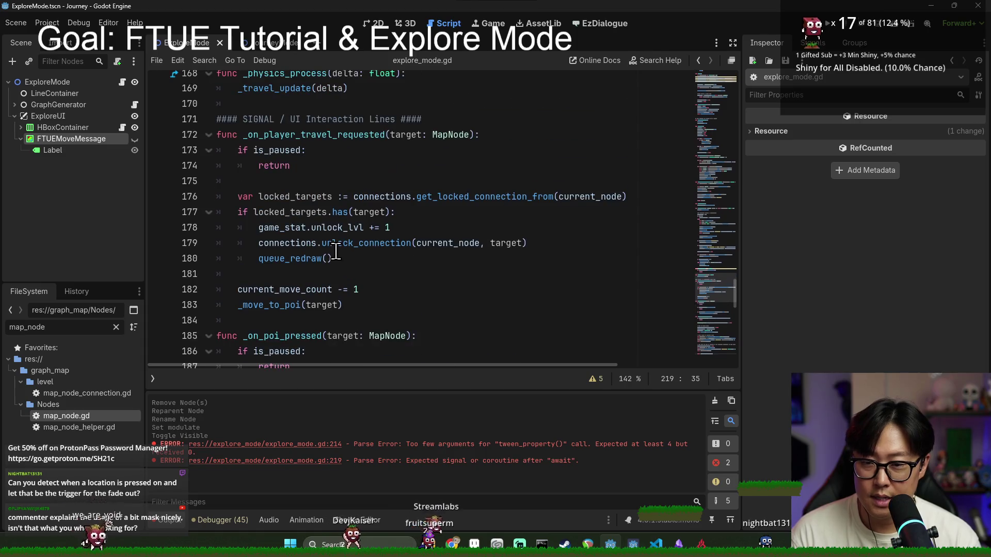
double_click(260, 139)
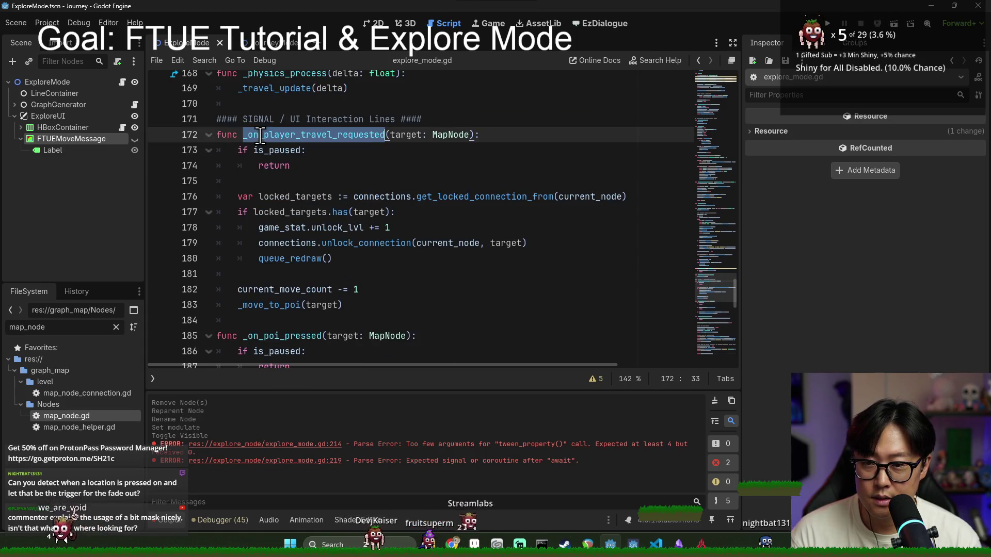
double_click(289, 153)
left_click(297, 182)
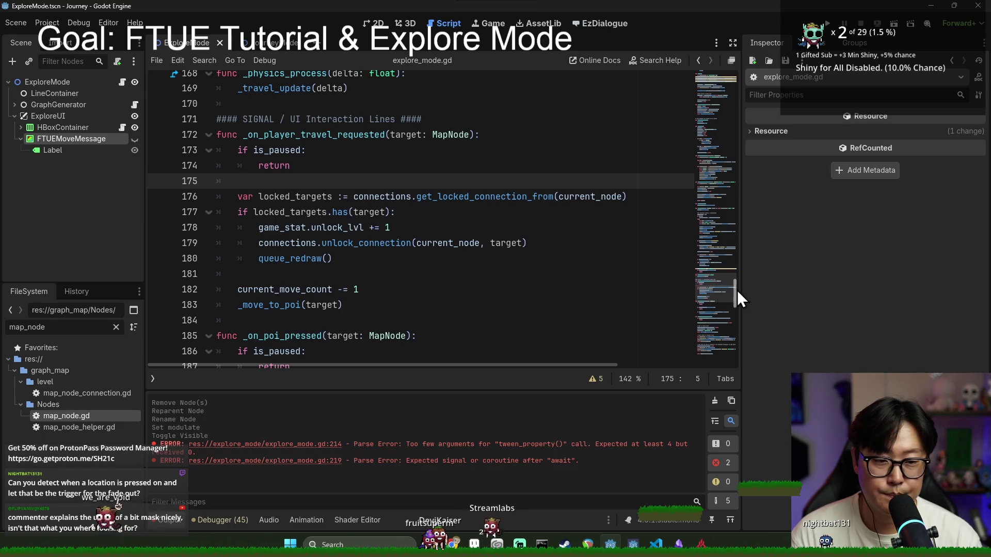
Start a new signal line below the explore_exit signal for travel_started.
left_click(706, 73)
left_click(382, 116)
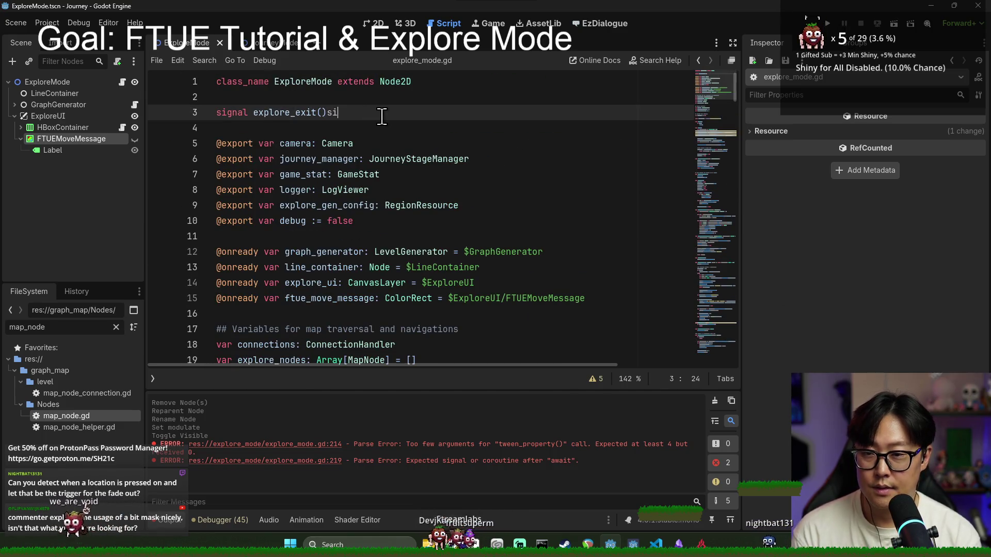
key("BackSpace")
key("BackSpace")
key("Return")
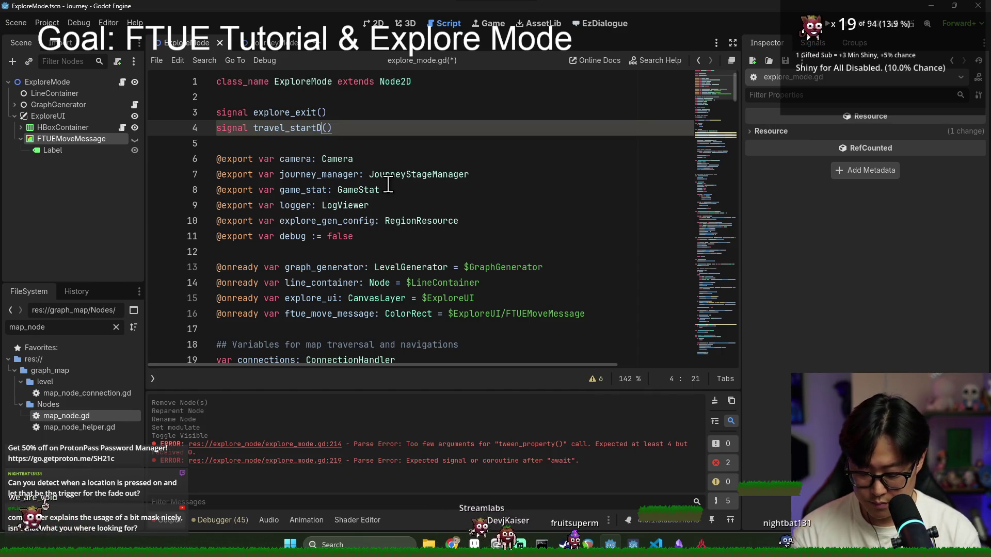
scroll(392, 173, "down", 20)
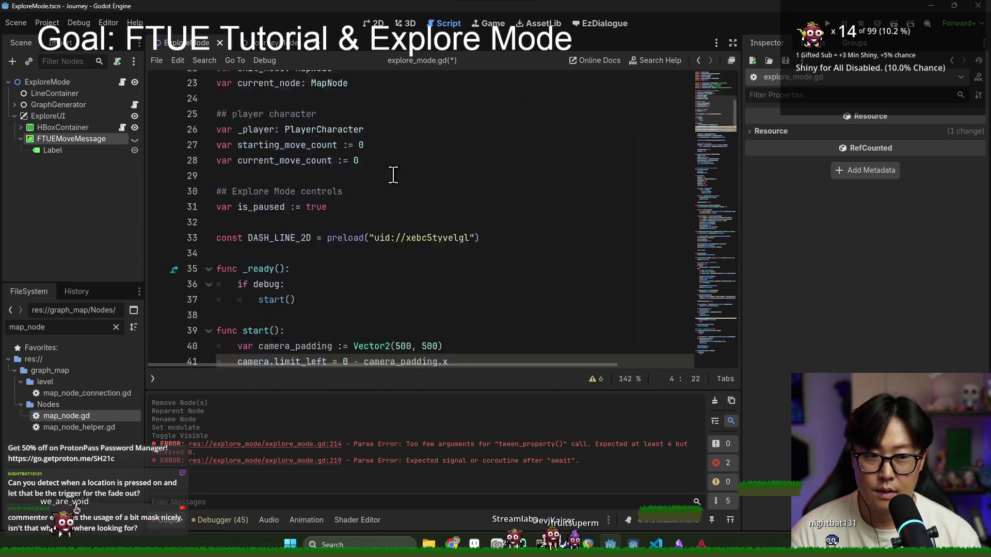
scroll(379, 236, "down", 10)
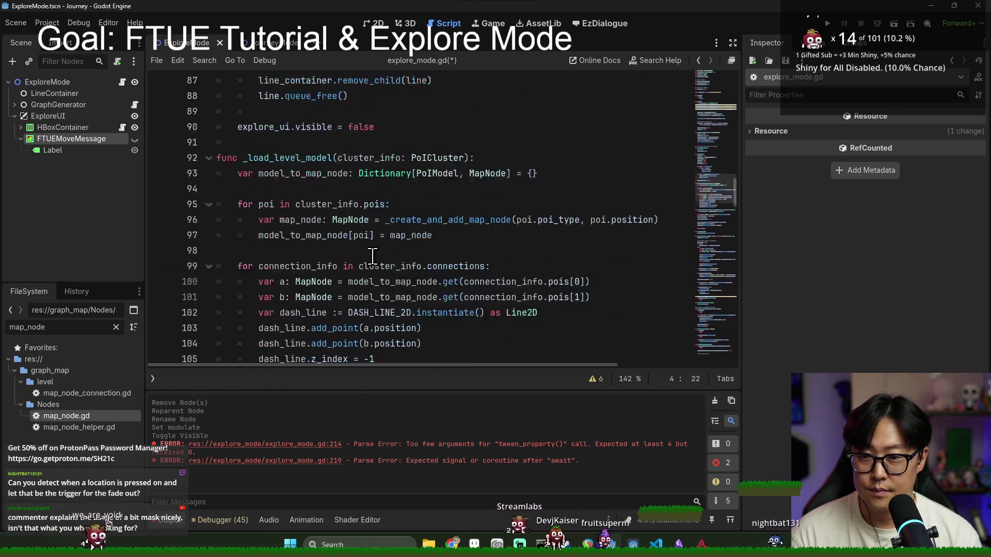
Add 'travel_started.emit()' after the is_paused return in the travel request handler.
key("ctrl+f")
type("travel_reques")
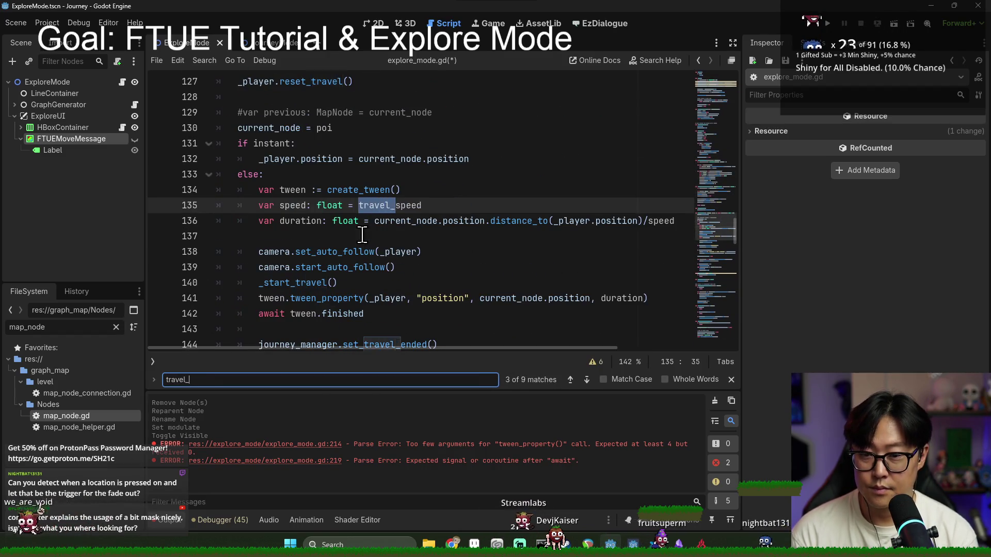
left_click(391, 233)
key("Return")
type("travel_started.emit()")
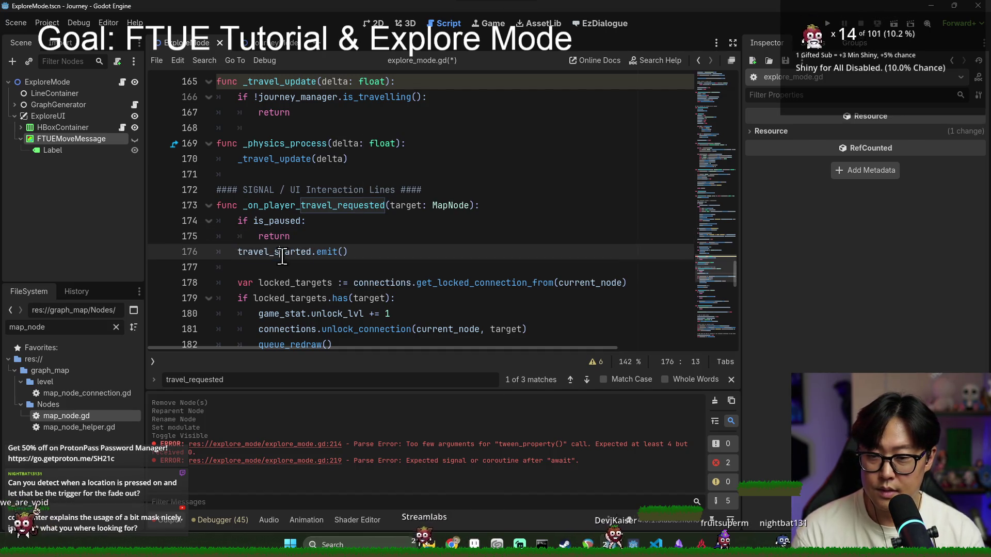
left_click(311, 253)
scroll(311, 257, "down", 10)
scroll(311, 256, "down", 2)
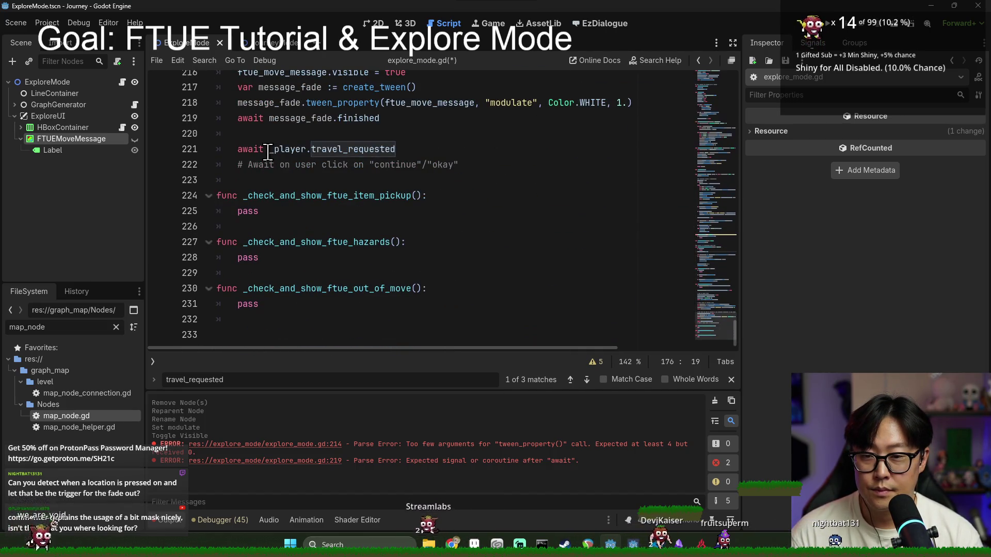
Change the FTUE await to _player.travel_started and add a line below the comment.
double_click(344, 148)
type("travel_started")
left_click(479, 165)
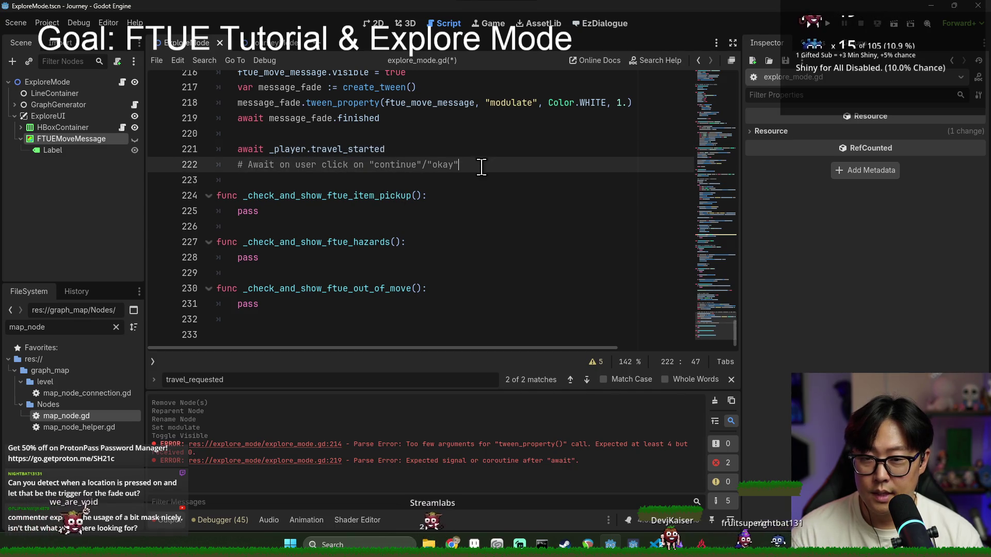
key("Return")
scroll(292, 140, "up", 1)
Duplicate the fade-in tween below the await as message_fade_out and clear its target colour.
left_click_drag(233, 130, 289, 179)
key("ctrl+c")
left_click(307, 226)
key("ctrl+v")
left_click(307, 226)
double_click(307, 226)
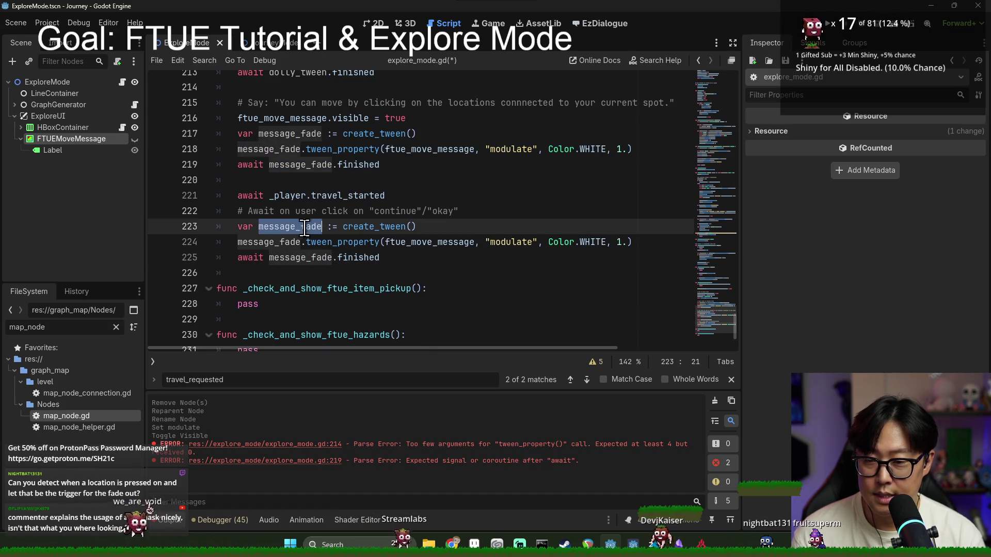
left_click(336, 227)
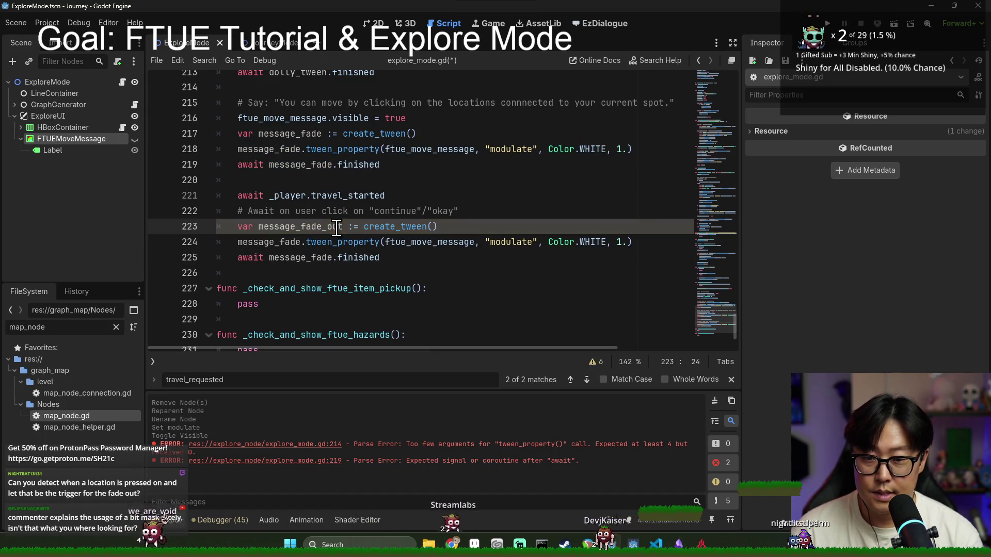
double_click(550, 242)
key("BackSpace")
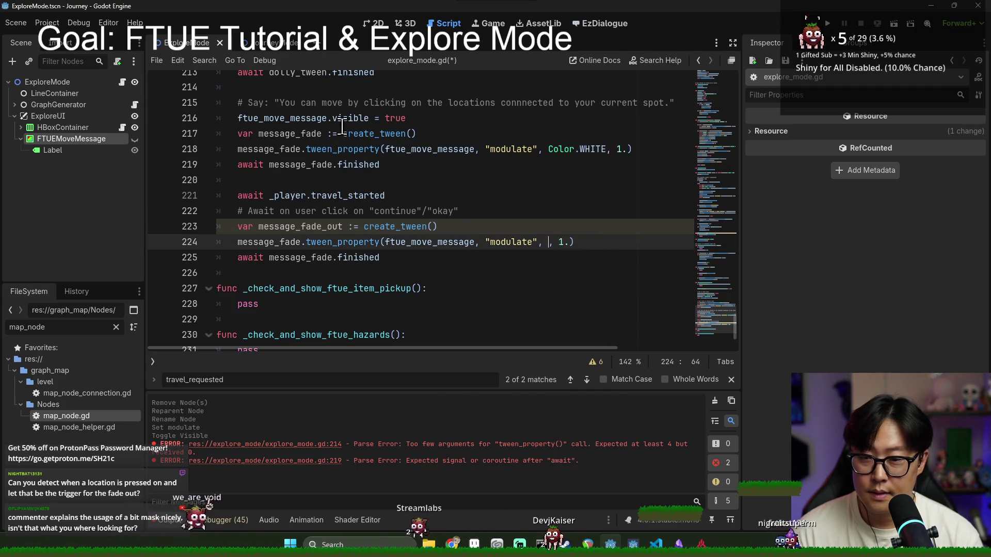
Add an init_color variable set to Color.WHITE with its alpha set to 0.
left_click(466, 119)
key("Return")
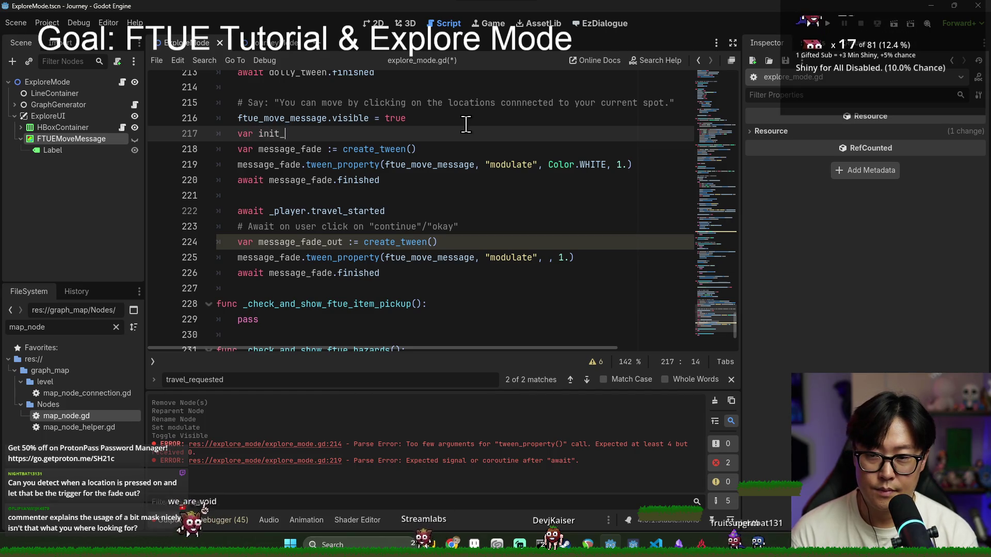
type("r = Color.WHITE")
key("Return")
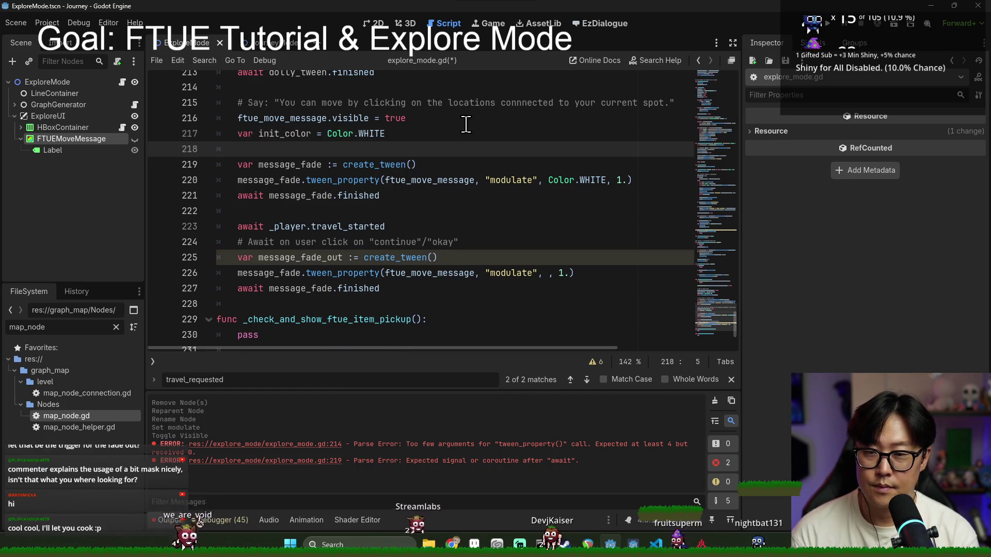
type("t_color.a = 0.")
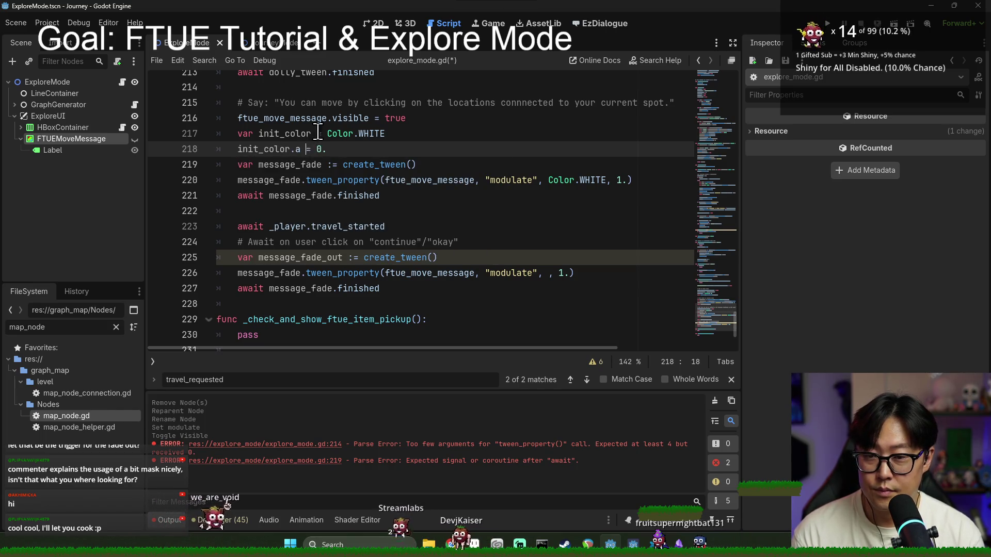
left_click(312, 133)
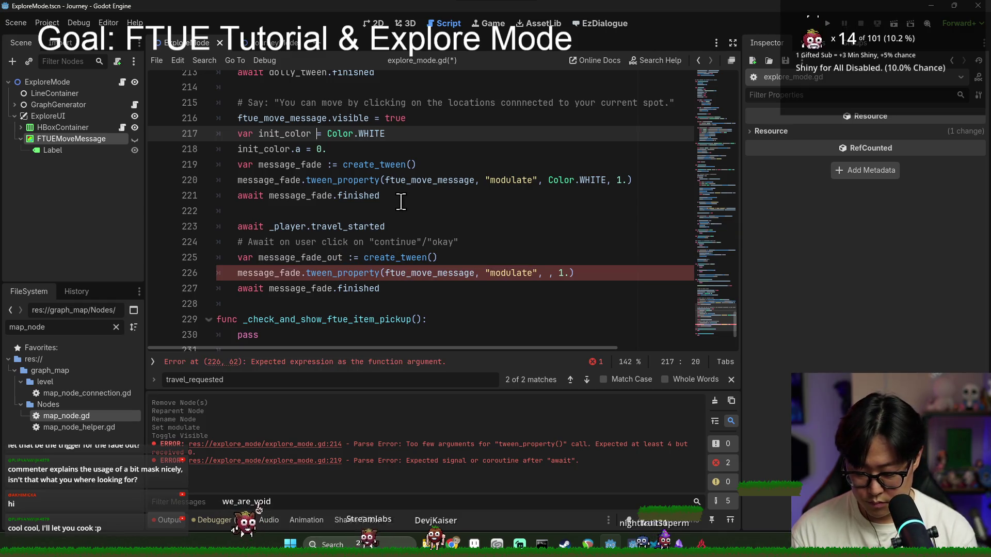
type(":")
left_click(427, 241)
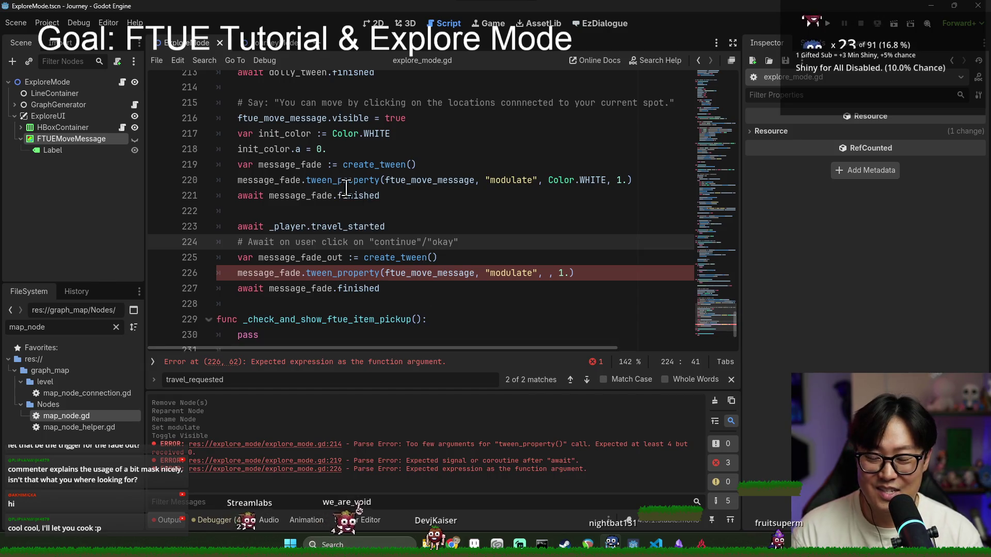
Rename the copied tween's references to message_fade_out on the property and await lines.
double_click(325, 180)
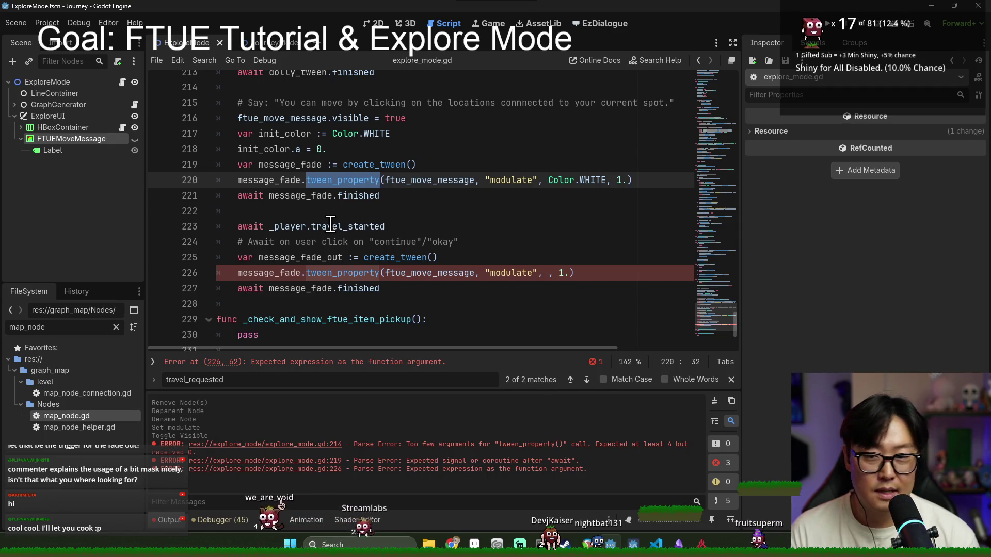
scroll(330, 225, "down", 1)
double_click(300, 211)
double_click(286, 226)
key("ctrl+v")
double_click(297, 242)
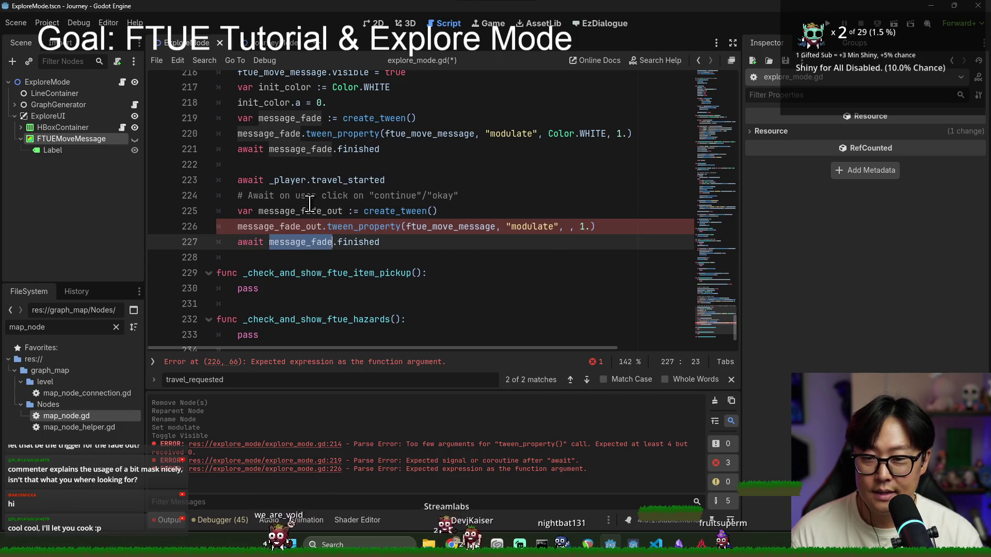
scroll(297, 124, "up", 1)
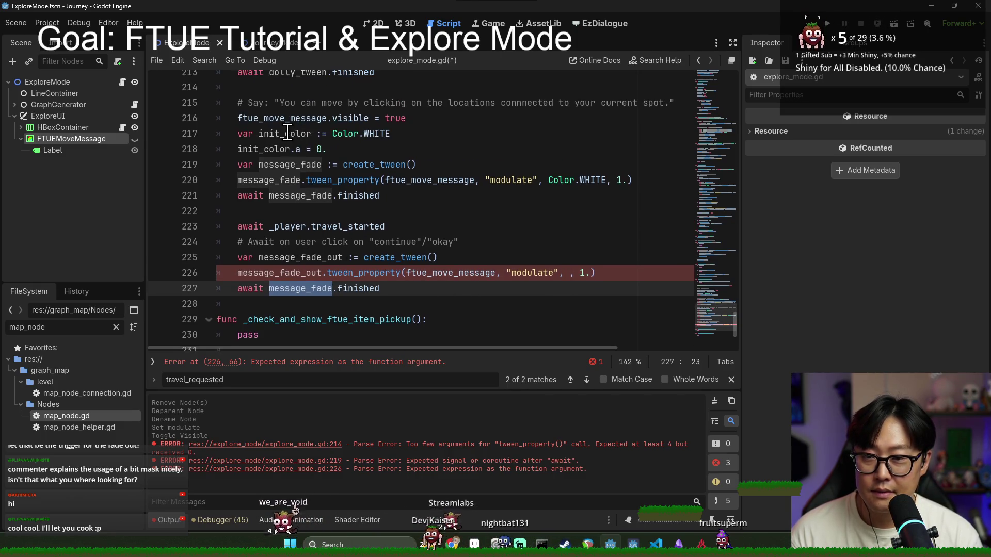
Make init_color the fade-out target colour and save the script.
double_click(279, 133)
key("ctrl+c")
left_click(567, 273)
key("ctrl+v")
key("ctrl+s")
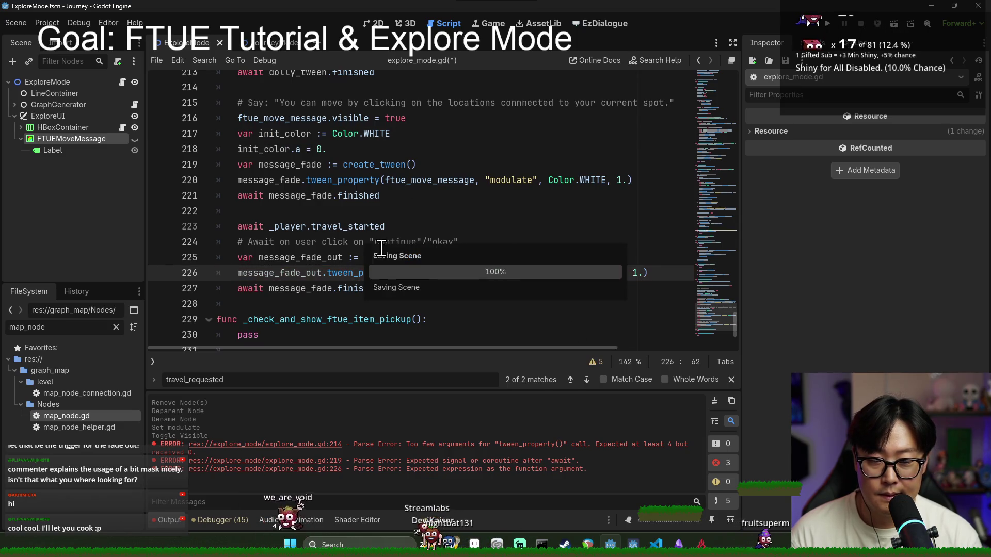
Check the await line after the fade-out tween and save again.
double_click(279, 273)
left_click(311, 288)
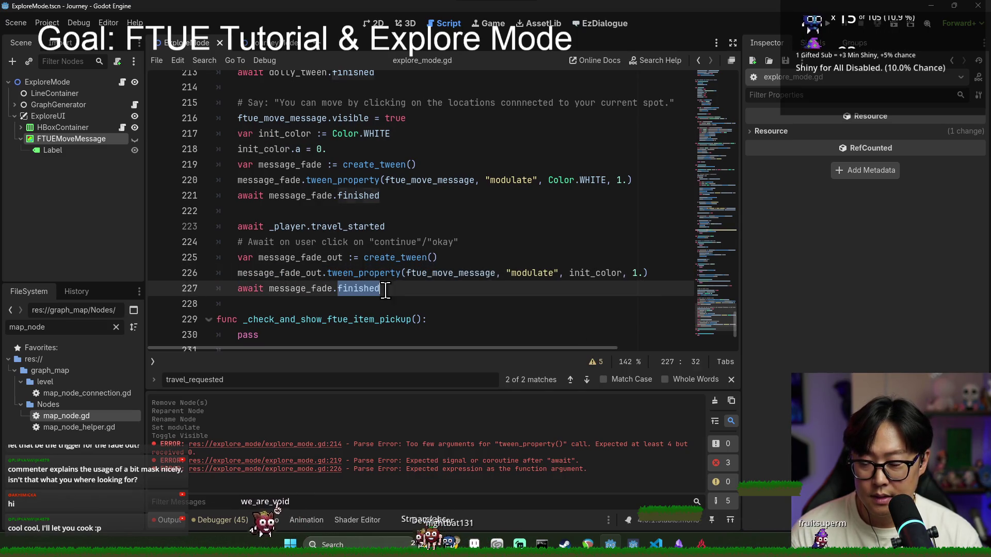
triple_click(242, 289)
left_click(315, 304)
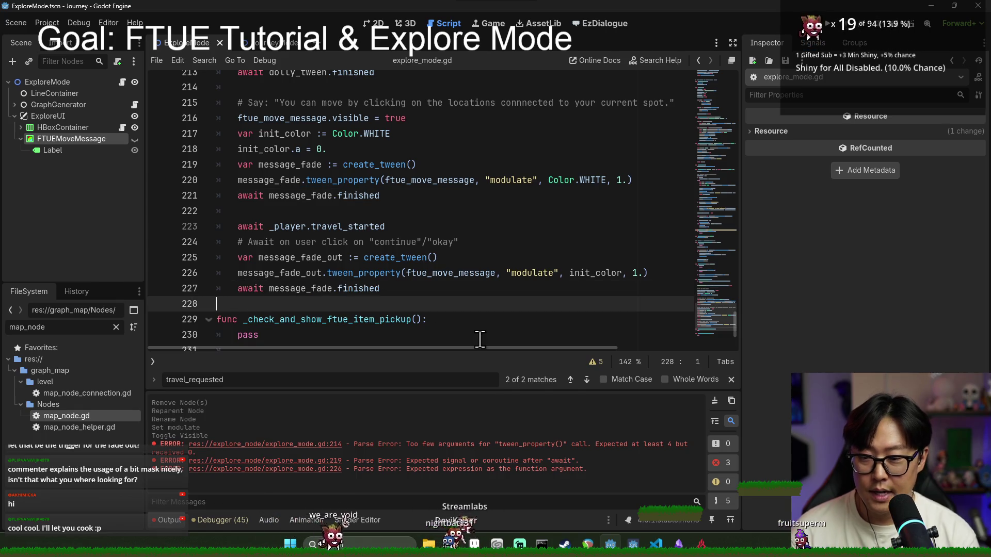
scroll(635, 171, "up", 3)
key("ctrl+s")
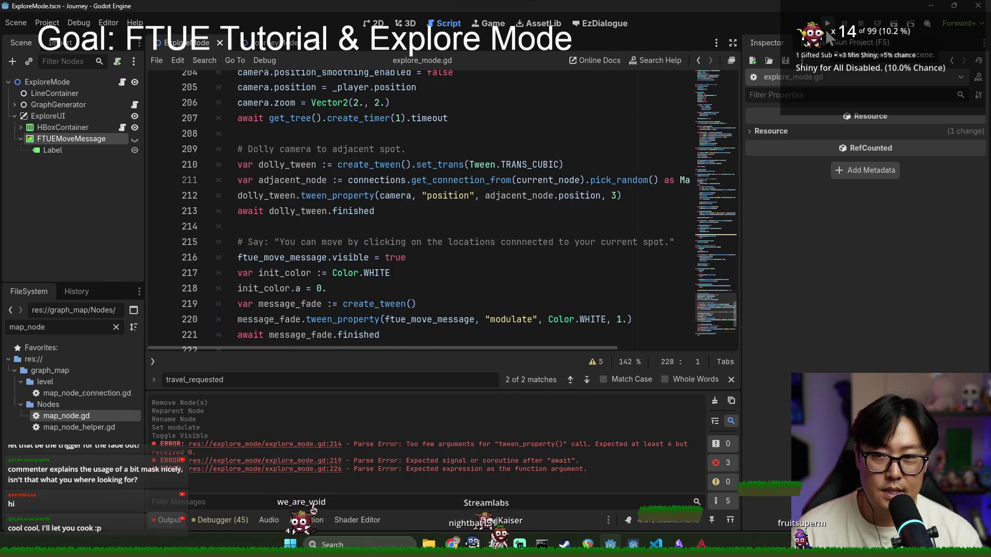
Set FTUEMoveMessage's Mouse Filter to Ignore and save the scene.
key("ctrl+s")
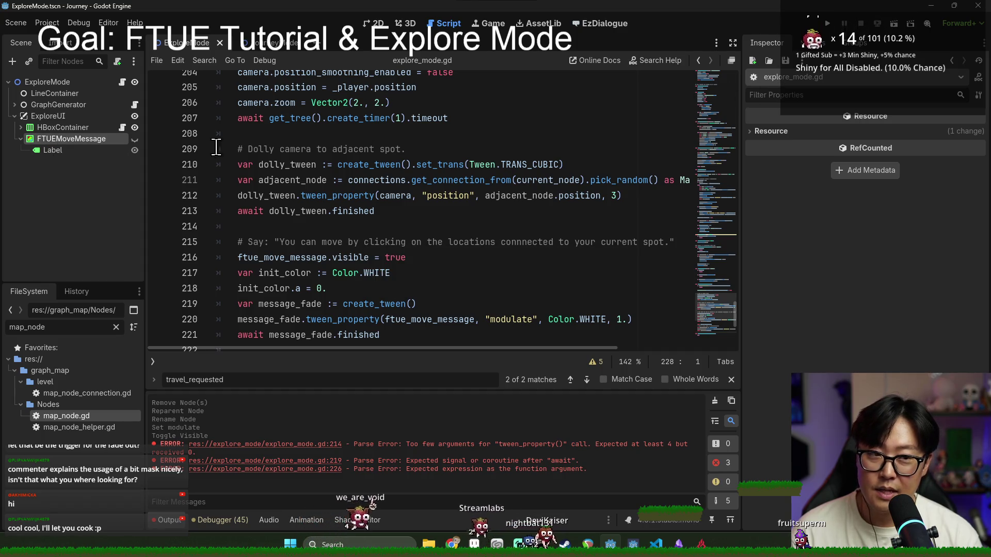
left_click(102, 143)
key("ctrl+s")
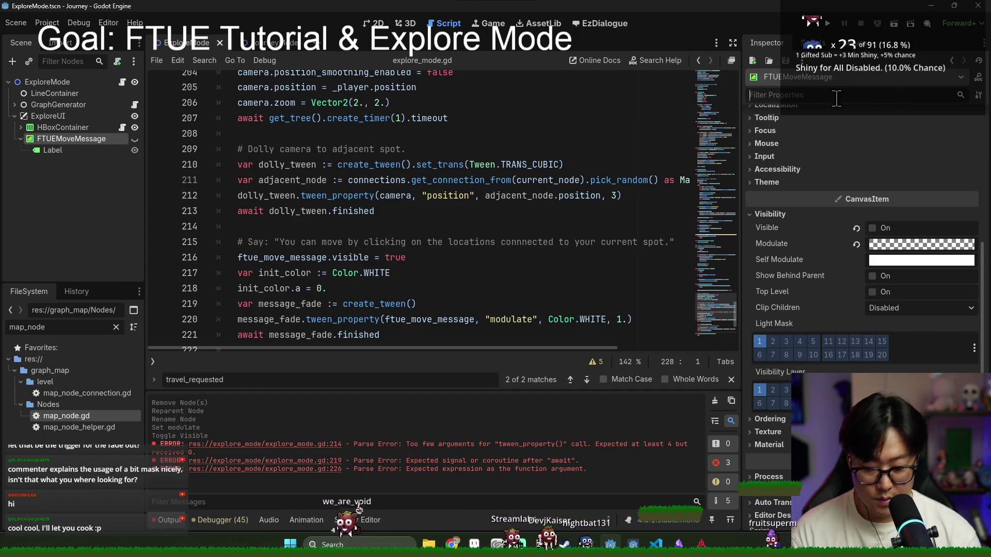
type("mous")
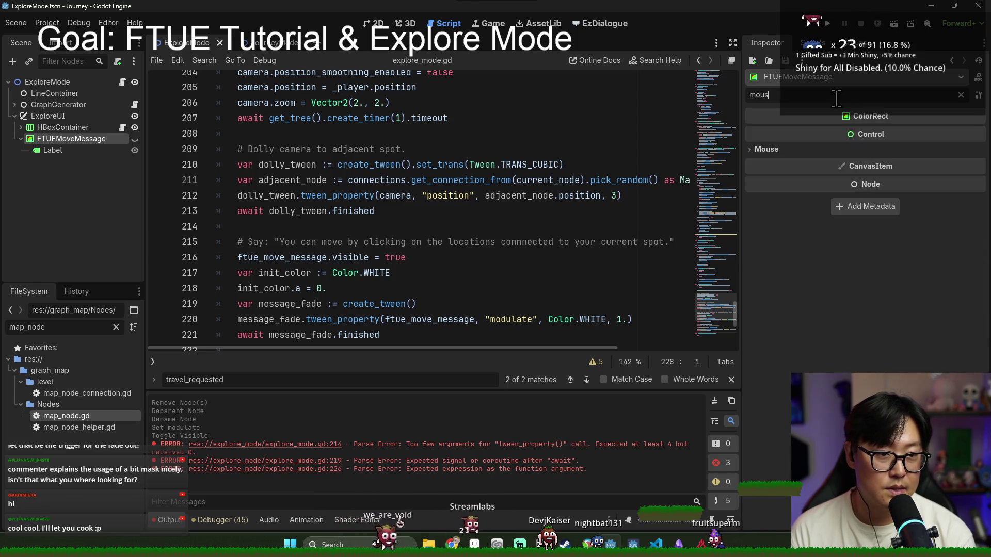
left_click(814, 144)
left_click(910, 162)
left_click(910, 200)
key("ctrl+s")
Set the Label's Mouse Filter to Ignore and run the project with F5.
left_click(77, 150)
left_click(885, 165)
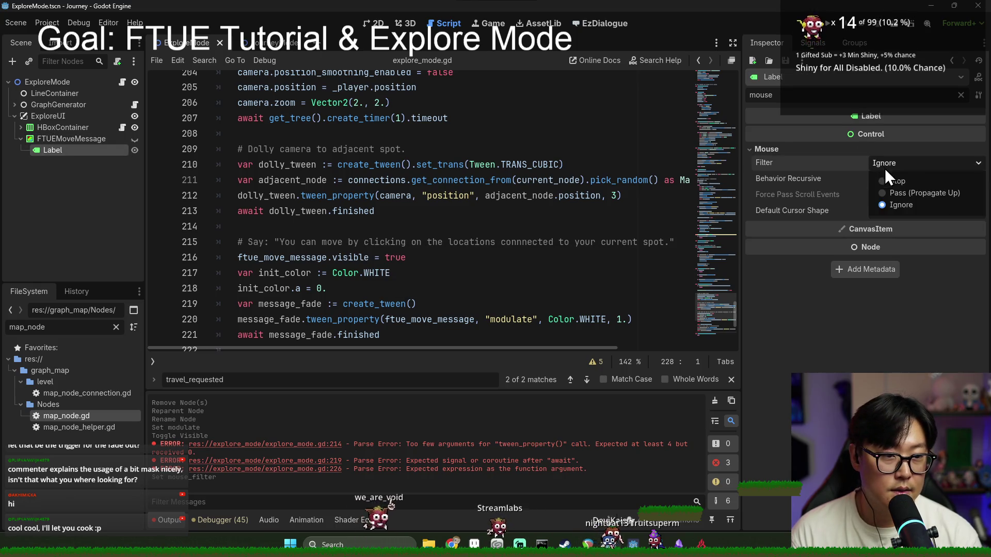
left_click(899, 203)
key("F5")
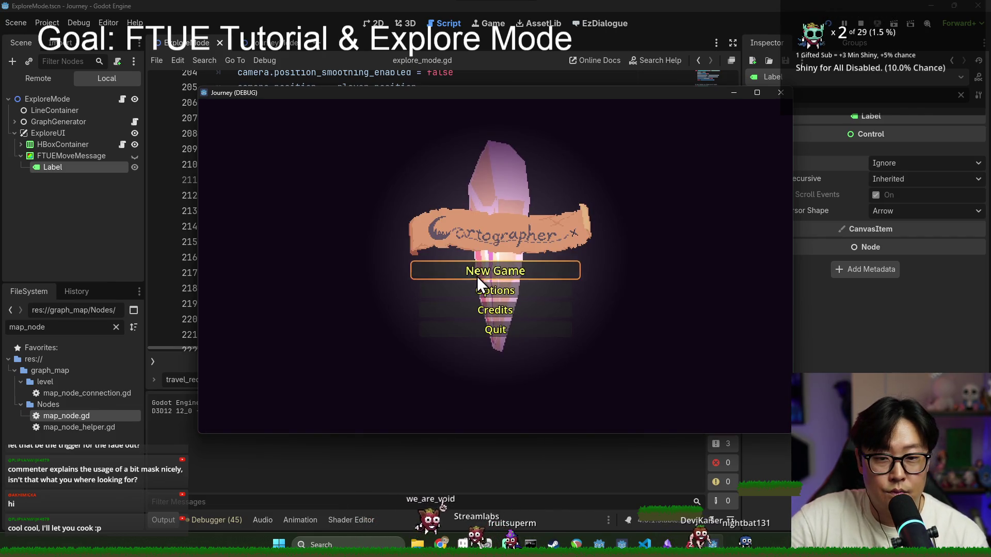
Start a New Game, maximize the window, and pan down to watch the move message appear.
left_click(477, 276)
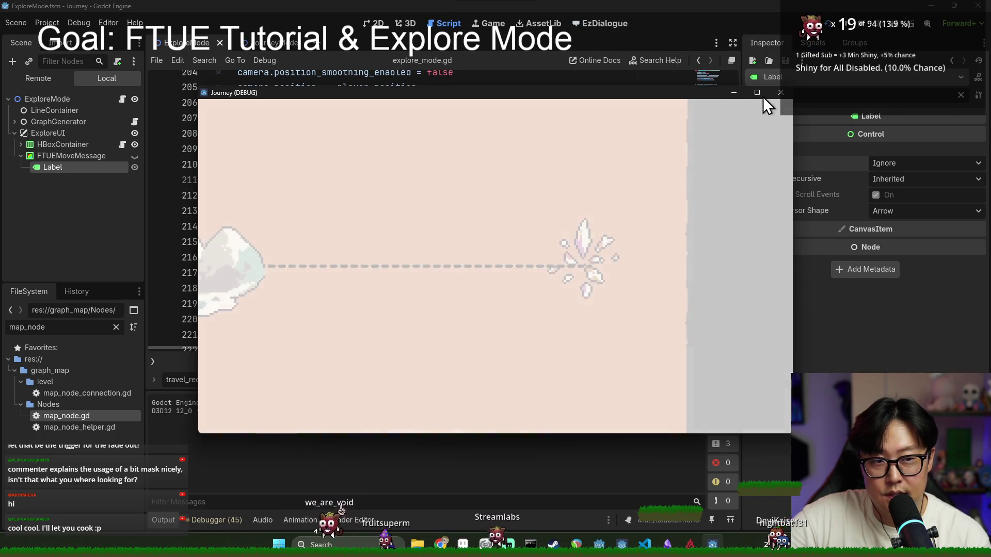
left_click(757, 93)
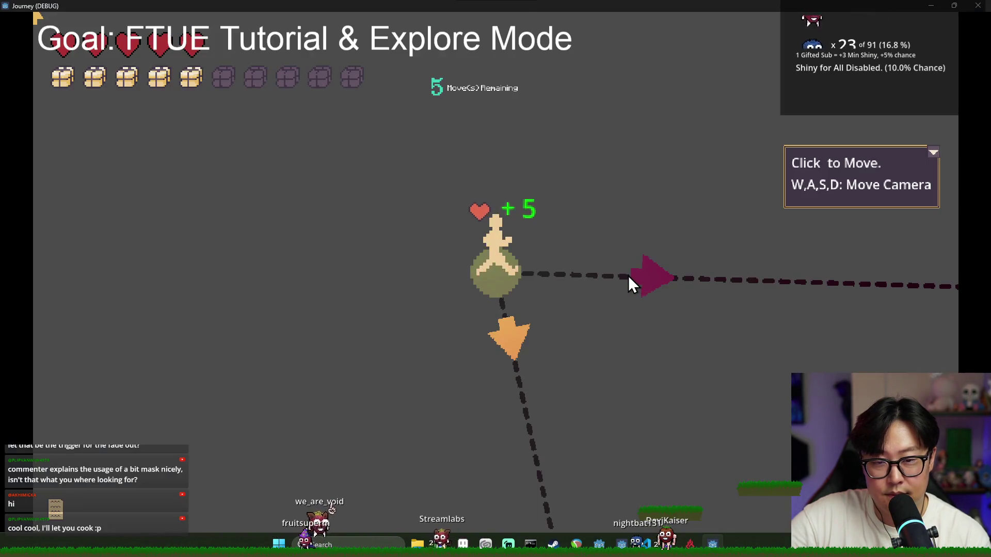
key("s")
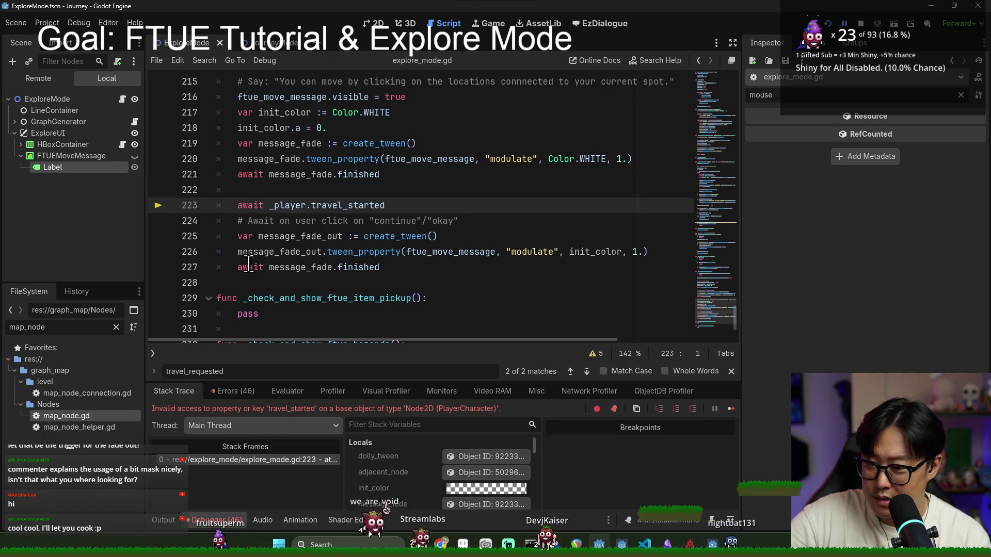
Stop debugging, change line 223 to 'await travel_started', and relaunch the game.
double_click(290, 205)
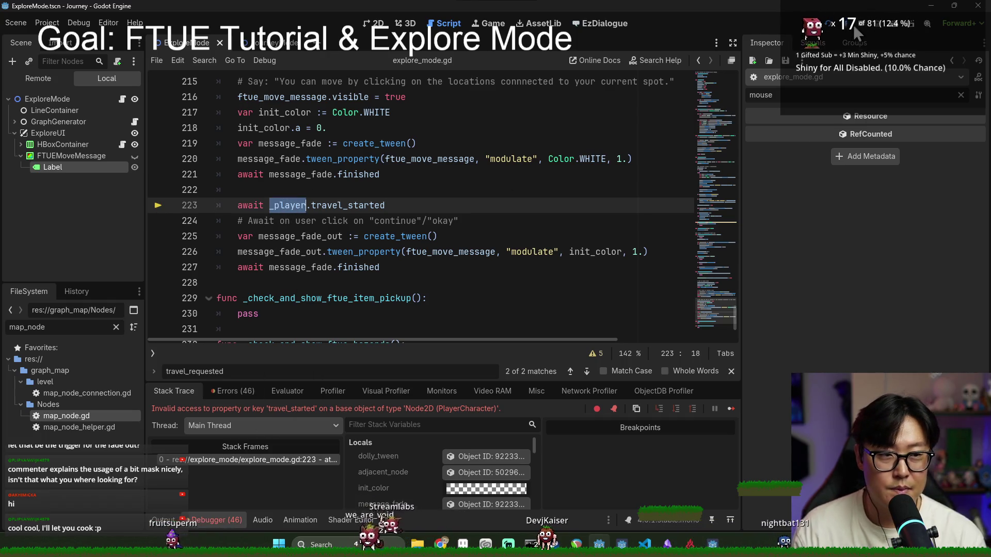
left_click(853, 24)
key("BackSpace")
key("Delete")
left_click(327, 176)
left_click(828, 24)
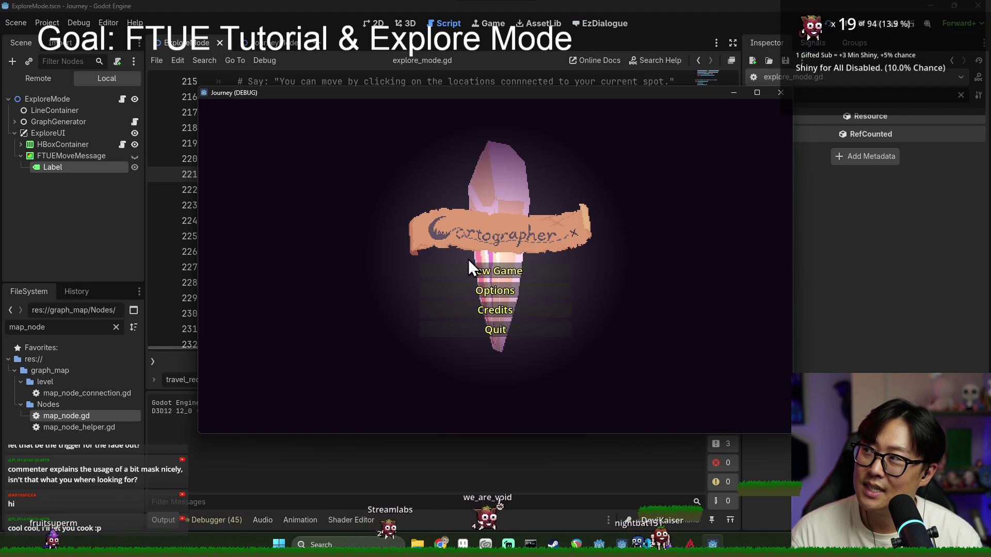
Start a New Game, dismiss the hint, travel to a connected node, and maximize the window.
left_click(574, 279)
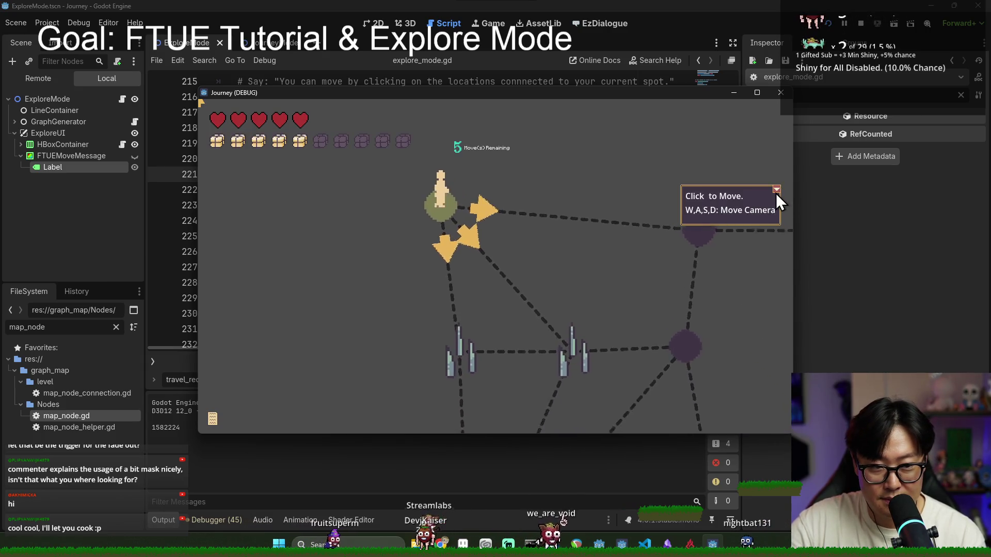
left_click(776, 191)
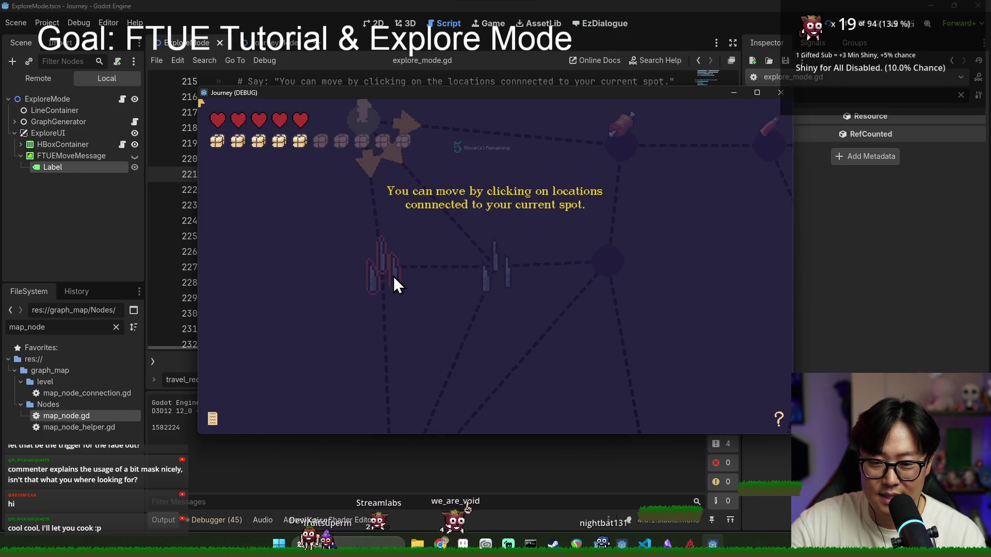
left_click(503, 274)
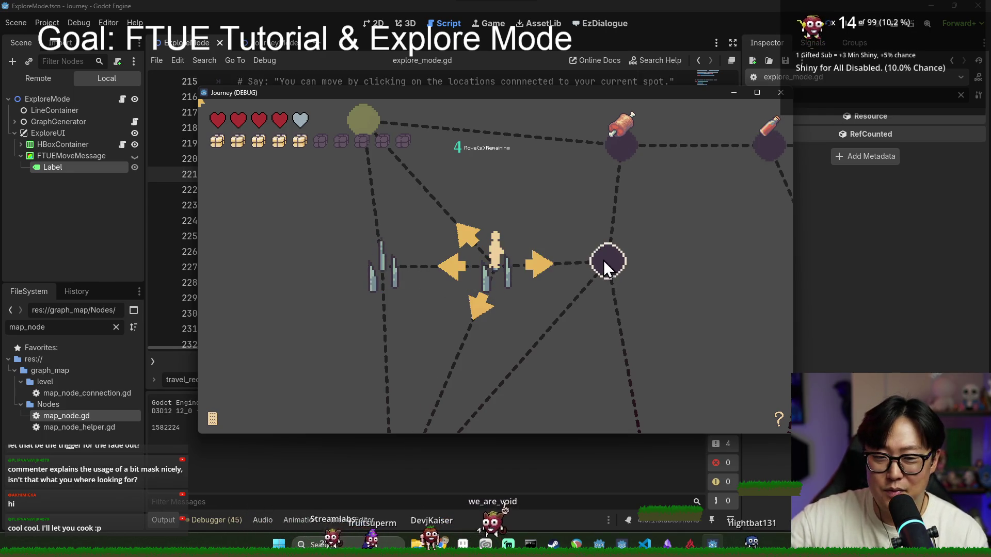
double_click(514, 95)
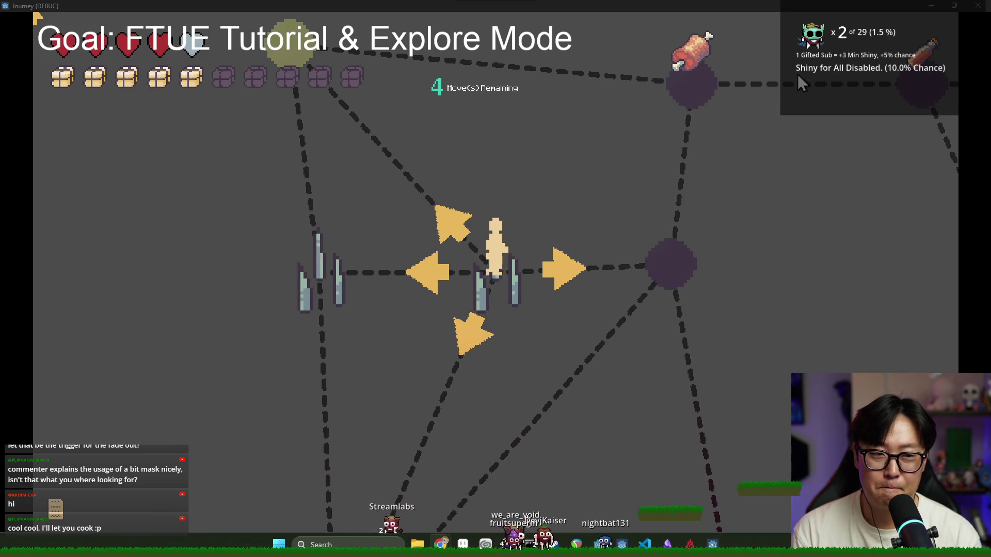
key("alt+Tab")
left_click(530, 235)
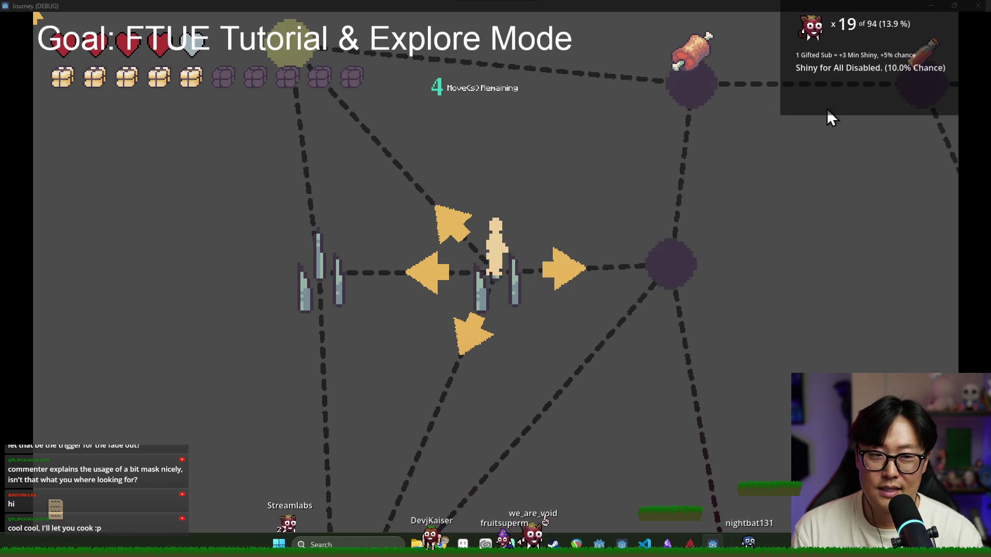
key("alt+Tab")
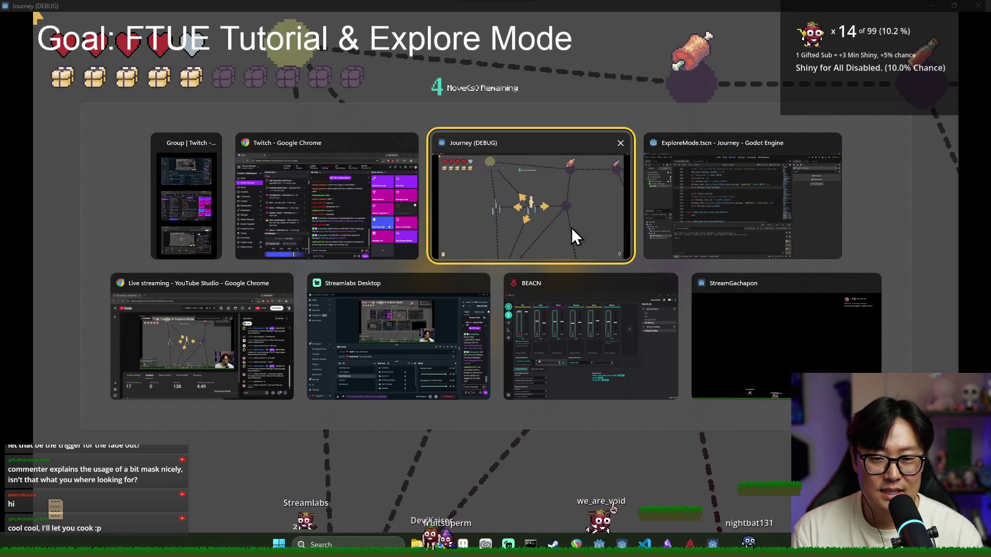
Back in the 2D view, make FTUEMoveMessage visible in the editor and save the scene.
left_click(718, 219)
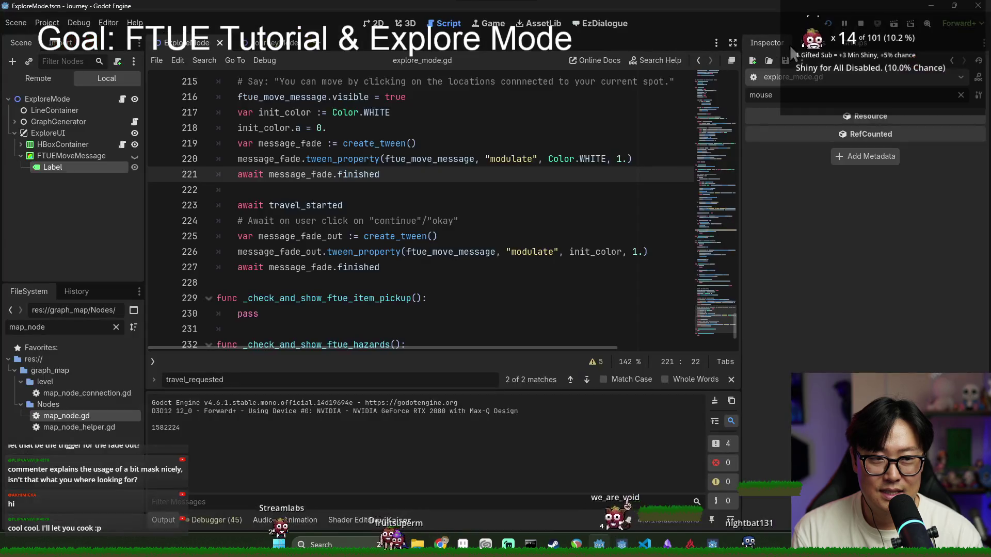
left_click(562, 189)
left_click(376, 25)
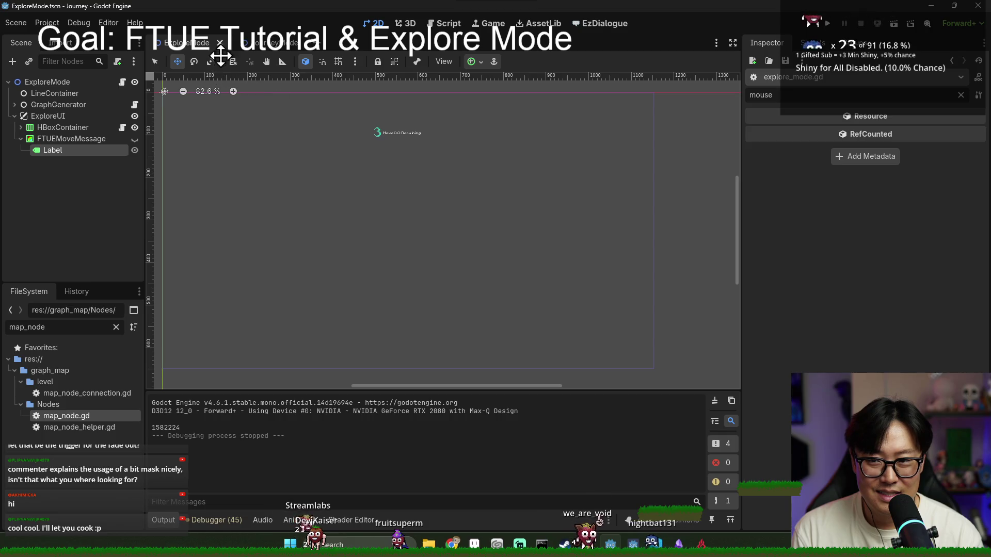
left_click(67, 143)
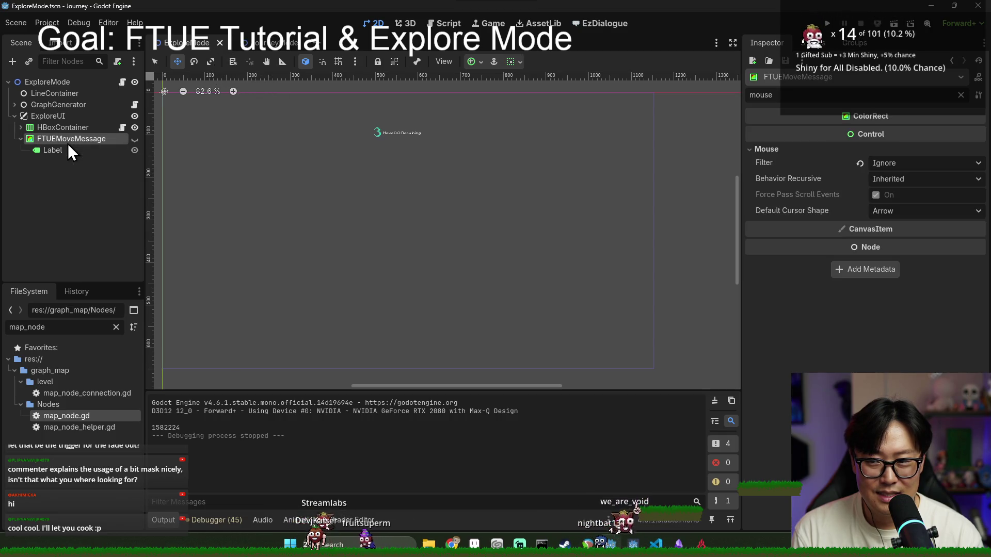
left_click(135, 139)
key("ctrl+s")
scroll(265, 163, "down", 5)
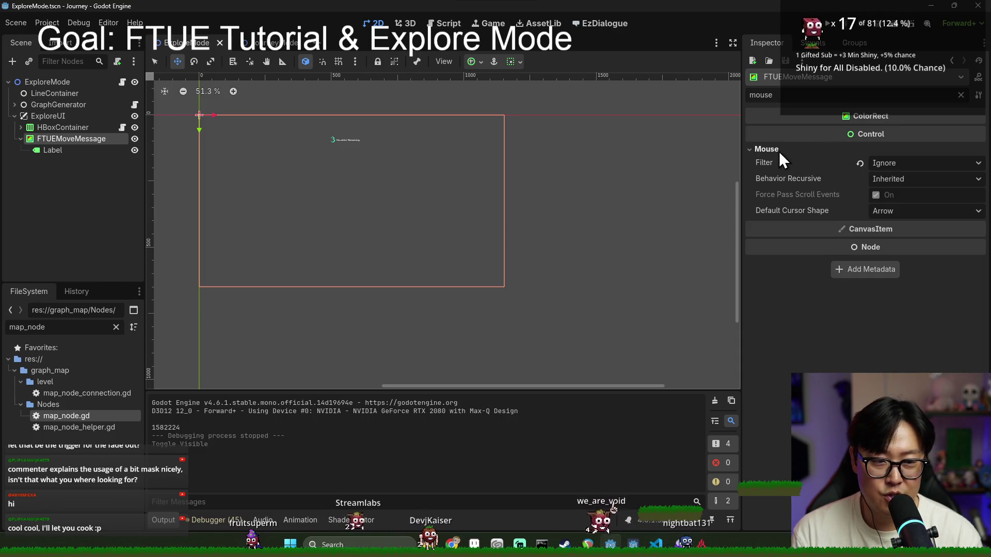
Clear the Inspector filter and browse FTUEMoveMessage's properties, including size and position.
left_click(933, 98)
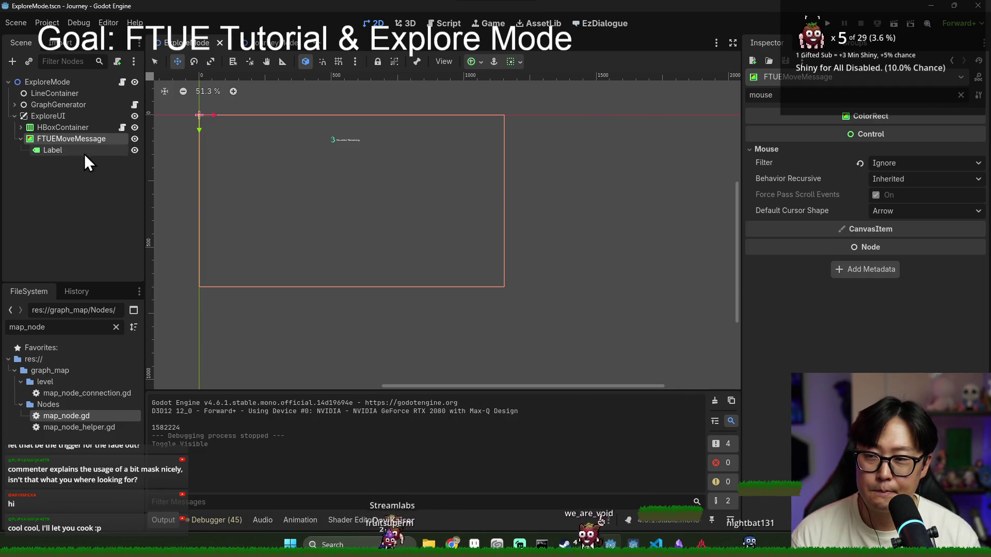
left_click(961, 96)
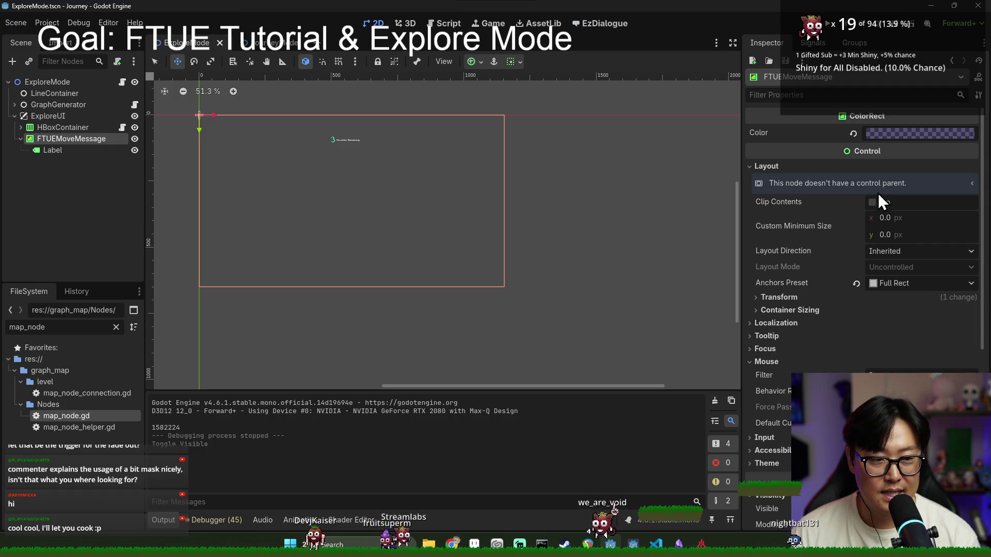
scroll(865, 320, "down", 5)
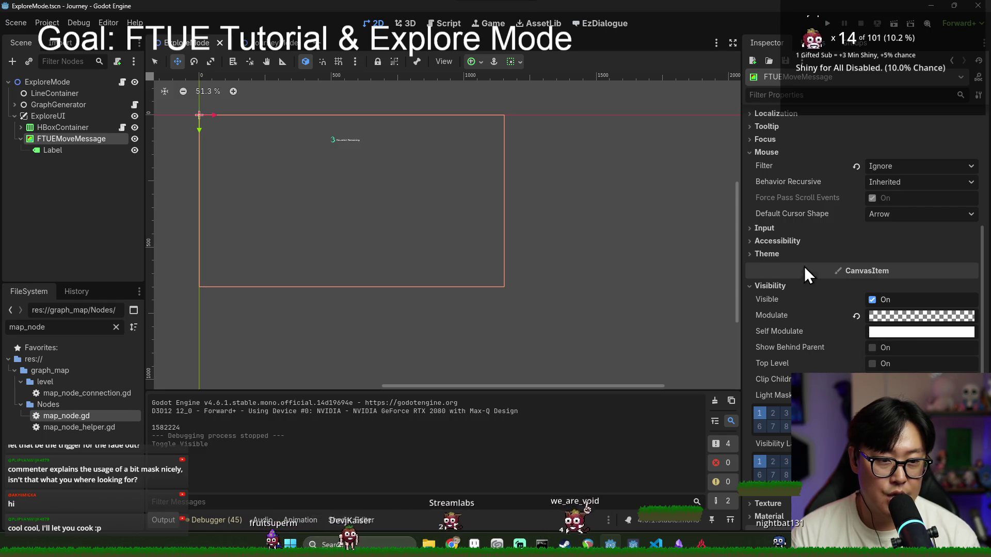
scroll(794, 286, "down", 3)
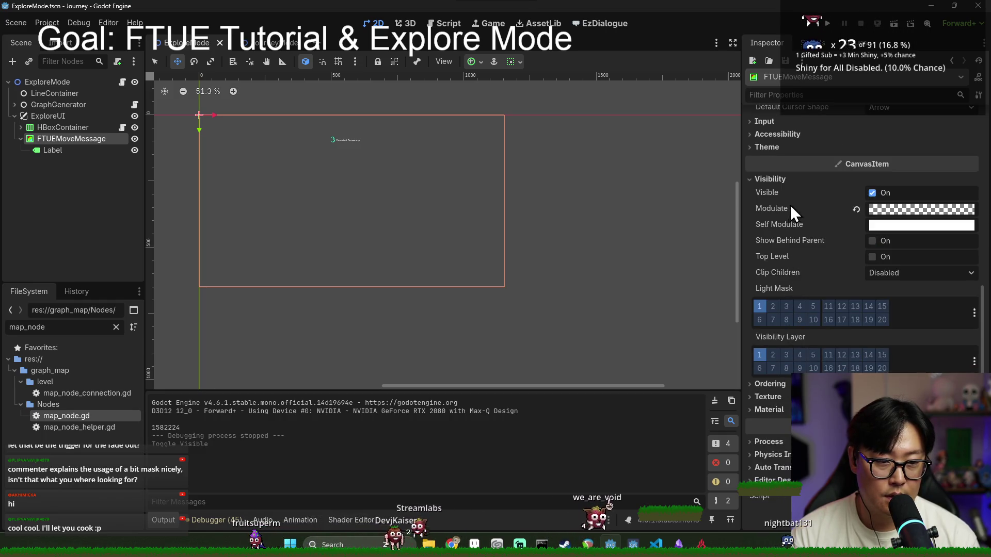
scroll(790, 206, "up", 5)
scroll(784, 201, "up", 3)
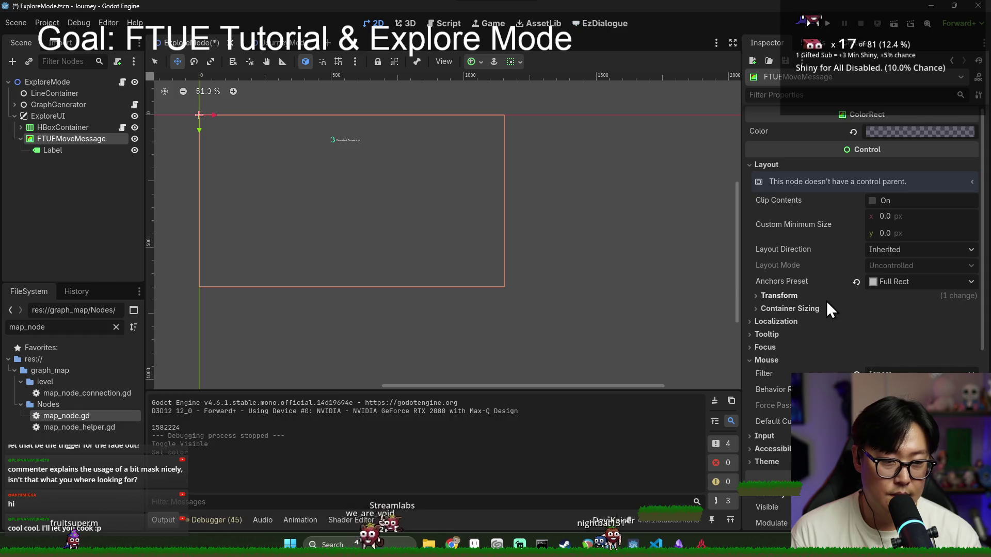
left_click(838, 297)
Anchor FTUEMoveMessage to Center, drag it about 135 px higher, and launch the game.
left_click(850, 296)
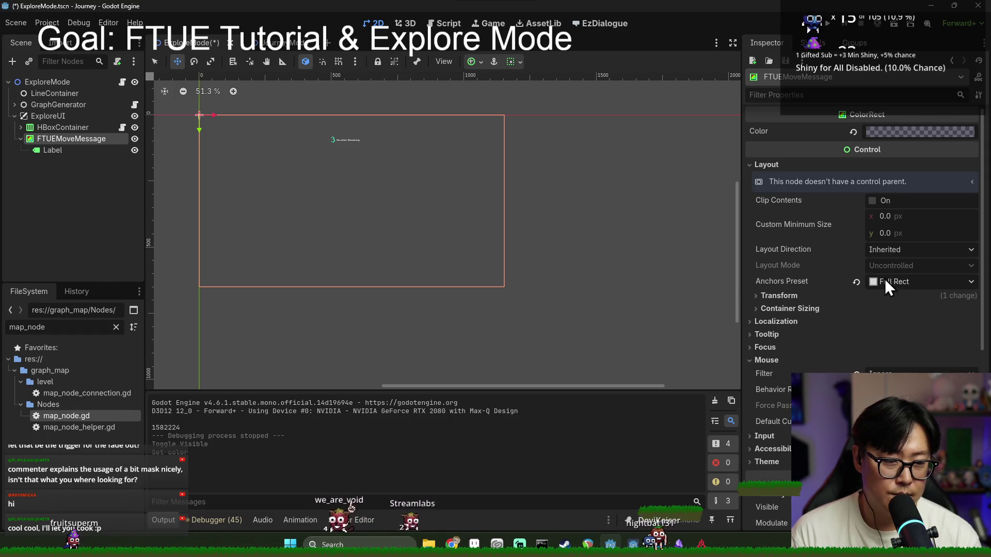
left_click(856, 282)
left_click(897, 282)
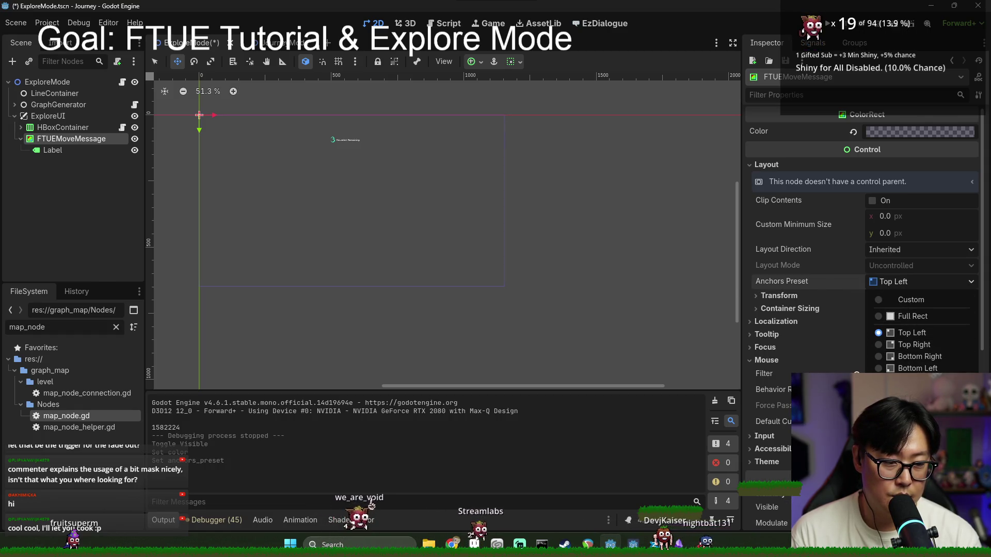
left_click(913, 436)
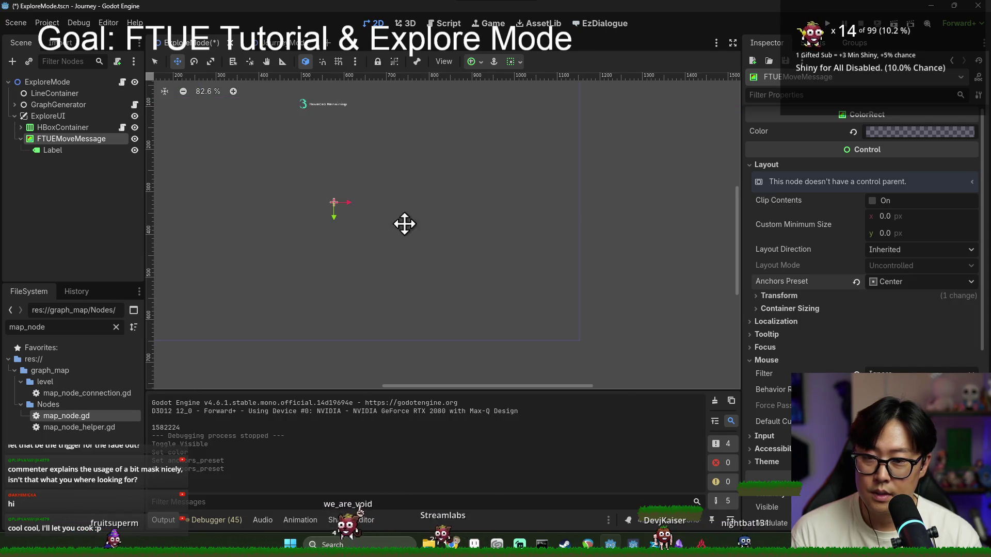
scroll(656, 336, "up", 2)
mouse_move(343, 279)
left_mouse_down()
mouse_move(349, 223)
mouse_move(353, 237)
left_mouse_up()
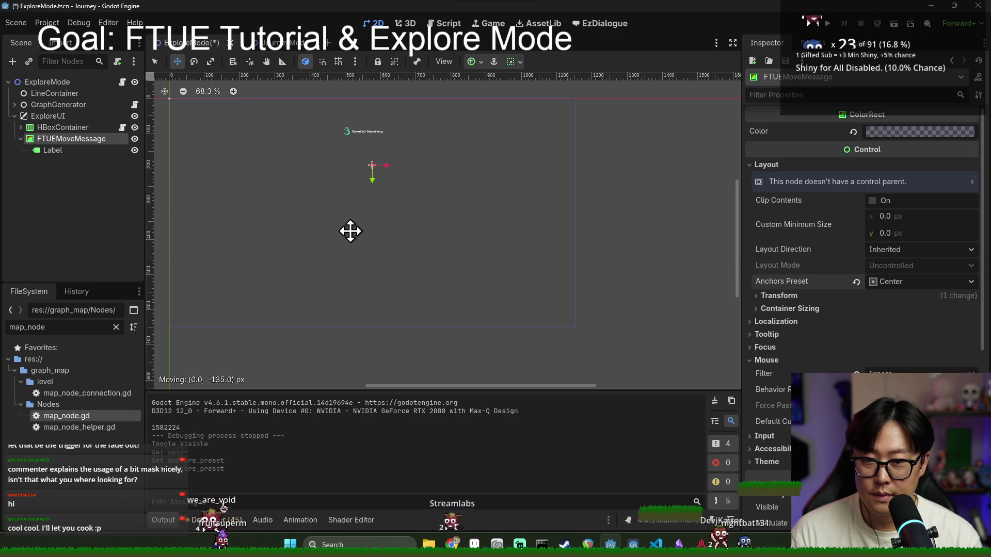
left_click_drag(345, 333, 345, 320)
key("F6")
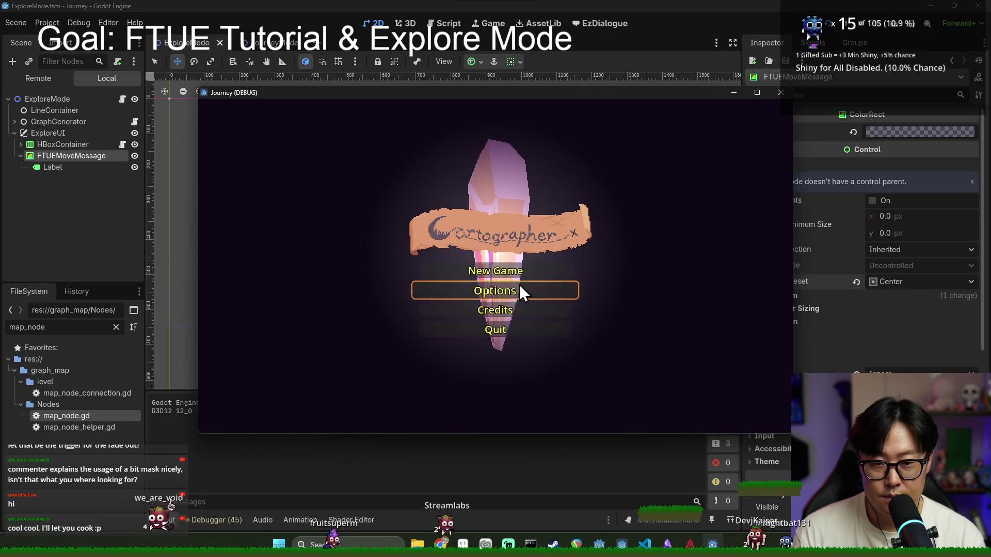
Start a game to check the message placement, then stop the run and save.
left_click(519, 284)
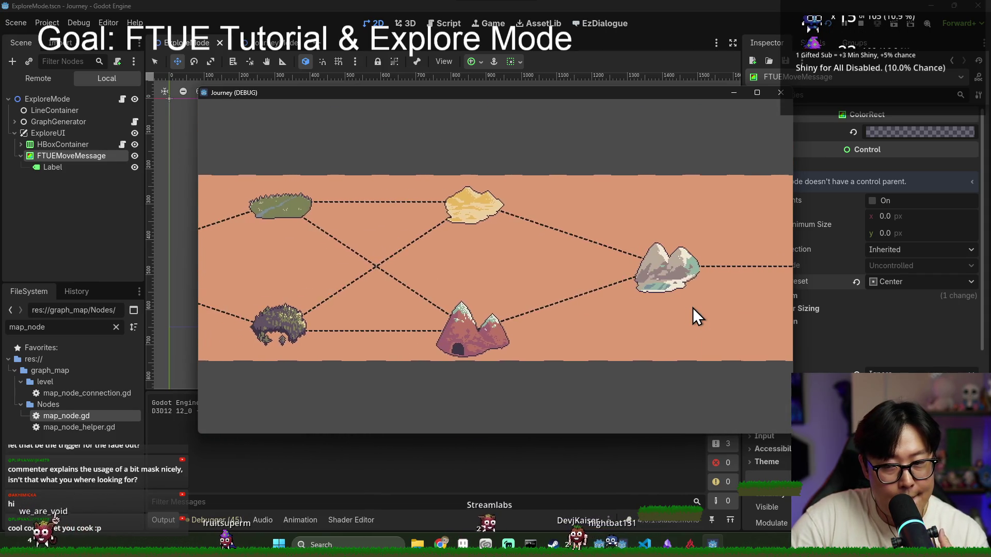
left_click(860, 24)
key("ctrl+s")
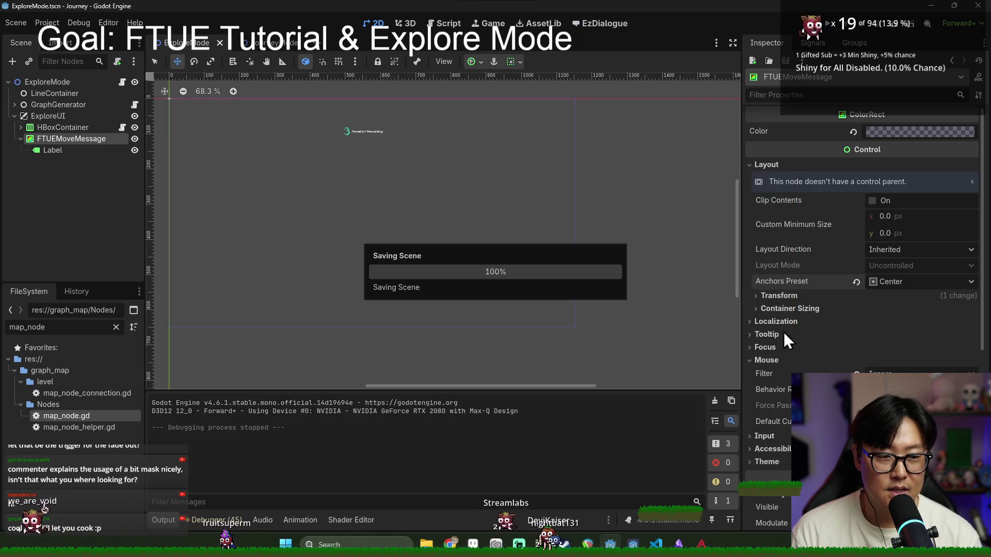
Reset the message's Modulate to opaque white and save the scene.
scroll(844, 352, "down", 5)
left_click(855, 208)
key("ctrl+s")
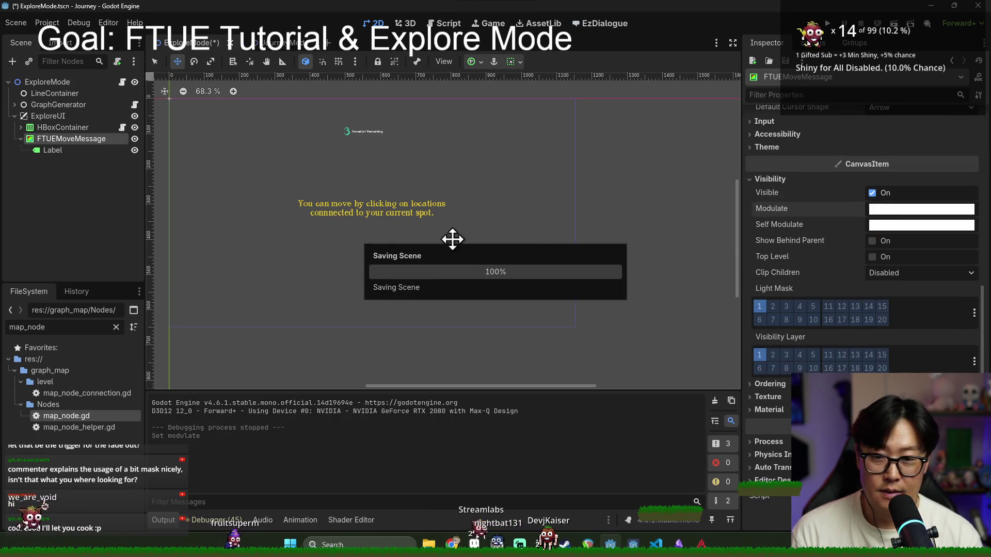
scroll(320, 220, "up", 3)
scroll(898, 258, "up", 5)
key("ctrl+s")
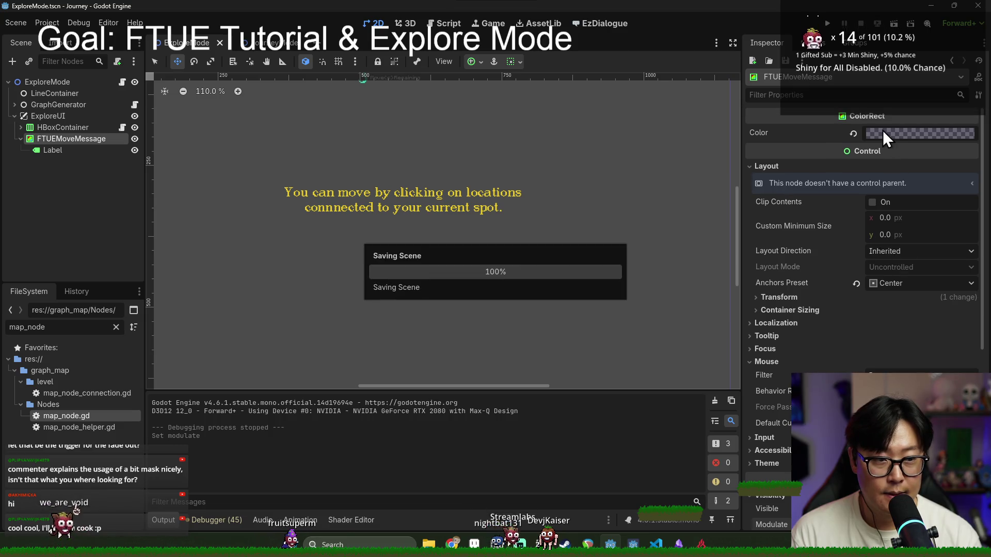
Make the ColorRect backdrop an opaque dark blue (H 244, S 61, V 23).
left_click(889, 134)
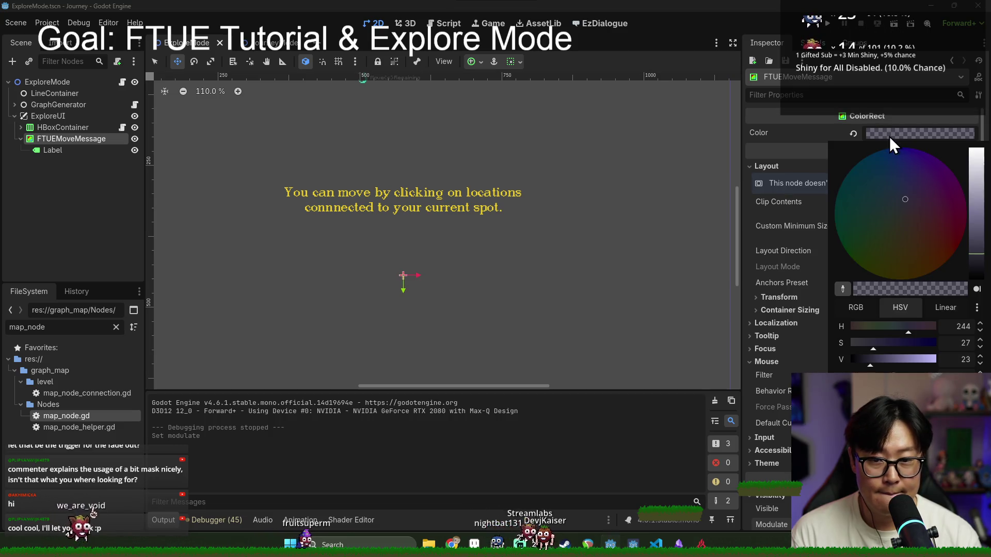
left_click(902, 343)
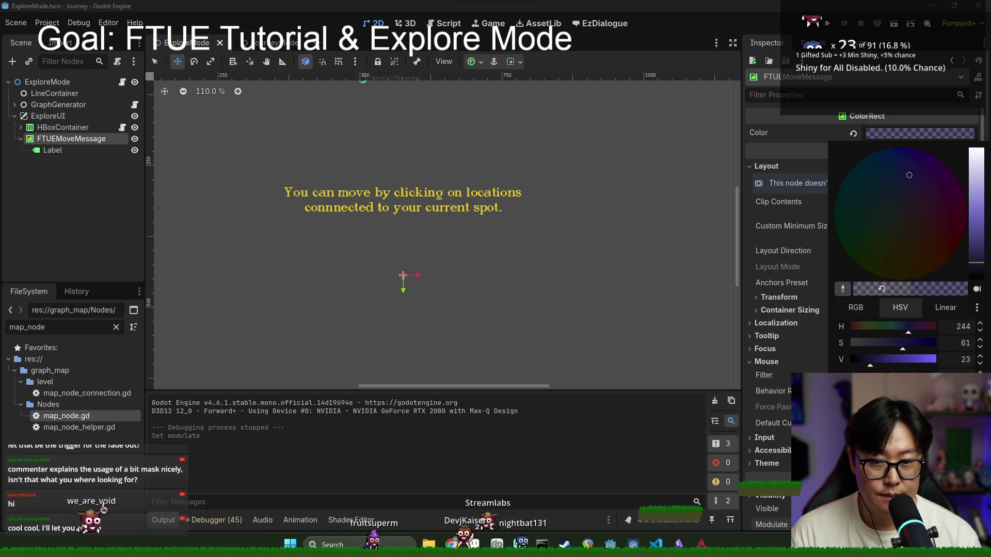
left_click(929, 376)
left_click(77, 160)
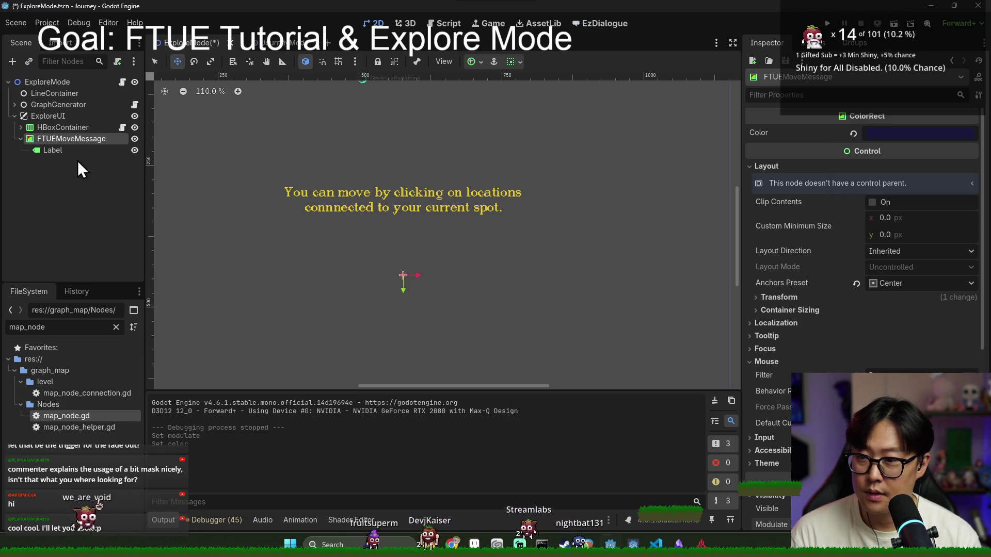
scroll(862, 232, "down", 3)
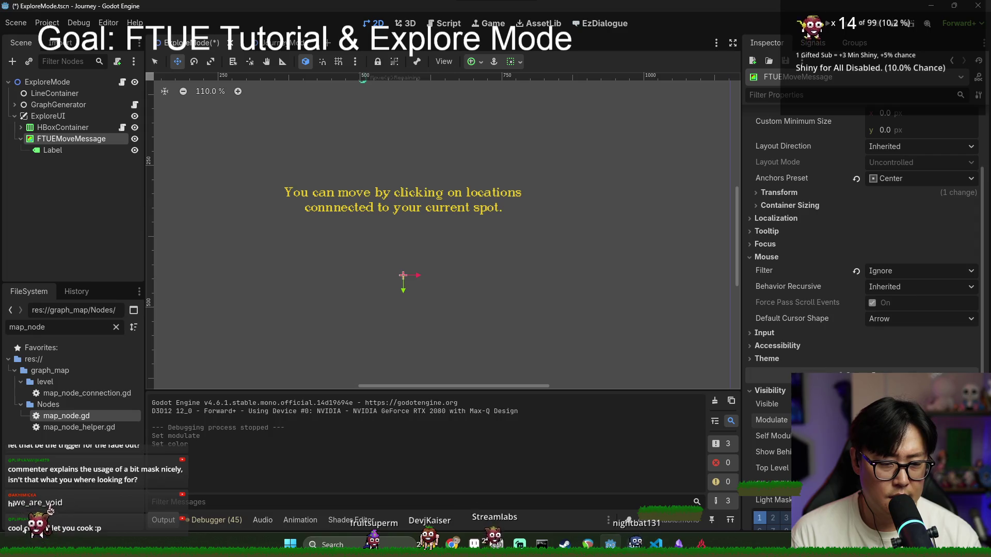
scroll(861, 232, "down", 5)
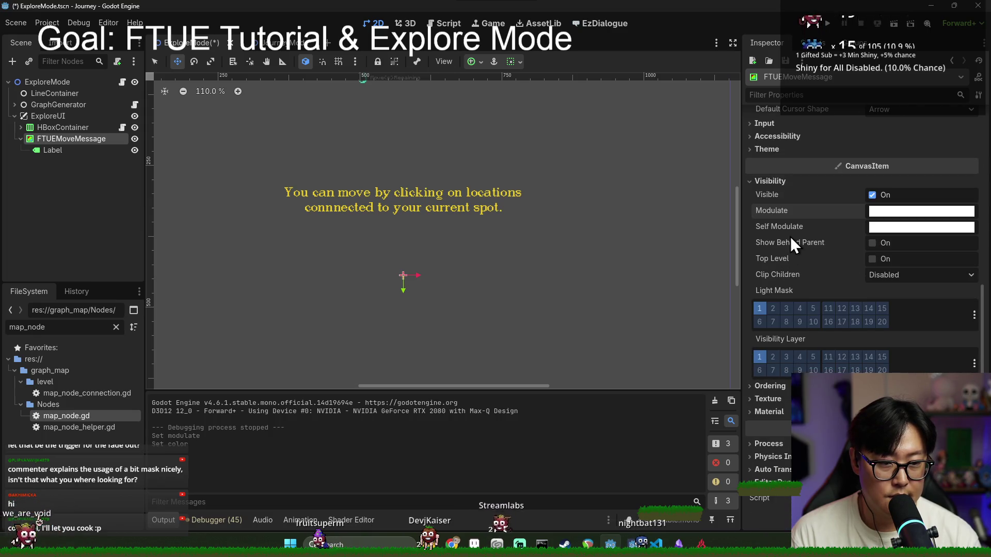
scroll(790, 238, "up", 5)
left_click(787, 193)
scroll(905, 216, "up", 3)
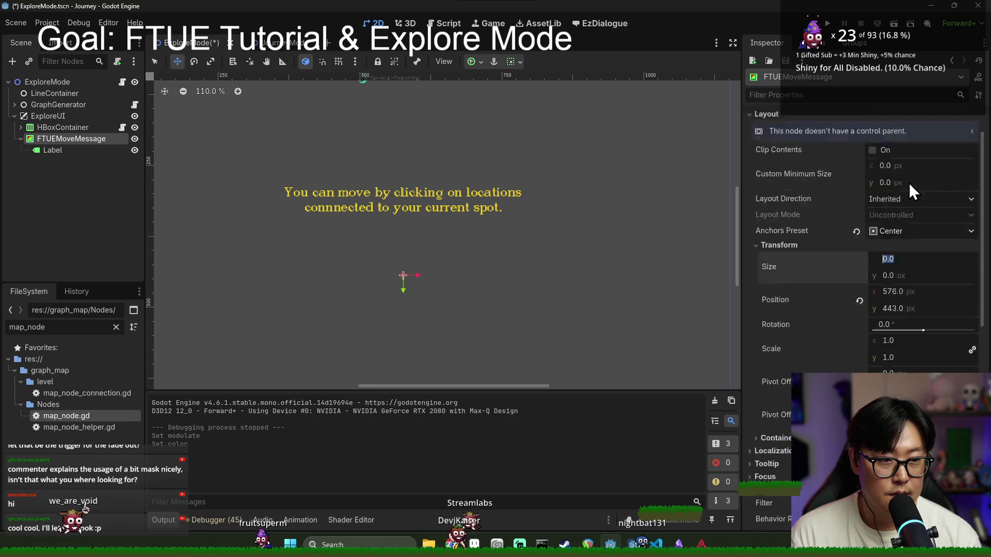
Set the box's Custom Minimum Size to 200×100 and anchor its Label to Full Rect.
left_click(916, 222)
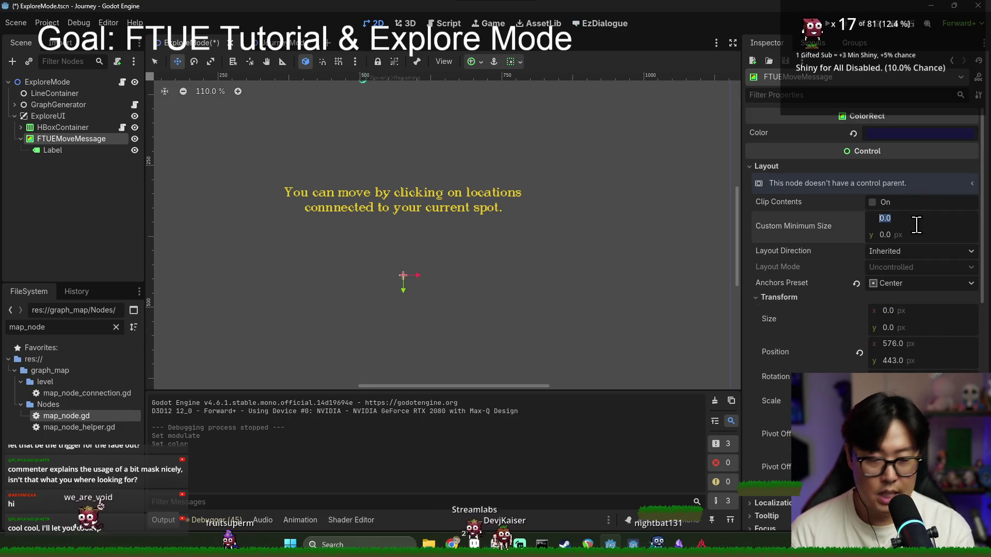
key("Tab")
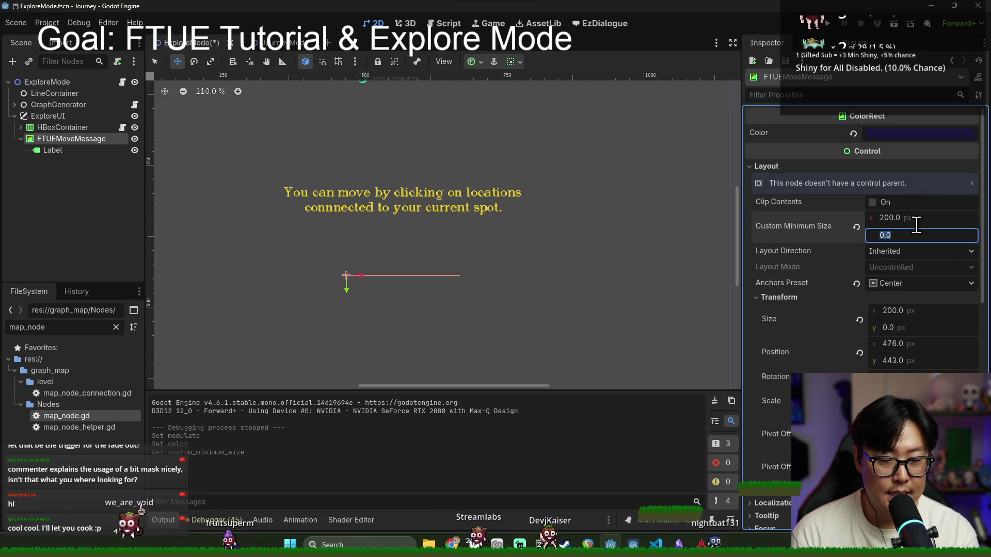
key("Return")
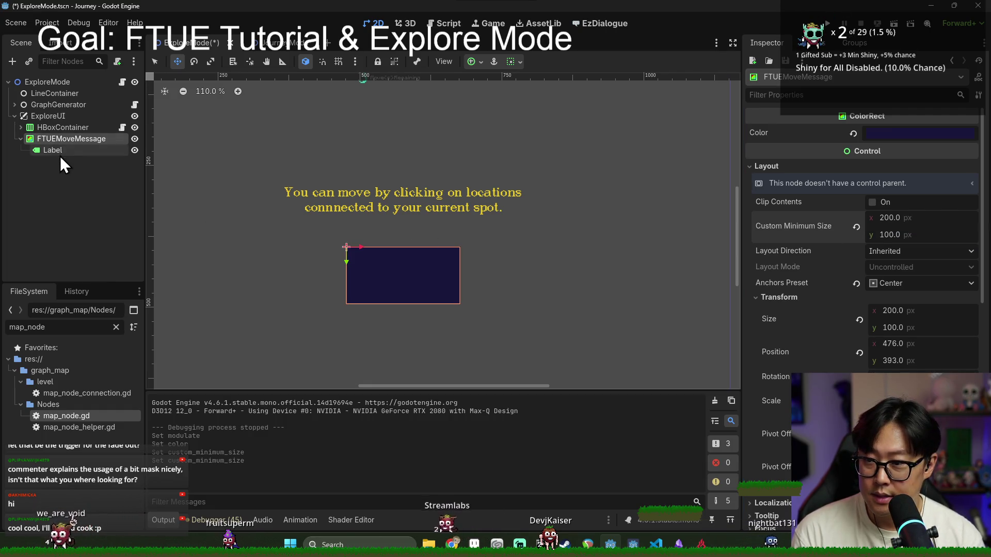
left_click(57, 150)
scroll(908, 320, "down", 10)
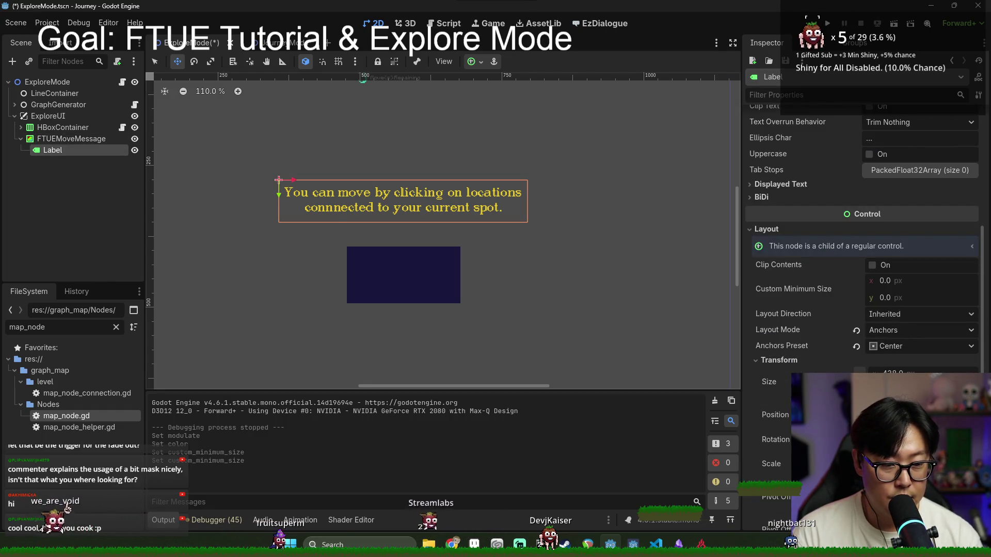
left_click(898, 346)
left_click(908, 332)
key("ctrl+s")
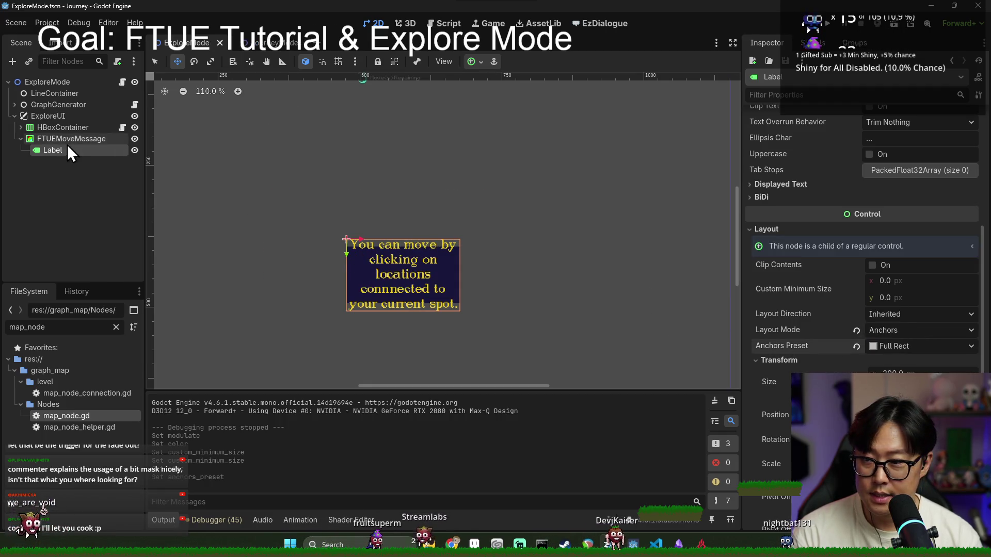
Set the FTUEMoveMessage Size x and Custom Minimum Size x to 500.
left_click(72, 139)
left_click(893, 312)
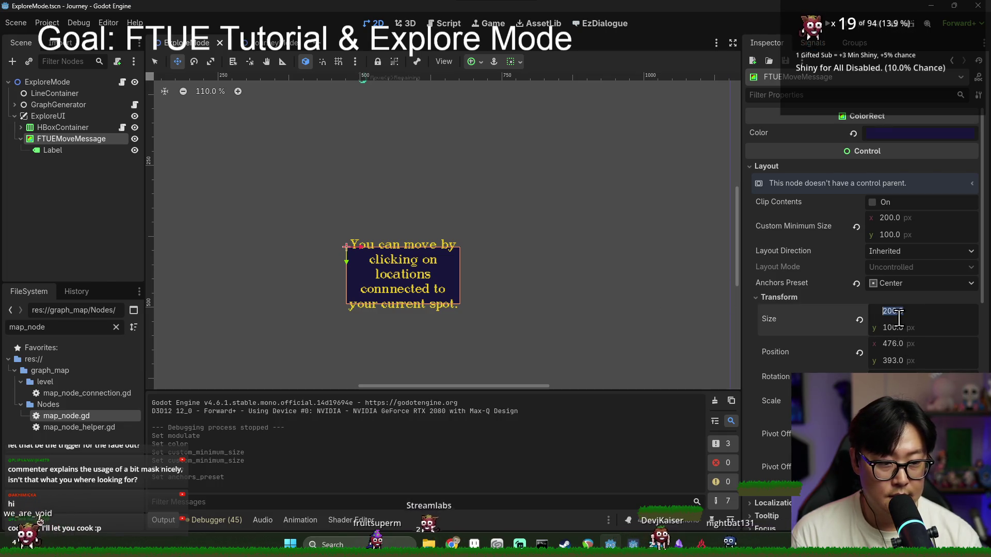
type("0")
key("Return")
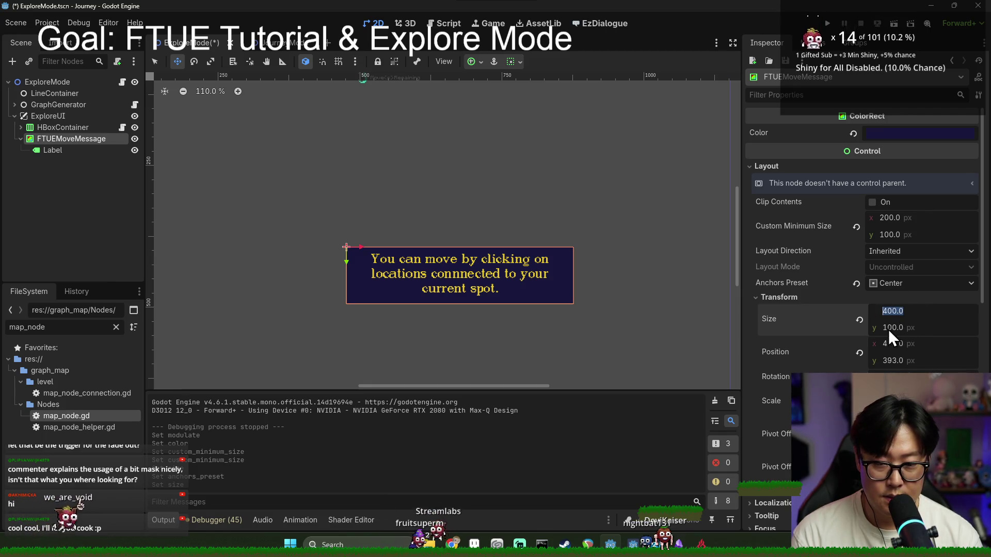
type("600")
key("Return")
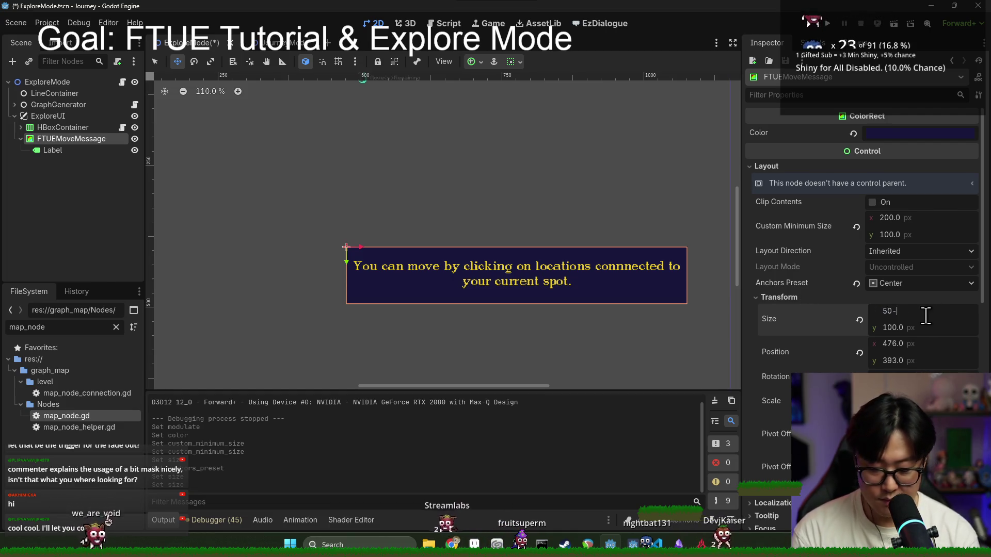
type("0")
key("Return")
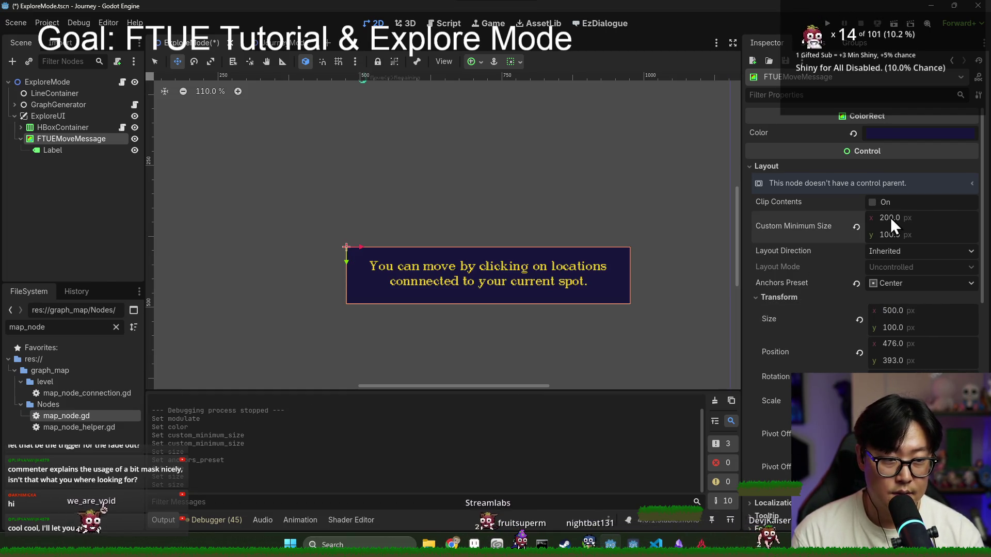
type("500")
key("Return")
scroll(394, 276, "down", 3)
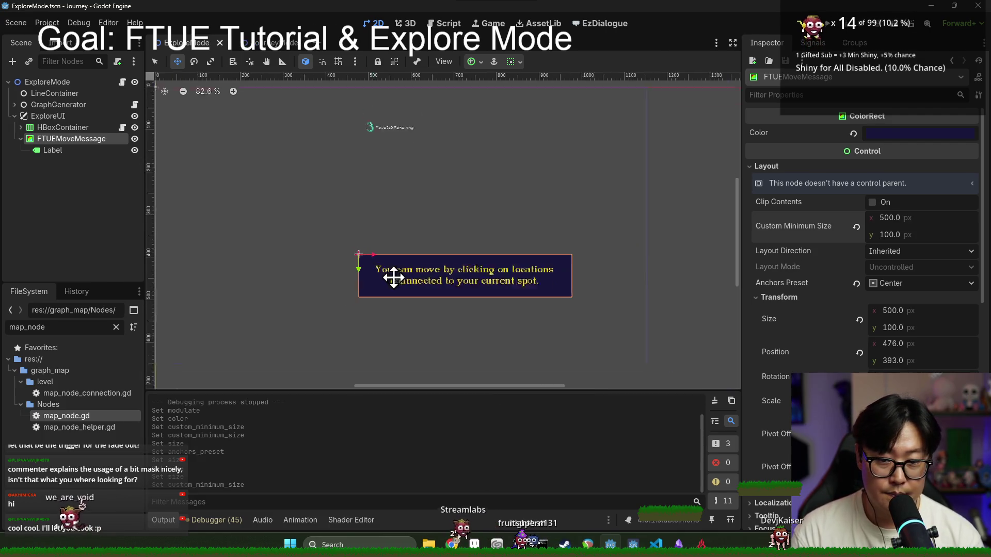
scroll(415, 278, "up", 2)
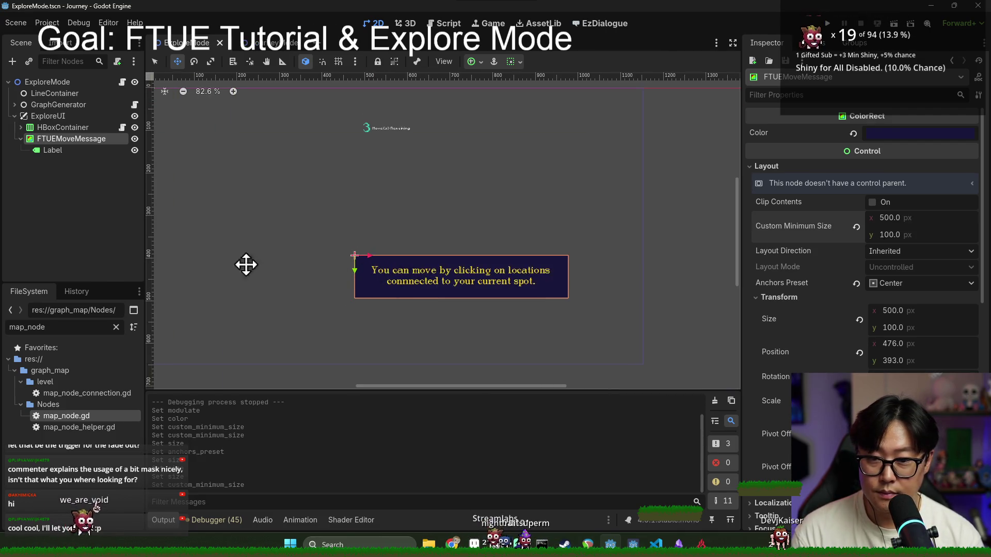
Re-anchor the message box to Center, drag it up to y=72, and save.
left_click(856, 284)
left_click(884, 283)
left_click(910, 433)
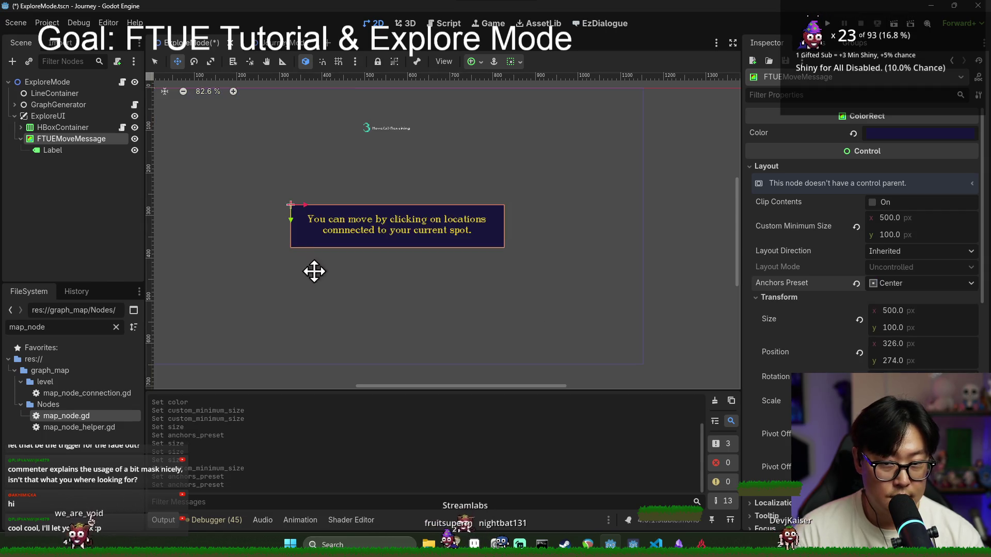
left_click_drag(339, 254, 356, 178)
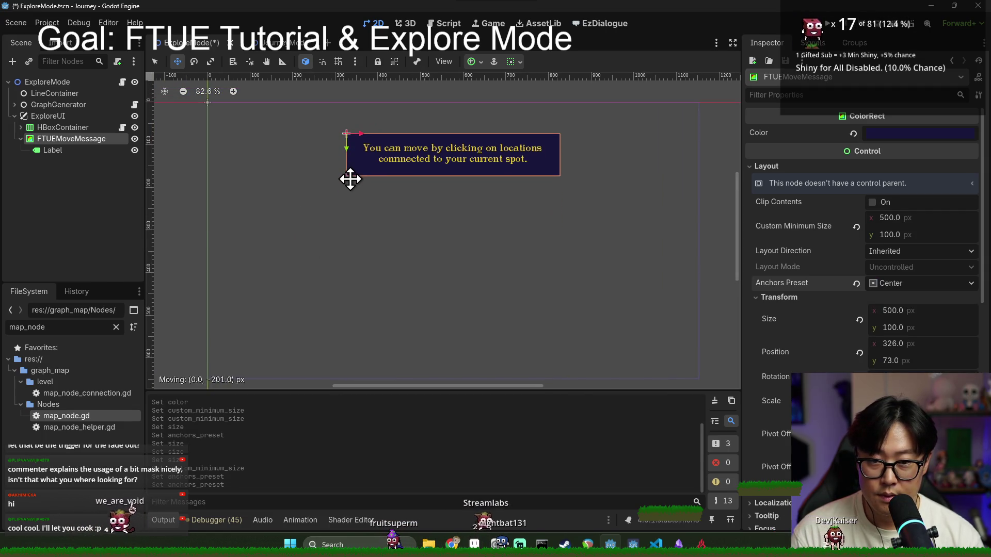
key("ctrl+s")
Recolour the message box background a darker, muted purple.
left_click(880, 135)
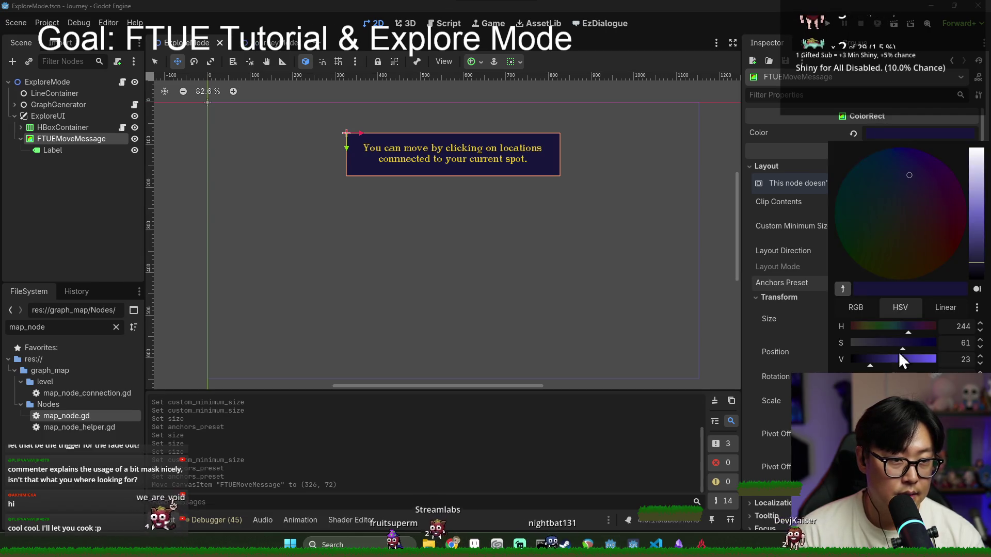
left_click(898, 375)
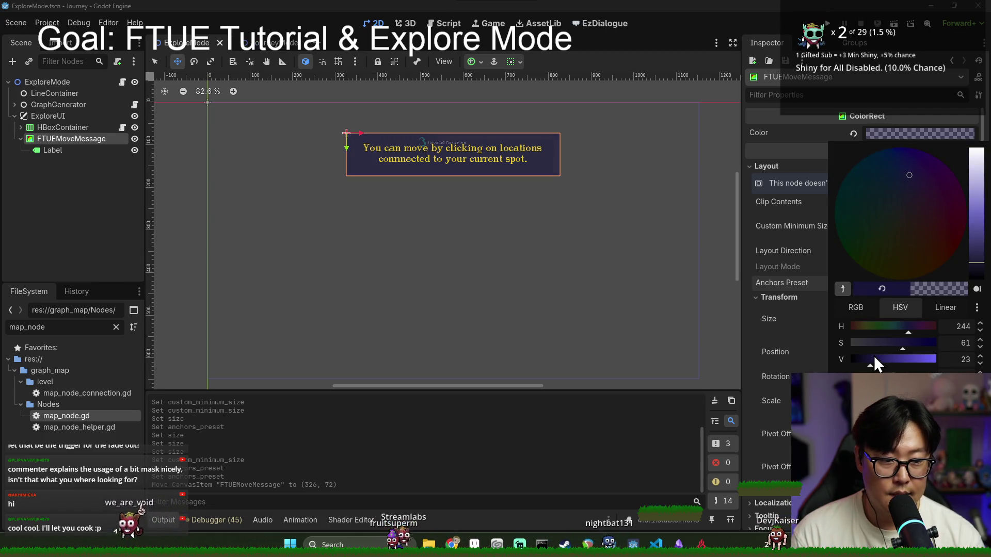
left_click(918, 327)
left_click(870, 343)
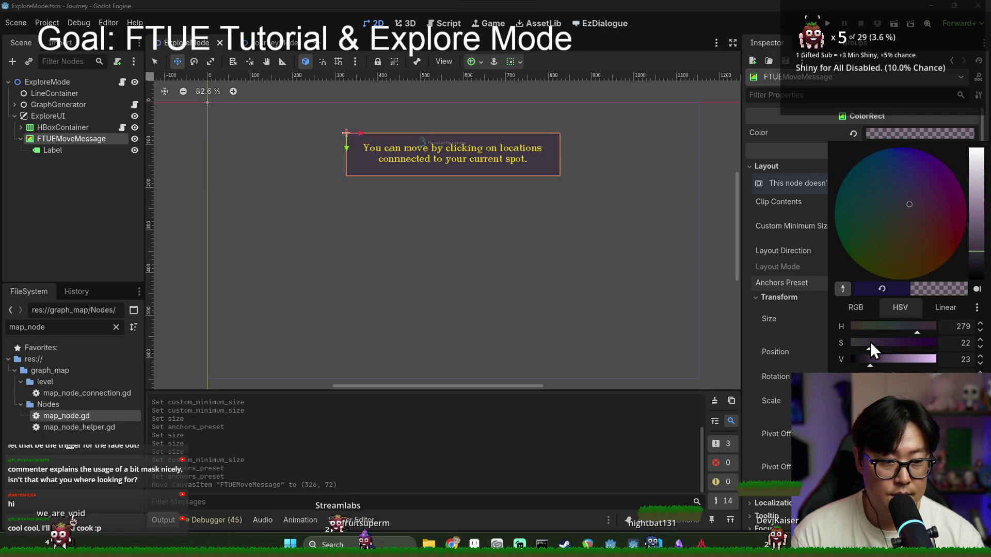
left_click(861, 363)
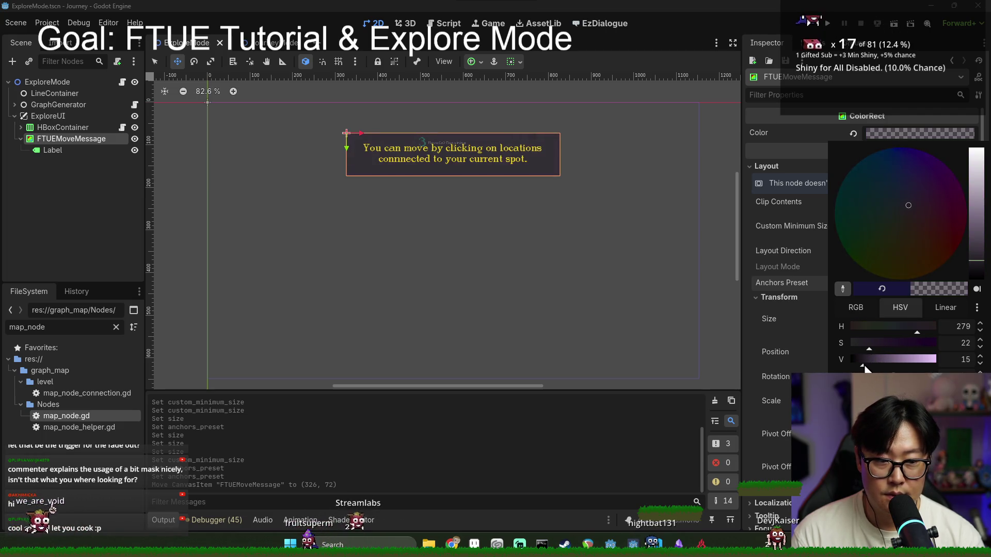
left_click(558, 272)
Set the box's Modulate alpha to 0 so it is fully transparent.
scroll(892, 335, "down", 5)
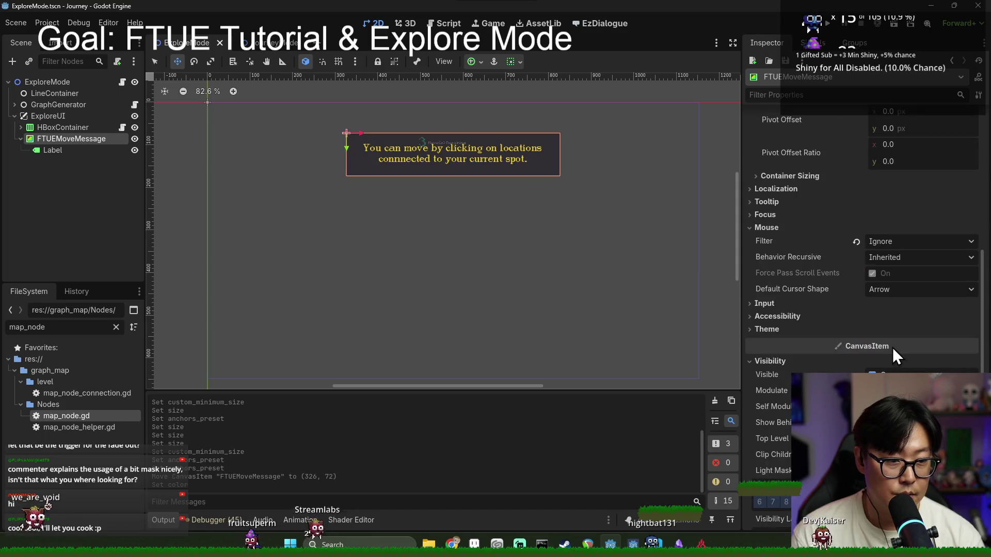
left_click(923, 391)
left_click_drag(933, 312, 662, 320)
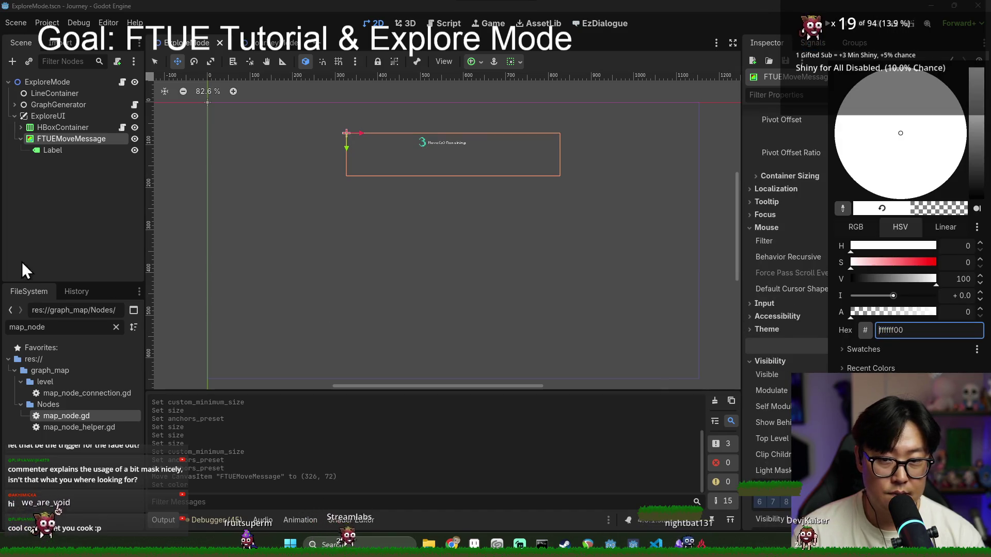
Close the Modulate picker, then save and run the game with F5.
left_click(22, 261)
key("F5")
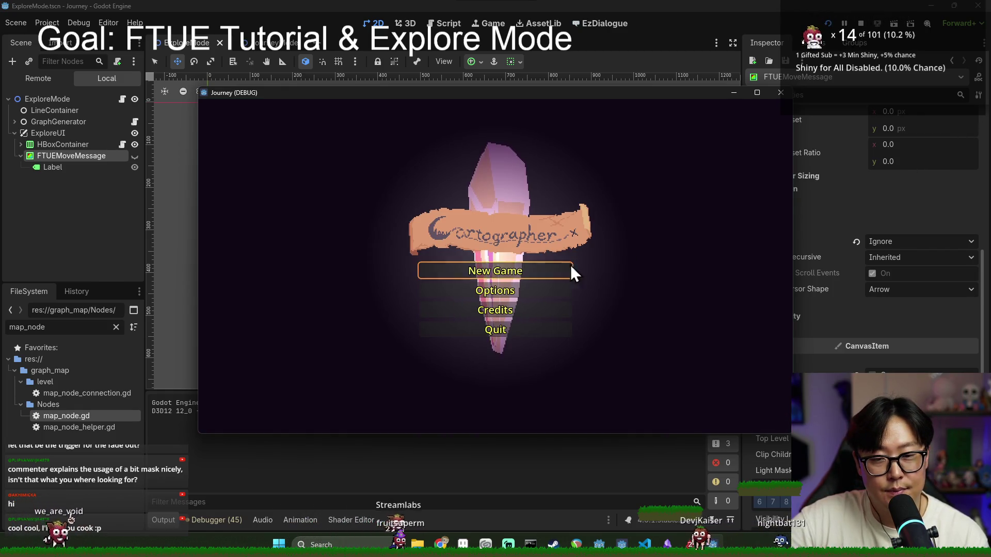
Start a New Game, watch the move message fade in over the map, then dismiss it and close the game.
left_click(570, 270)
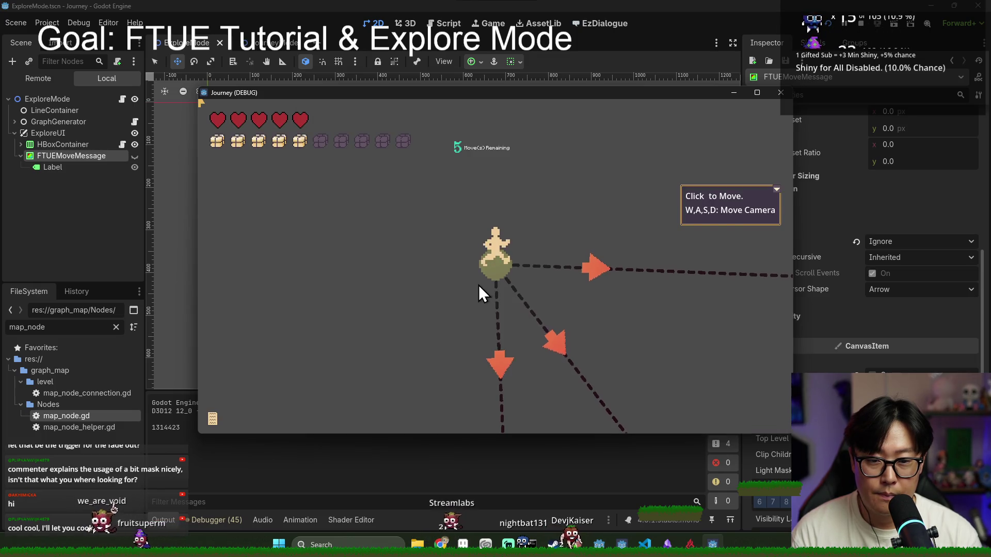
key("s")
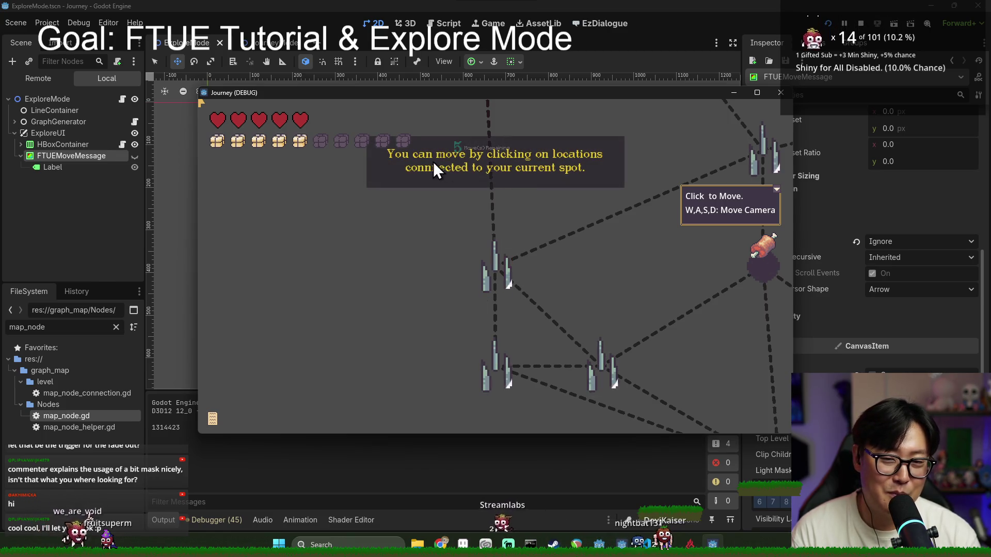
left_click(775, 190)
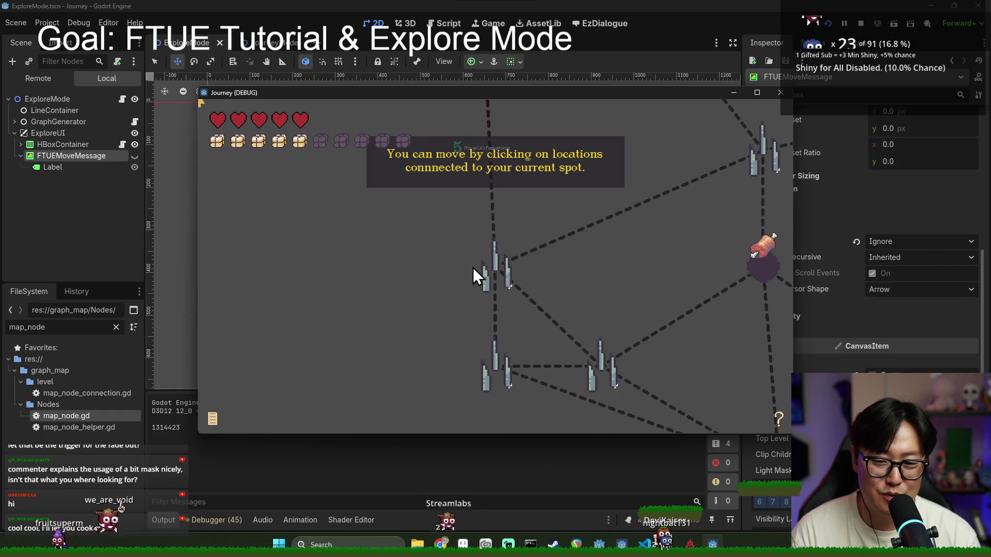
left_click(861, 27)
left_click(441, 187)
key("ctrl+s")
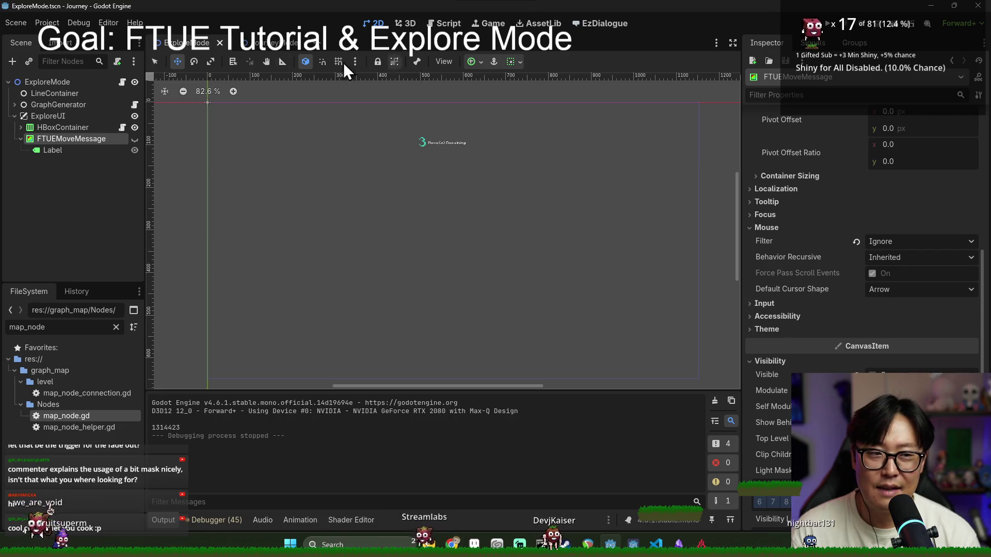
Review explore_mode.gd, collapse the ExploreUI branch, and save the ExploreMode scene.
left_click(122, 82)
scroll(294, 166, "up", 4)
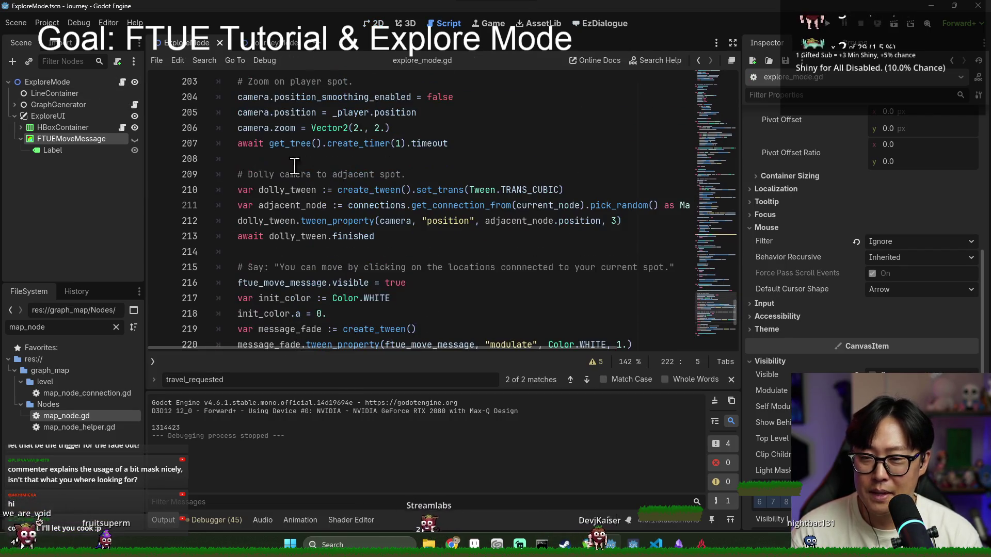
scroll(206, 108, "up", 1)
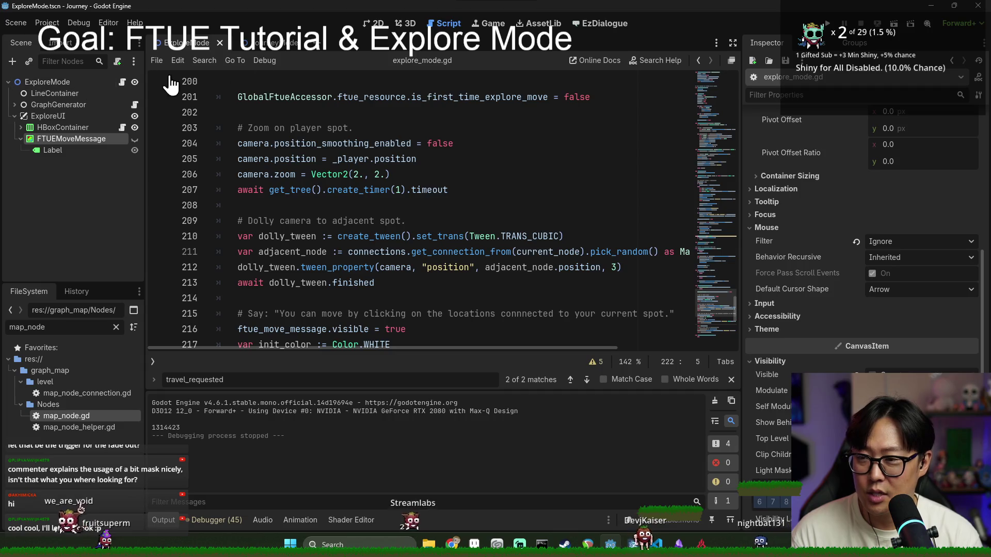
key("ctrl+s")
left_click(97, 86)
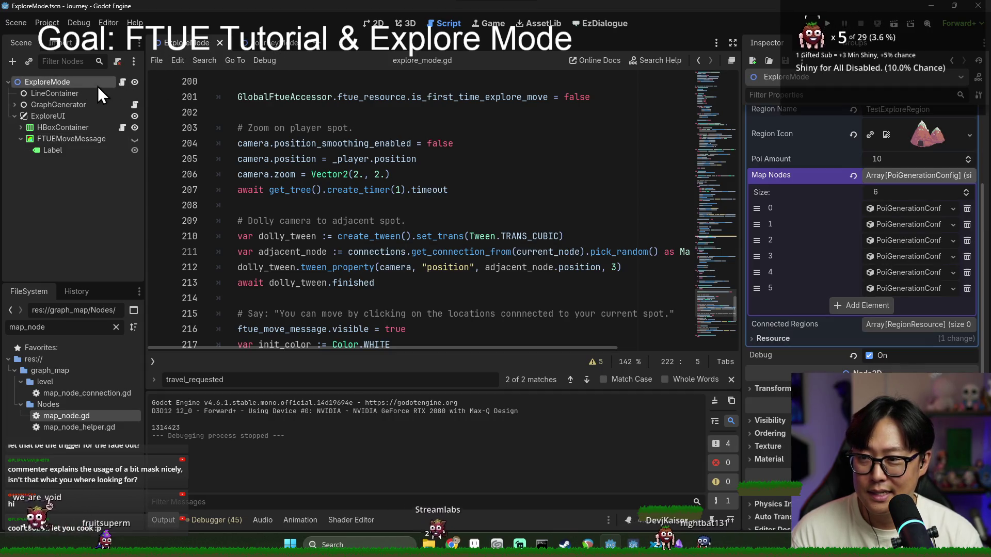
scroll(838, 207, "up", 3)
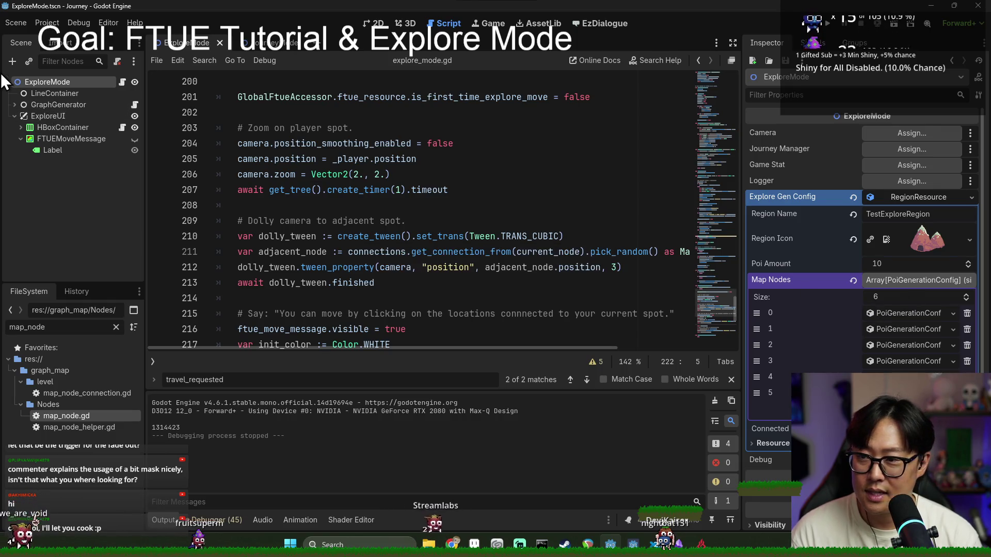
left_click(14, 116)
key("ctrl+s")
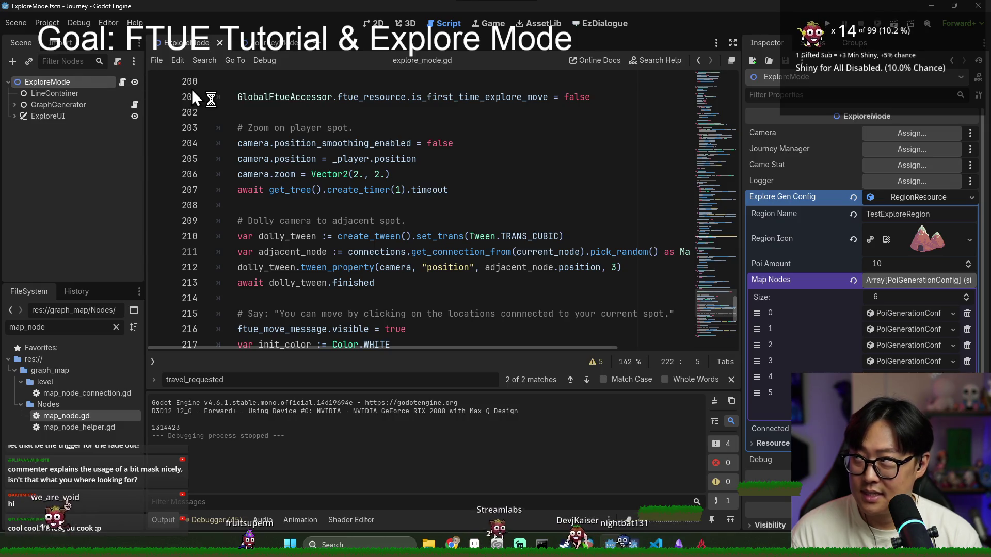
Recheck the explore_mode.gd code, save again, and select the FileSystem filter text.
left_click(227, 98)
scroll(258, 154, "up", 3)
scroll(304, 154, "up", 7)
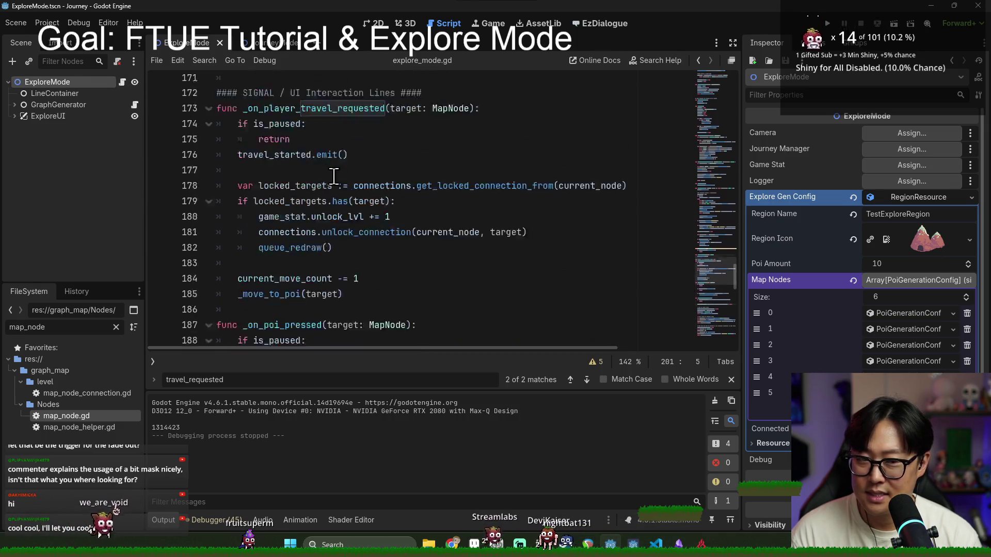
key("ctrl+s")
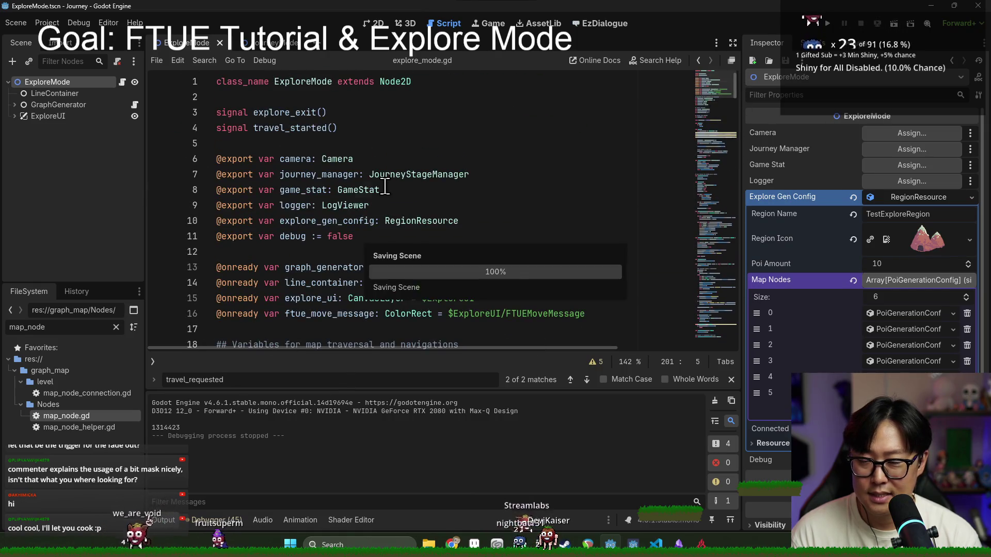
left_click(516, 189)
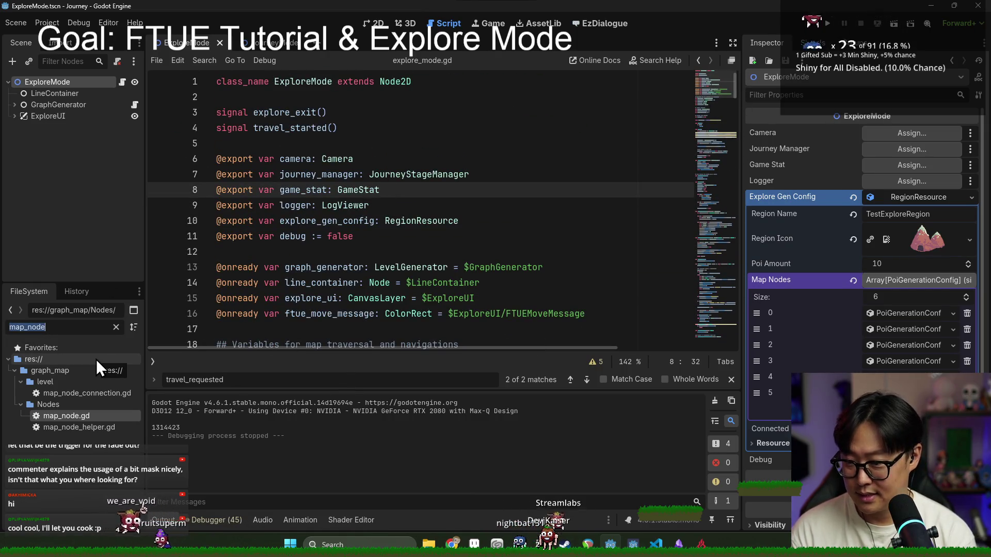
Filter the project files for 'home', 'map_', then 'village', and open Village.tscn from graph_map/Nodes.
type("home")
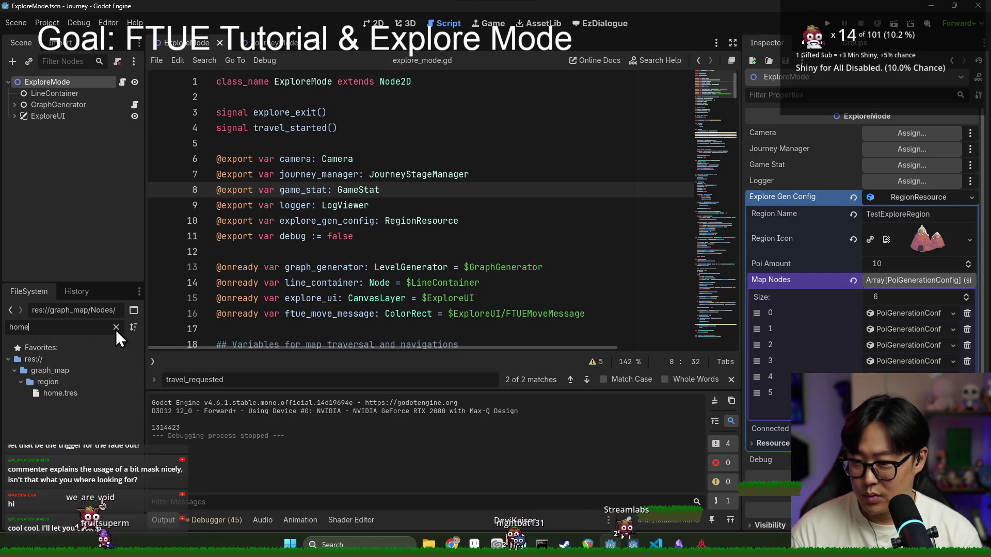
left_click(117, 327)
type("map_")
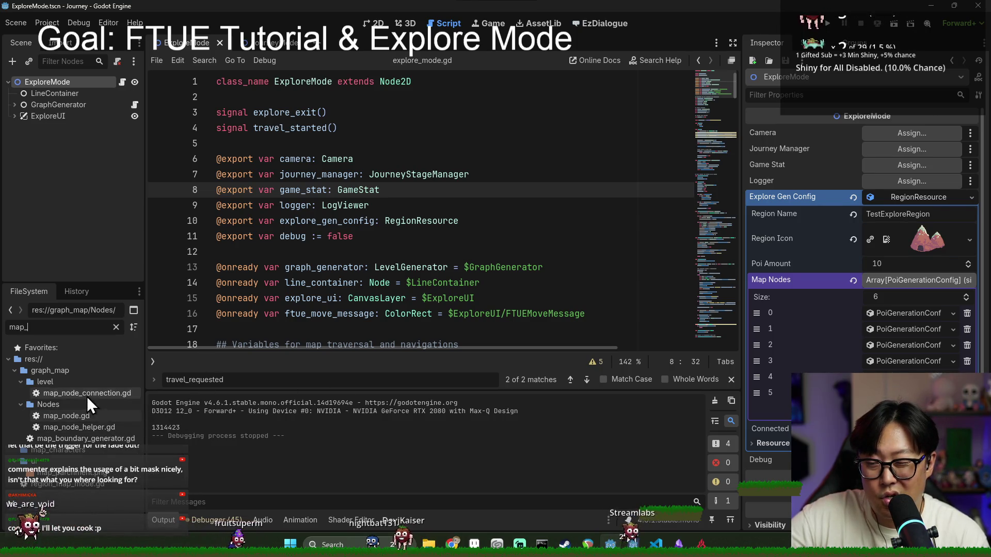
double_click(79, 331)
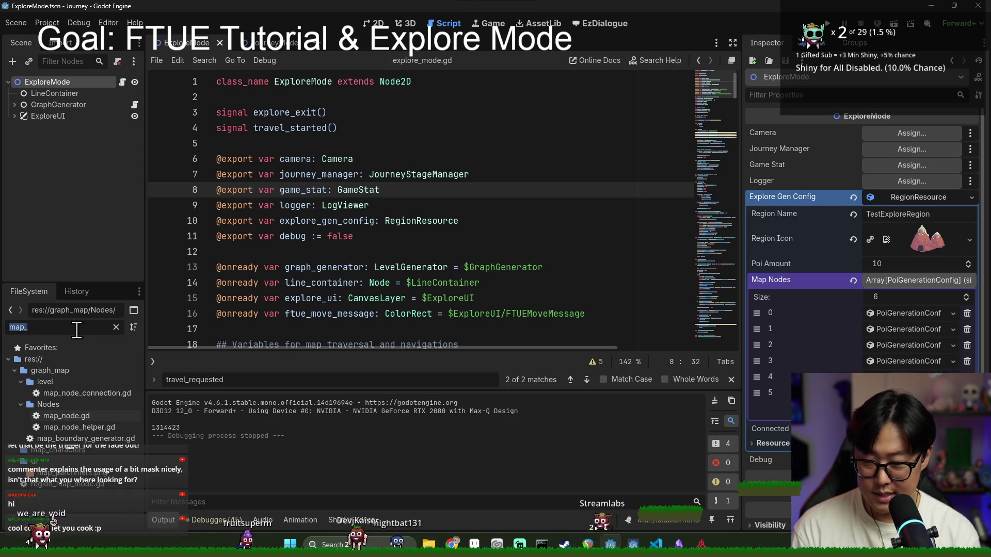
type("village")
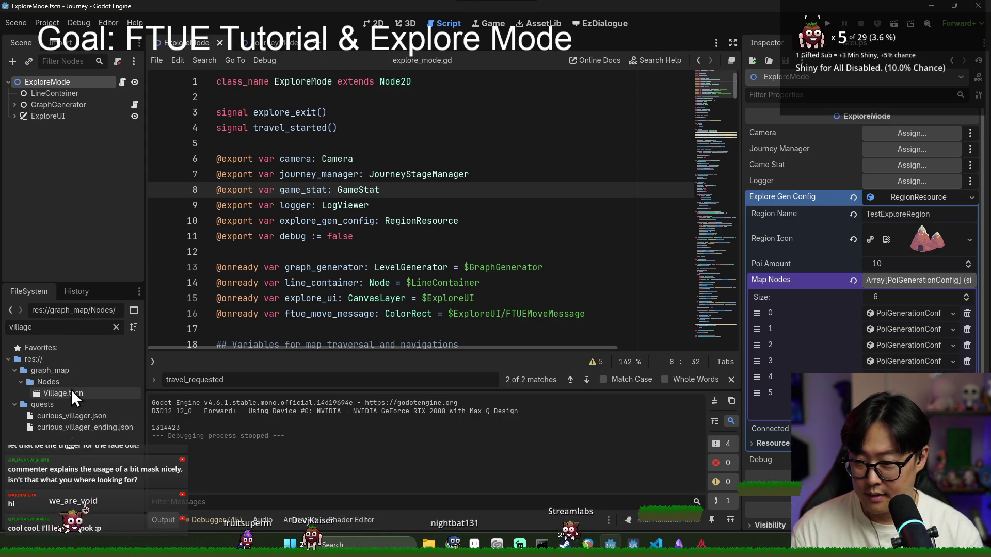
double_click(72, 391)
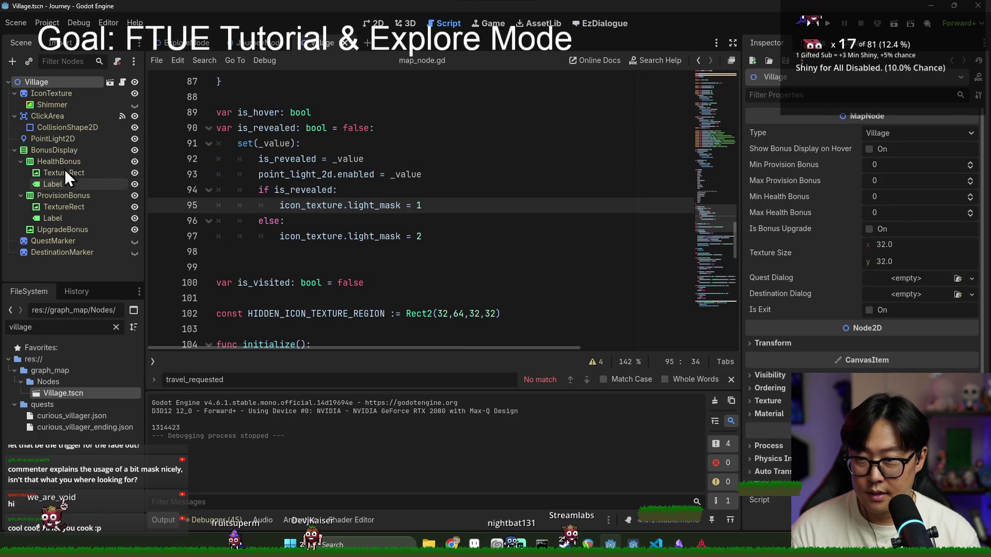
Save the Village scene in the 2D view and check the root node's context menu.
left_click(376, 23)
key("ctrl+s")
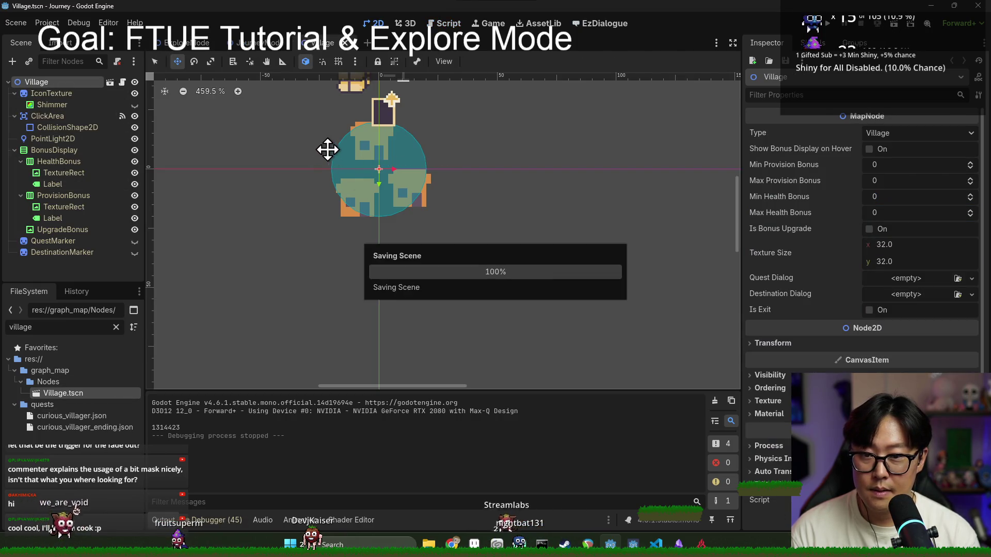
scroll(319, 161, "down", 4)
key("ctrl+s")
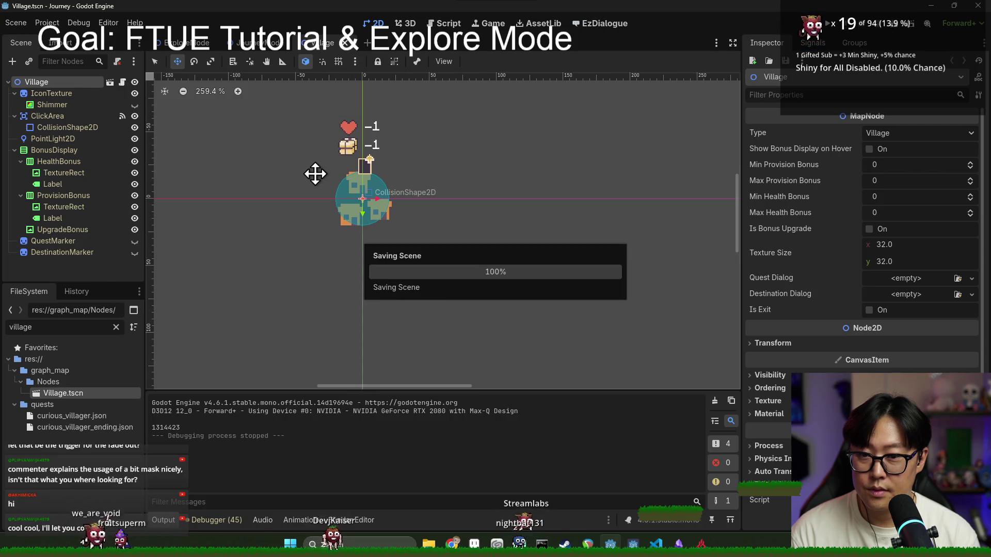
right_click(46, 81)
key("Escape")
right_click(52, 81)
key("Escape")
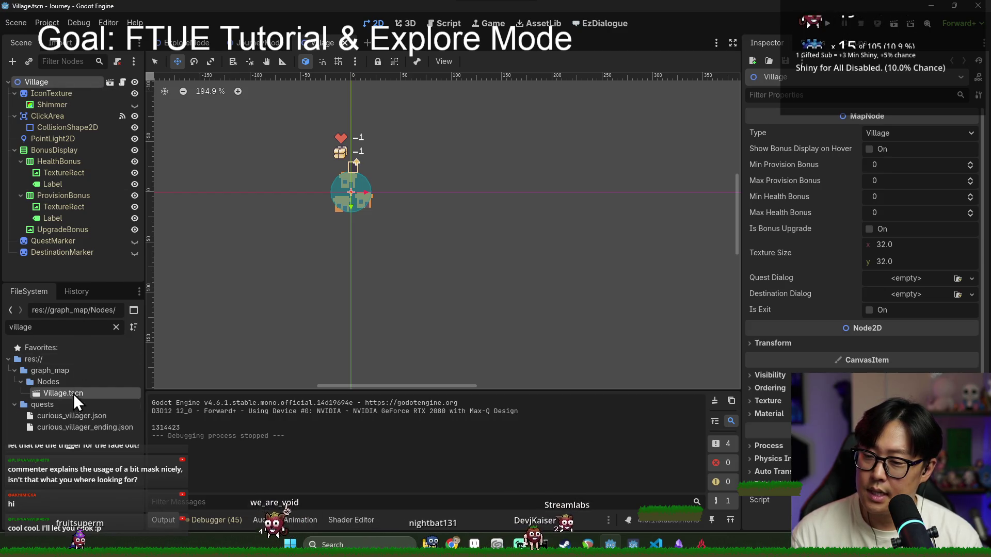
Create a new scene inheriting from Village.tscn, rename its root to Home, and start saving it.
right_click(89, 394)
left_click(148, 309)
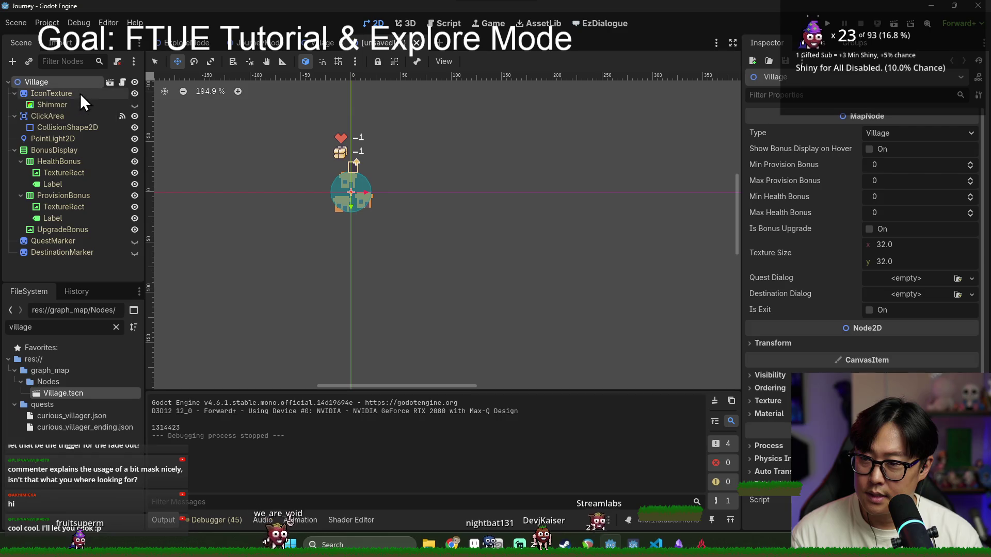
type("Home")
key("Return")
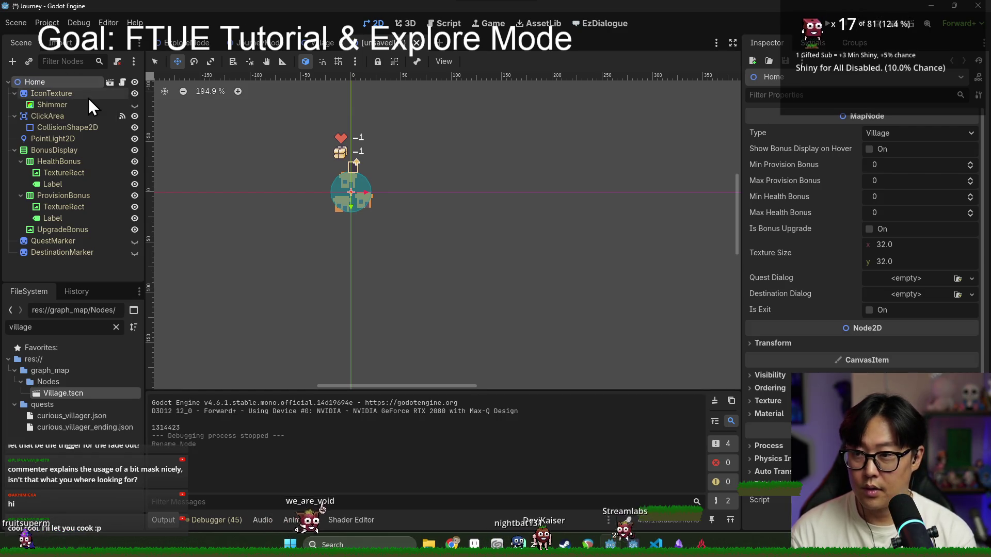
key("ctrl+s")
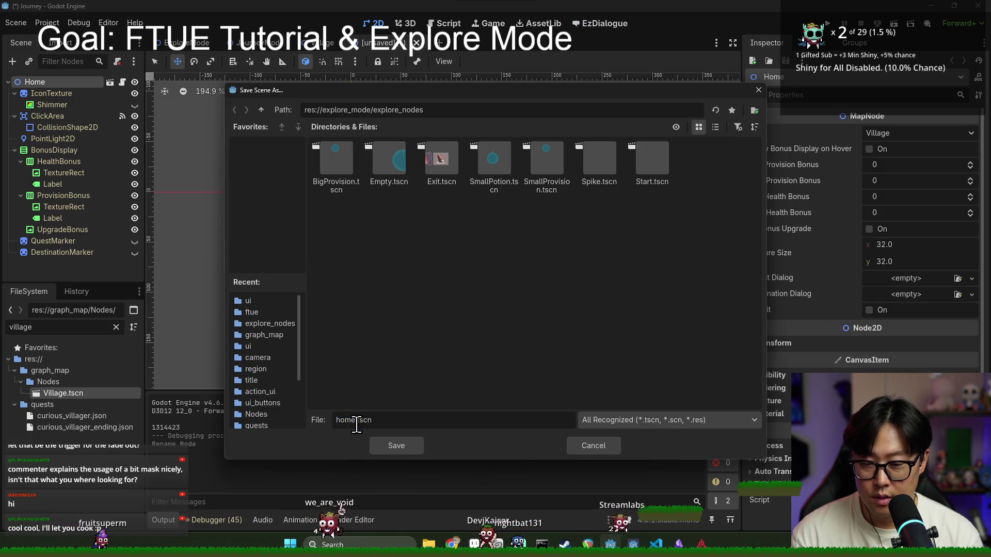
Save the inherited Home scene as HomeVillage.tscn in explore_mode/explore_nodes.
type("H")
type("omeVillage")
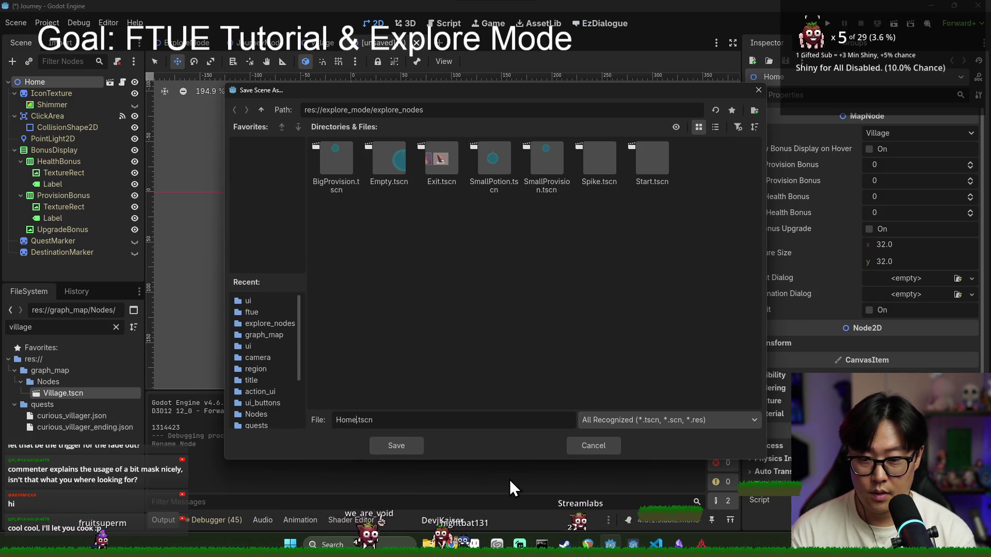
key("Return")
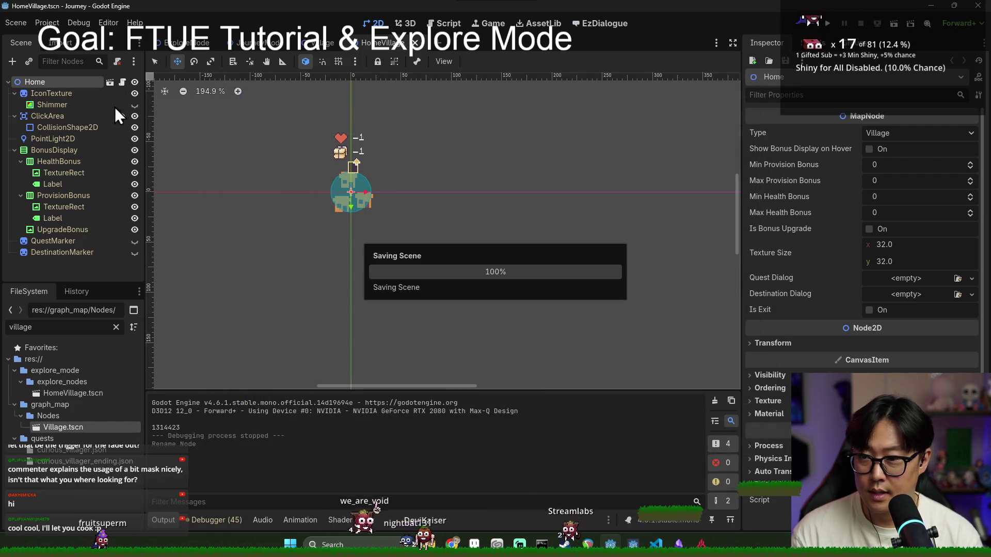
key("ctrl+s")
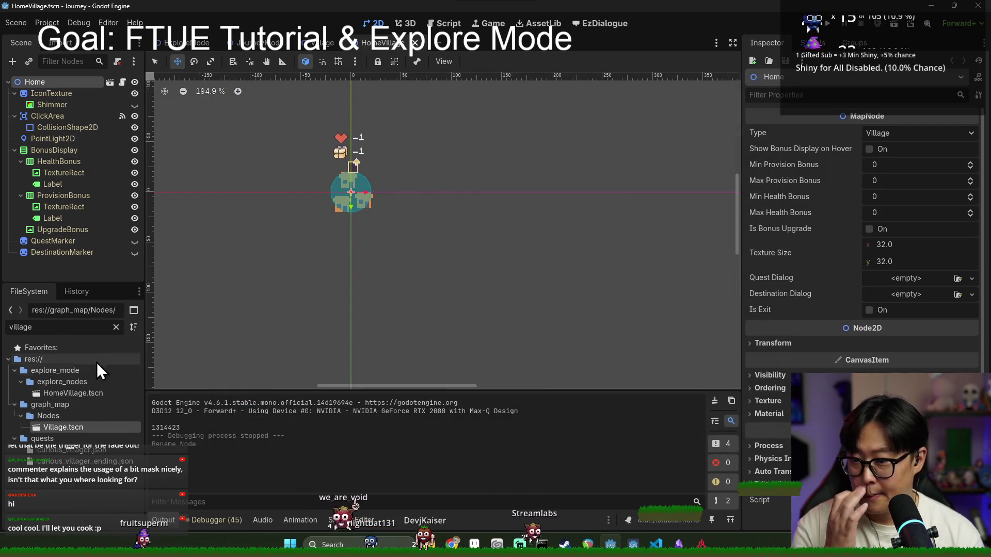
key("ctrl+s")
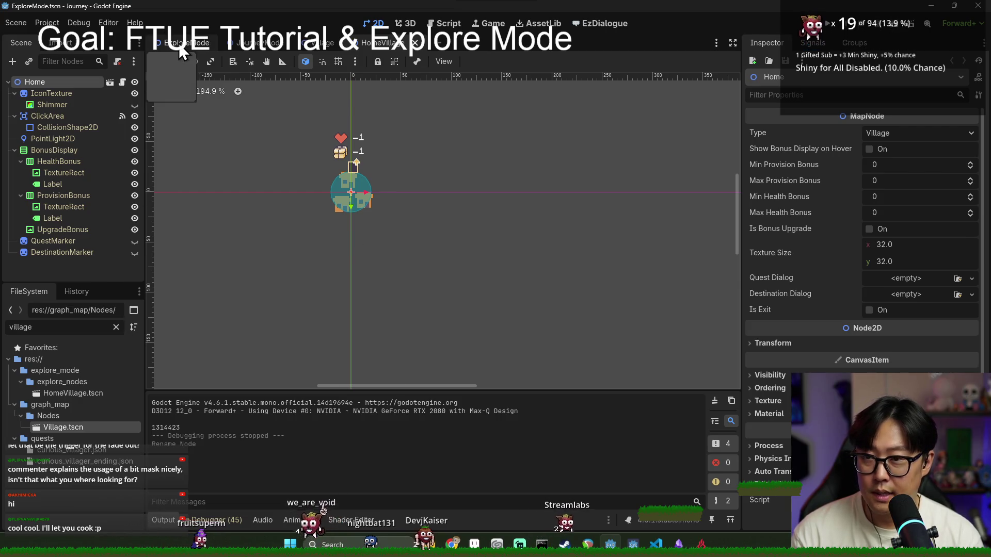
Return to the ExploreMode scene, filter files by 'map_node', and open map_node_helper.gd.
left_click(180, 42)
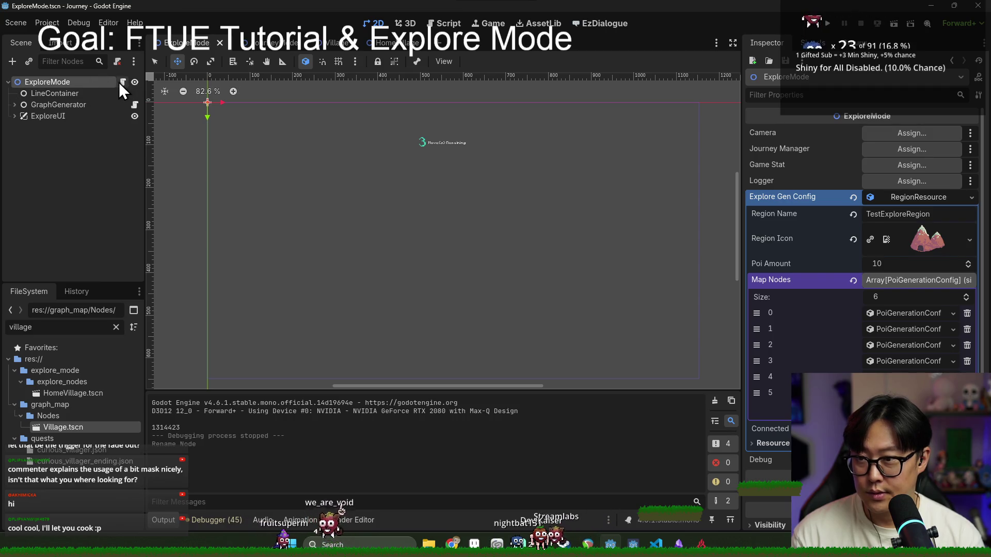
left_click(116, 327)
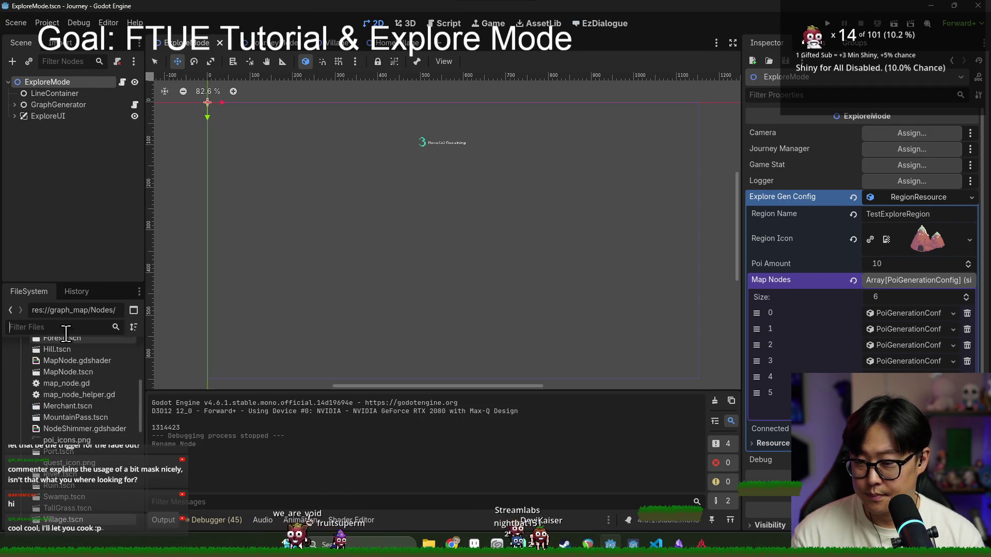
type("map_node")
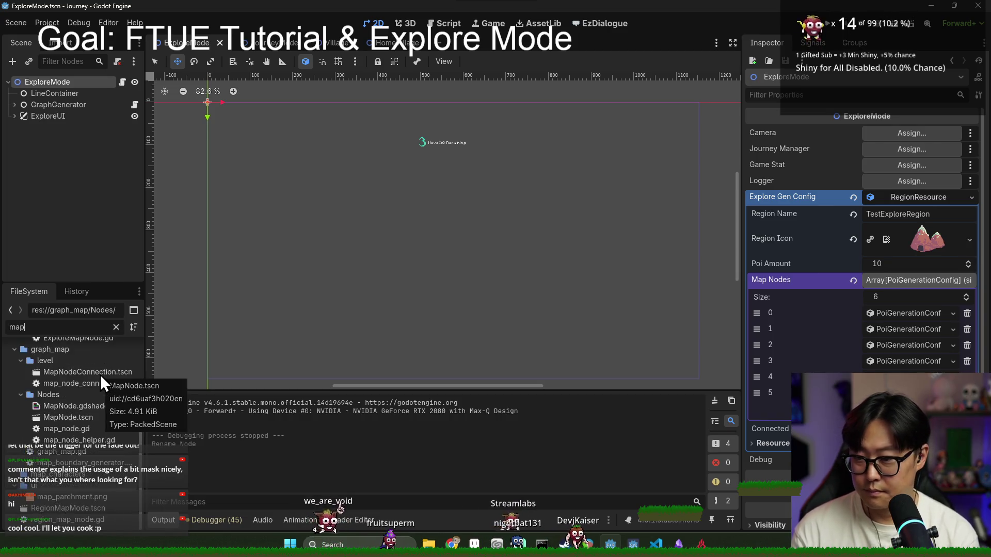
double_click(89, 429)
scroll(258, 155, "down", 5)
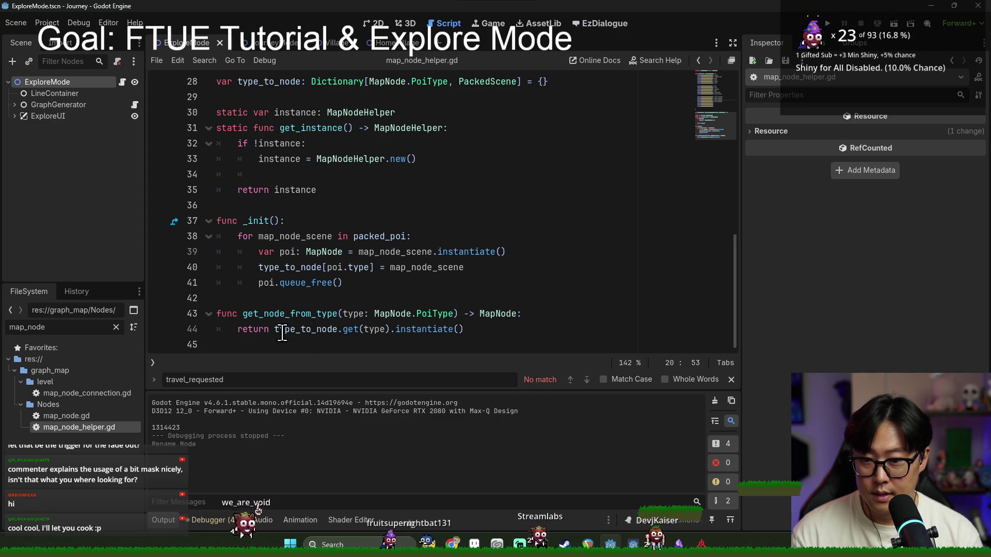
Below get_node_from_type, begin declaring a new function 'get_home_node() ->' and close the find bar.
double_click(337, 318)
left_click(495, 331)
key("Down")
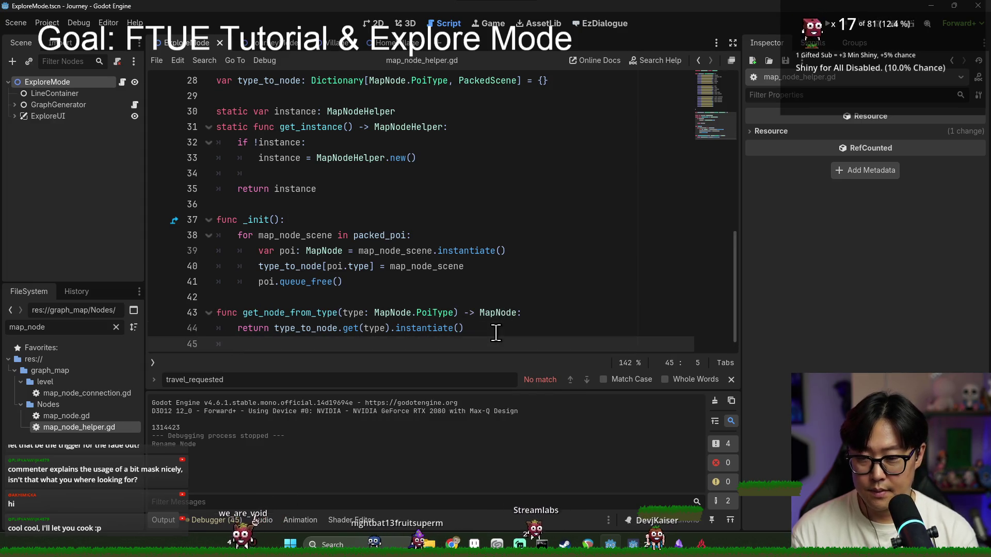
key("Return")
type("special_n")
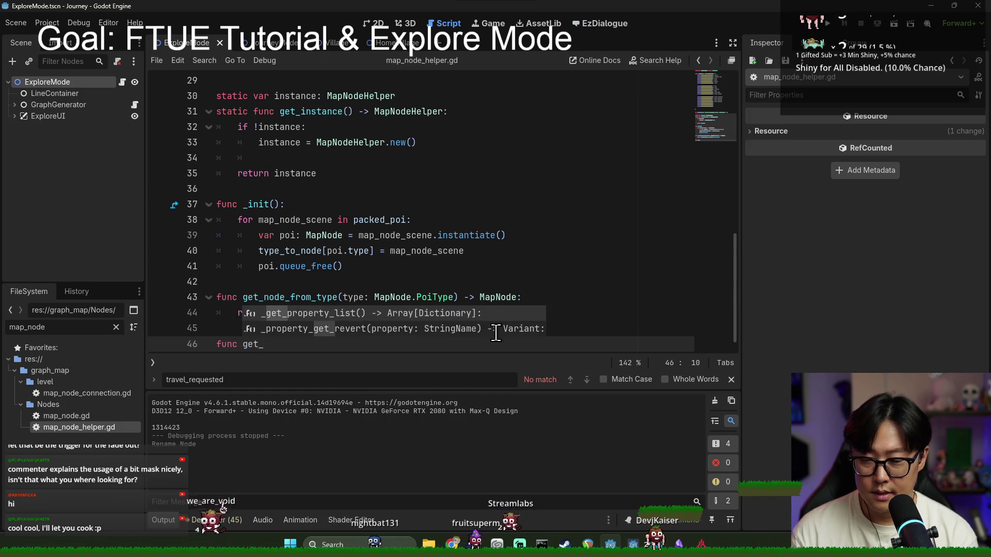
type("ode(")
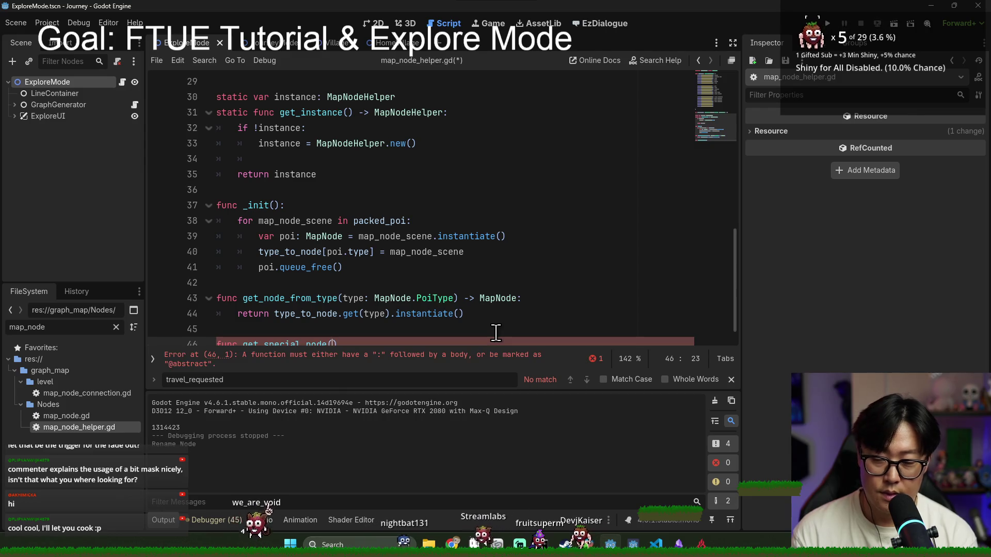
scroll(425, 249, "down", 1)
left_click(730, 382)
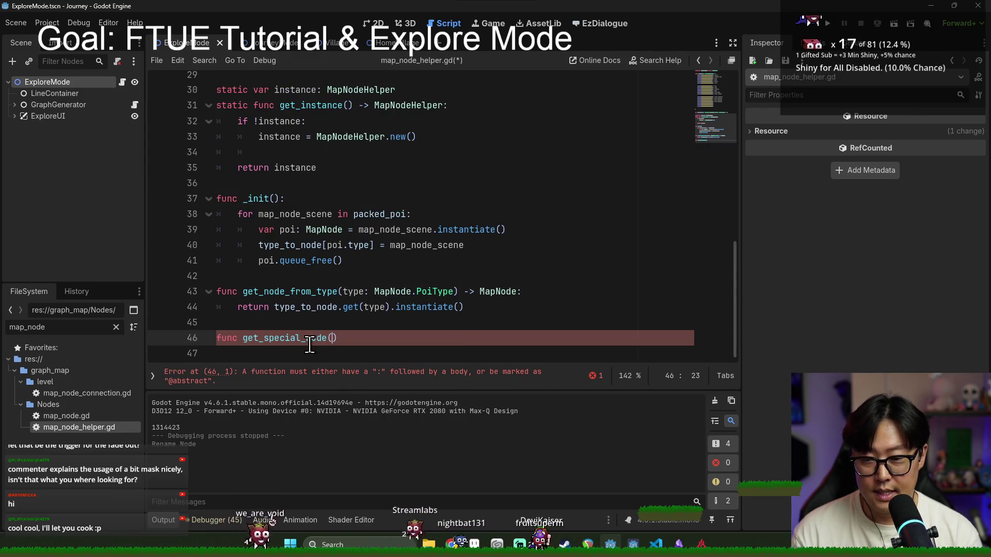
double_click(282, 339)
type("get_")
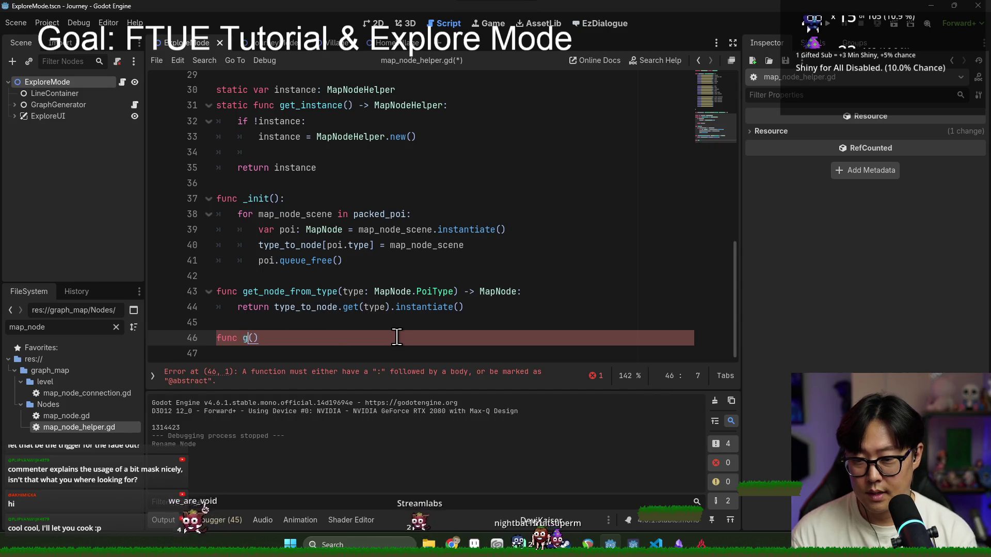
type("home_node(")
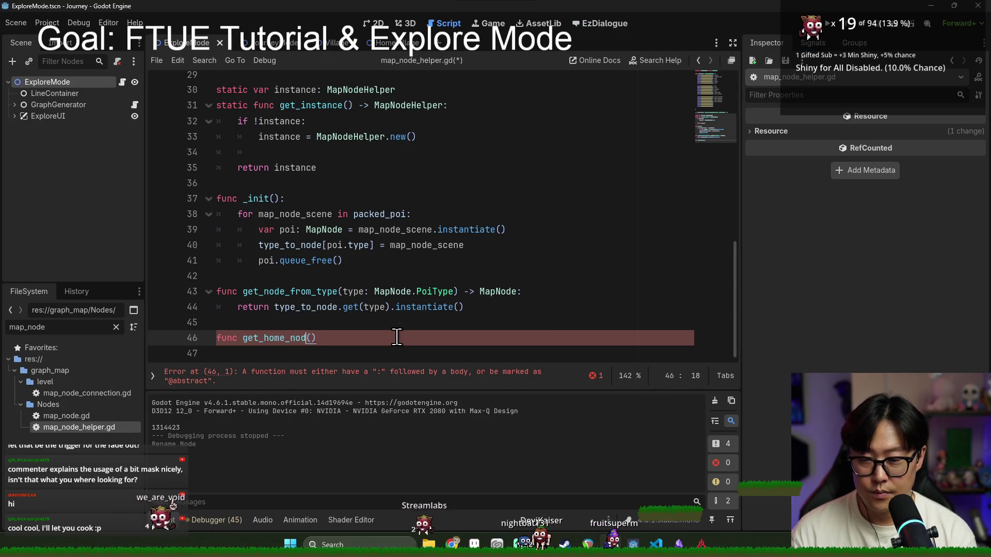
type(") -.")
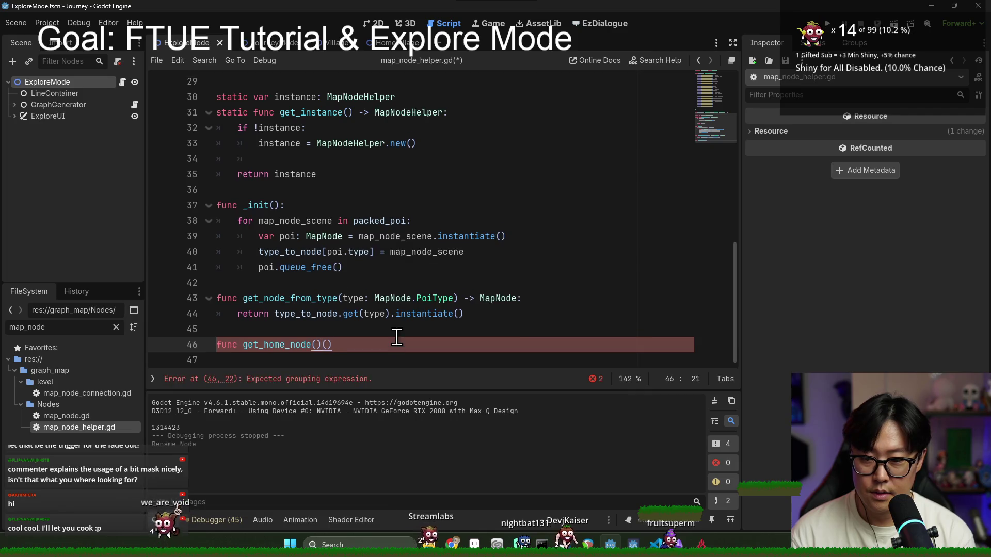